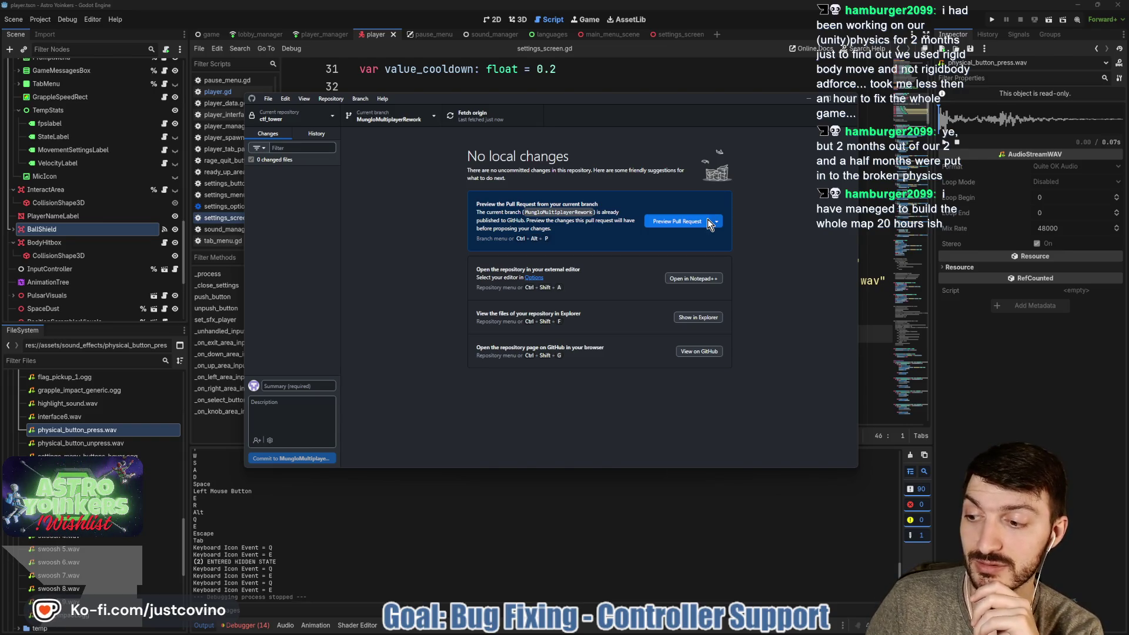
# Return to settings_screen.gd at line 39 and launch a test run of Astro Yoinkers
pyautogui.click(597, 71)
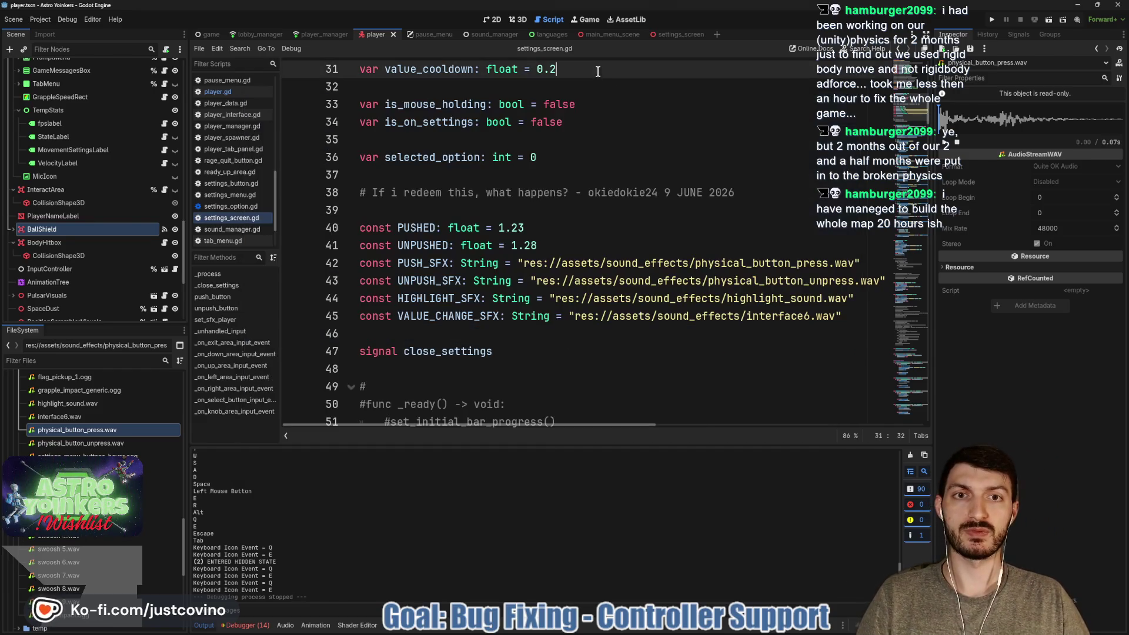
pyautogui.click(533, 216)
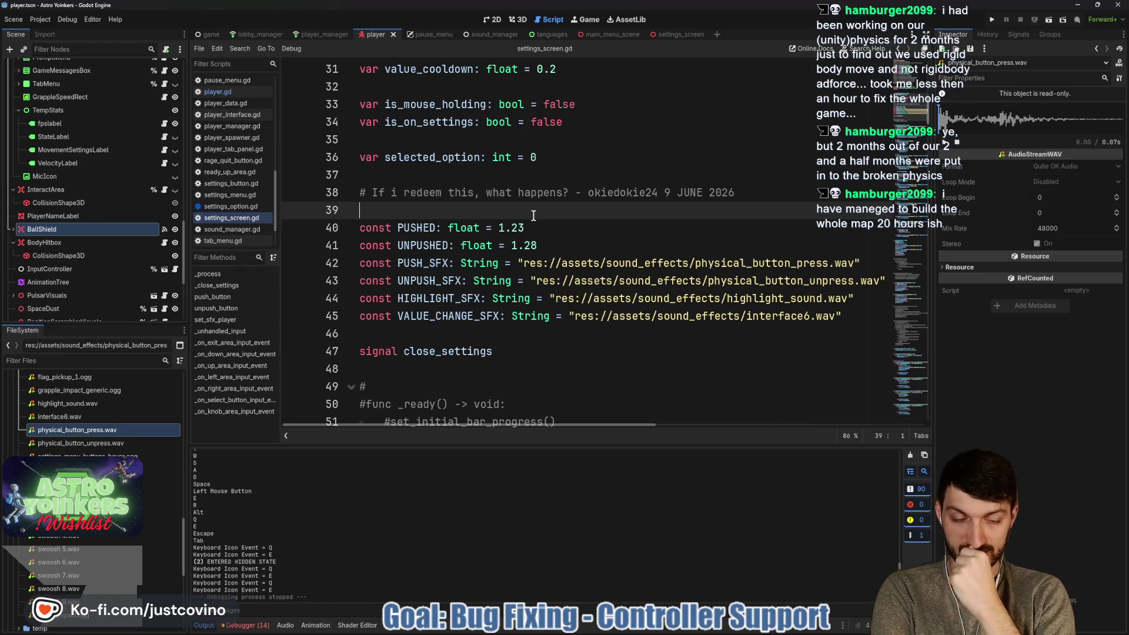
pyautogui.click(992, 19)
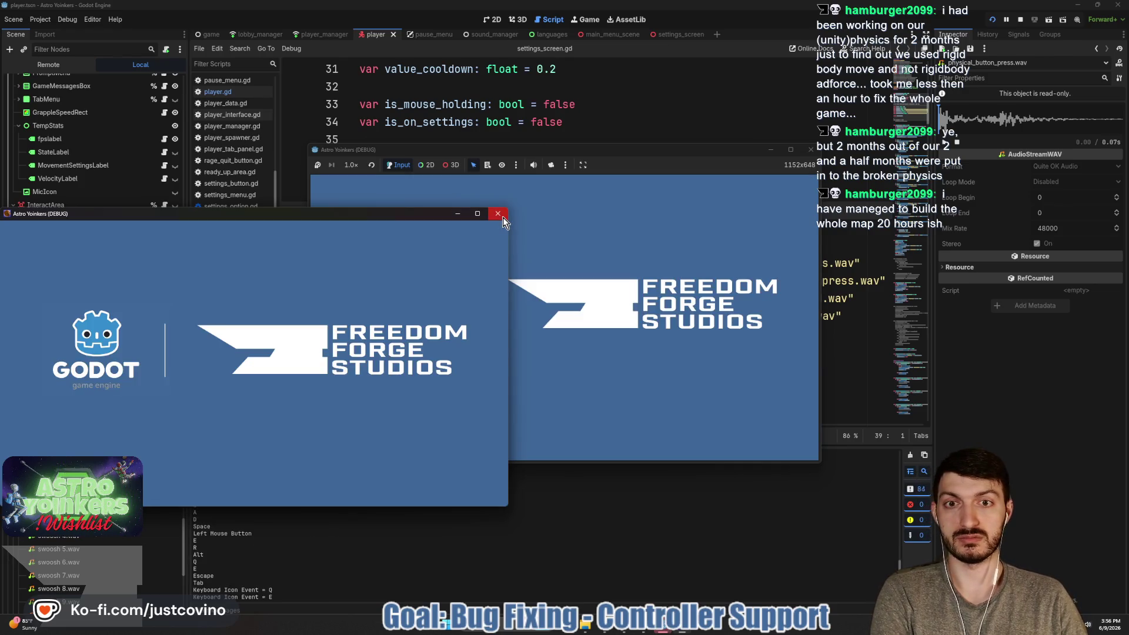
# Host a lobby from the game's main menu, triggering the line-188 material_override break
pyautogui.click(417, 256)
pyautogui.click(530, 262)
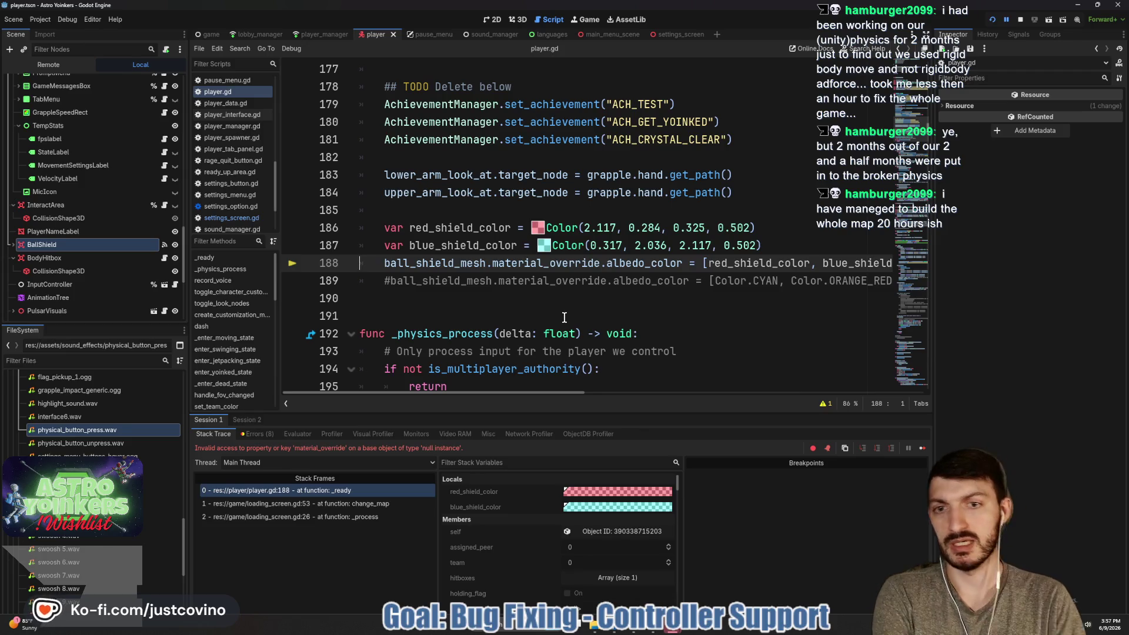
# Inspect the MeshInstance3D under BallShield in the remote tree, then stop the failed run
pyautogui.click(62, 271)
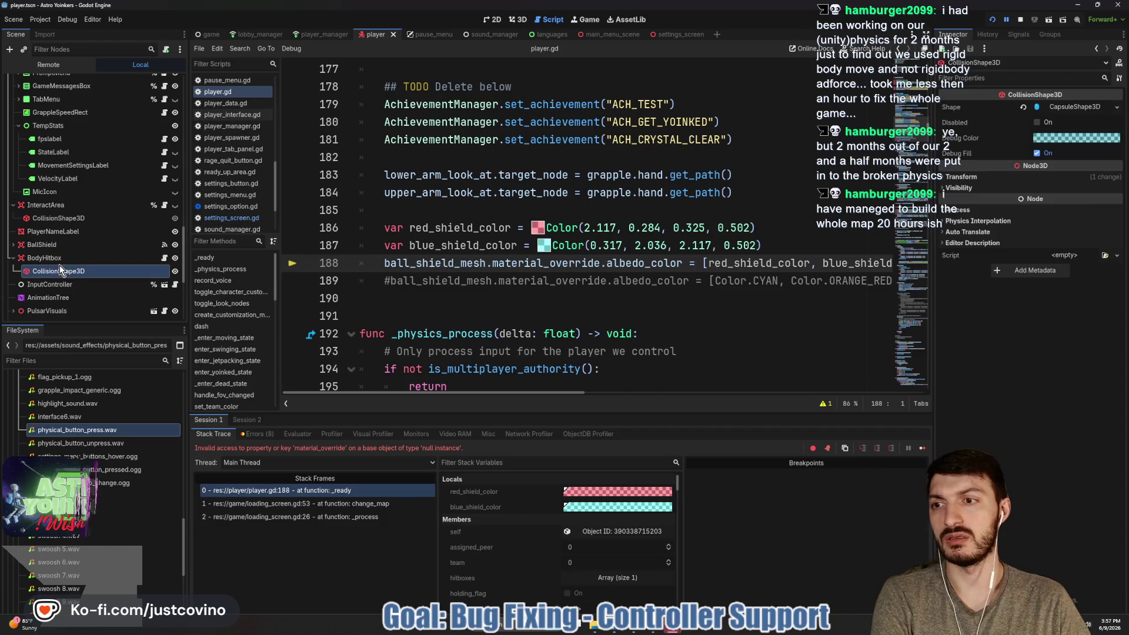
pyautogui.click(13, 257)
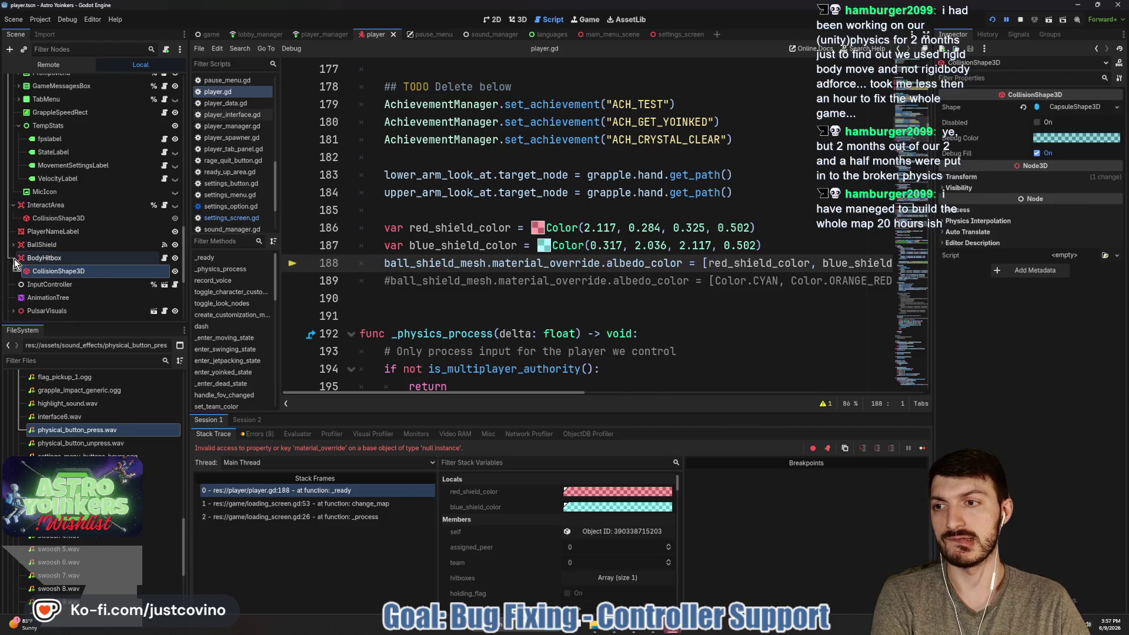
pyautogui.click(12, 245)
pyautogui.click(58, 271)
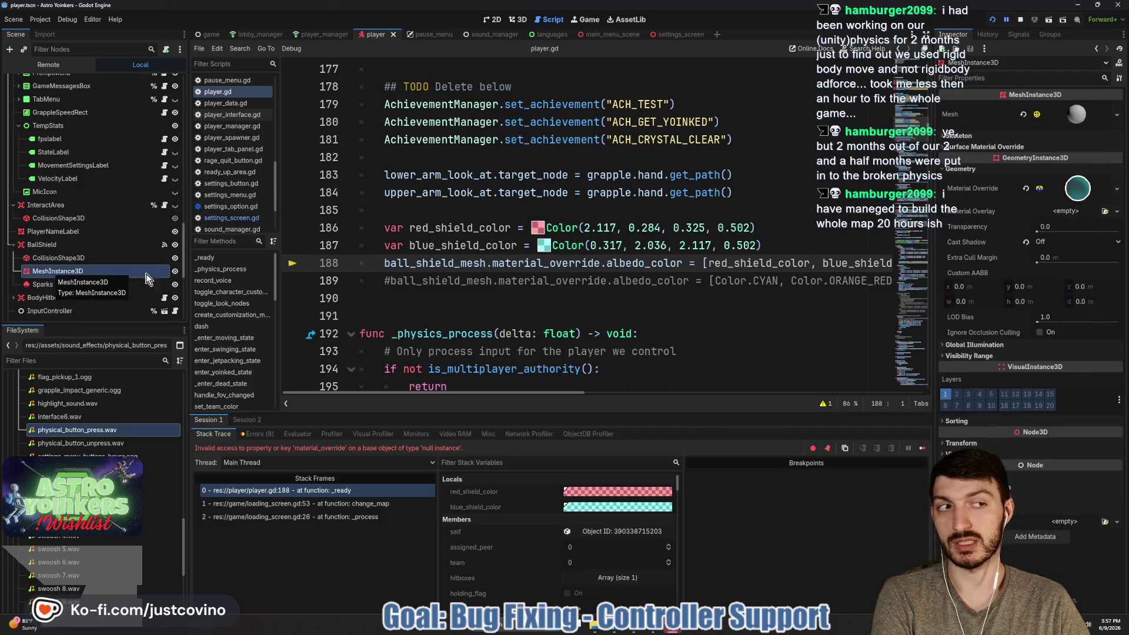
pyautogui.click(1021, 20)
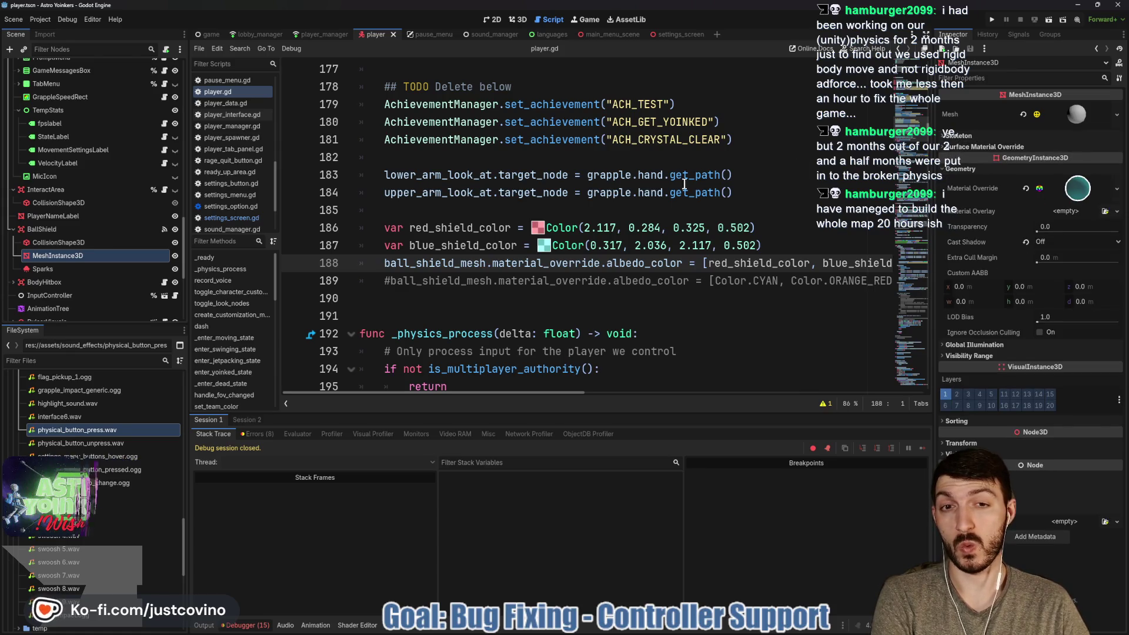
pyautogui.doubleClick(440, 264)
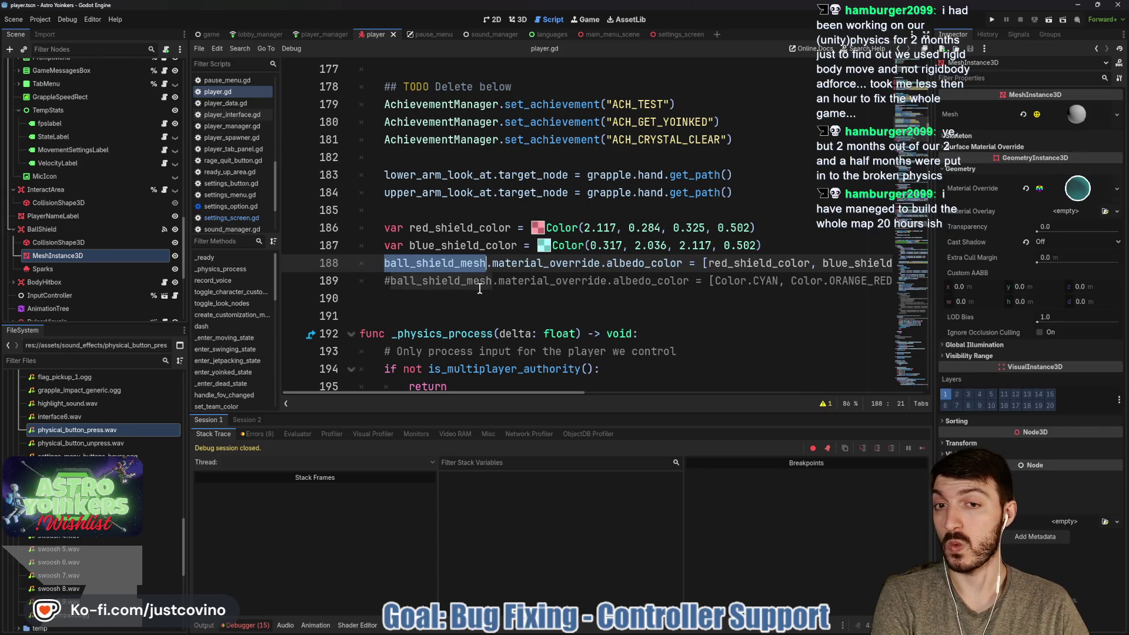
pyautogui.scroll(20, 576, 292)
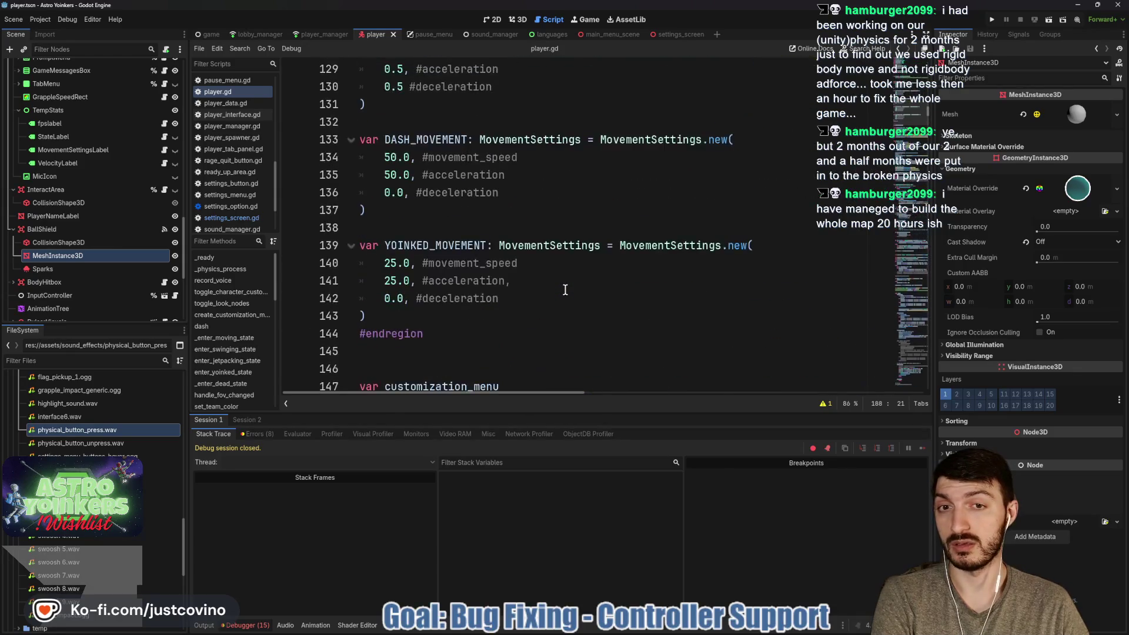
pyautogui.scroll(17, 565, 289)
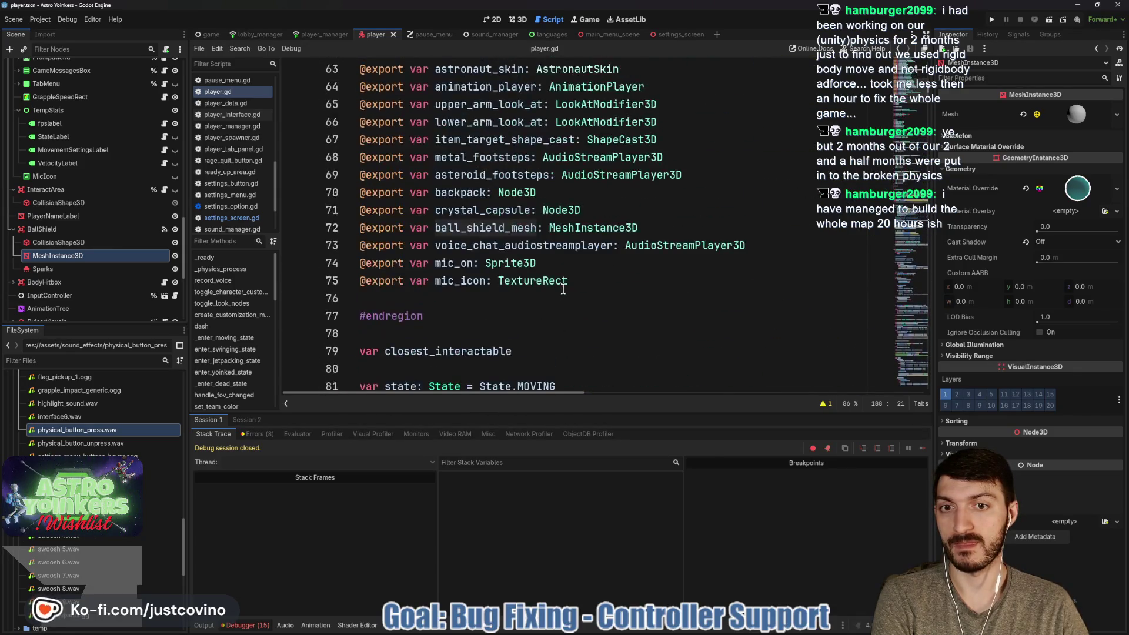
pyautogui.scroll(2, 653, 265)
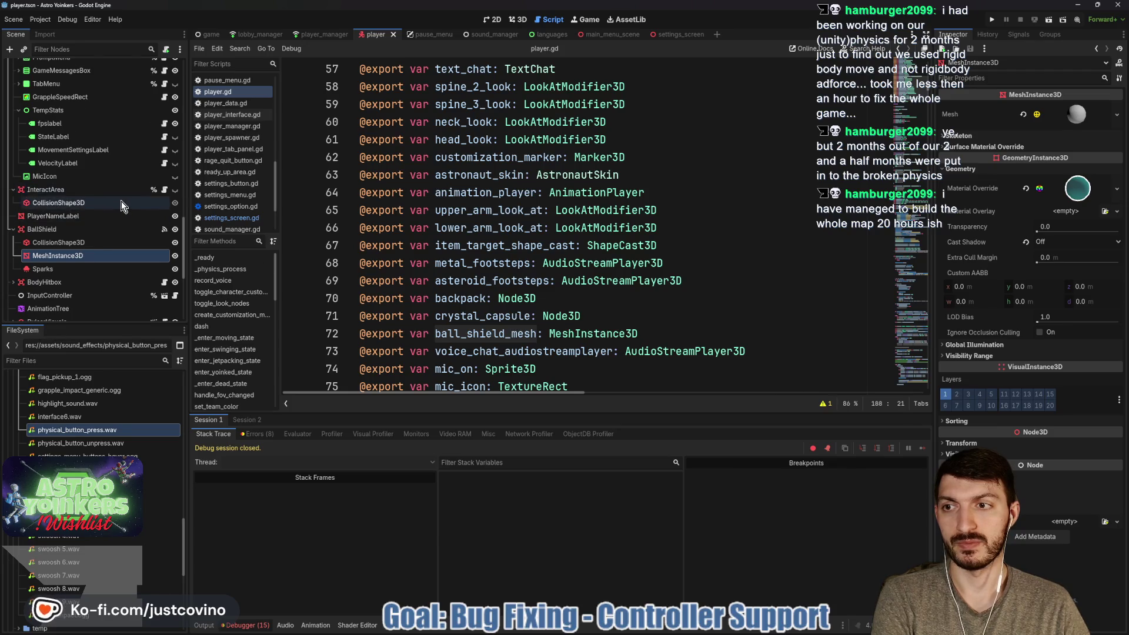
pyautogui.scroll(10, 106, 177)
pyautogui.click(53, 67)
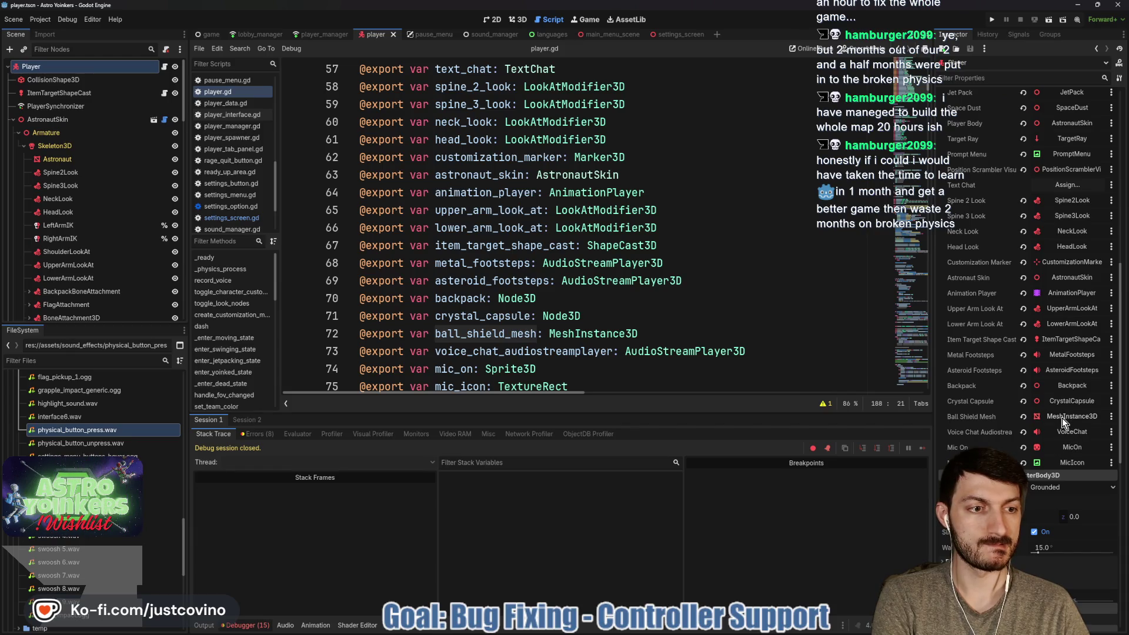
# Reassign the Player's Ball Shield Mesh to BallShield's MeshInstance3D
pyautogui.click(1024, 416)
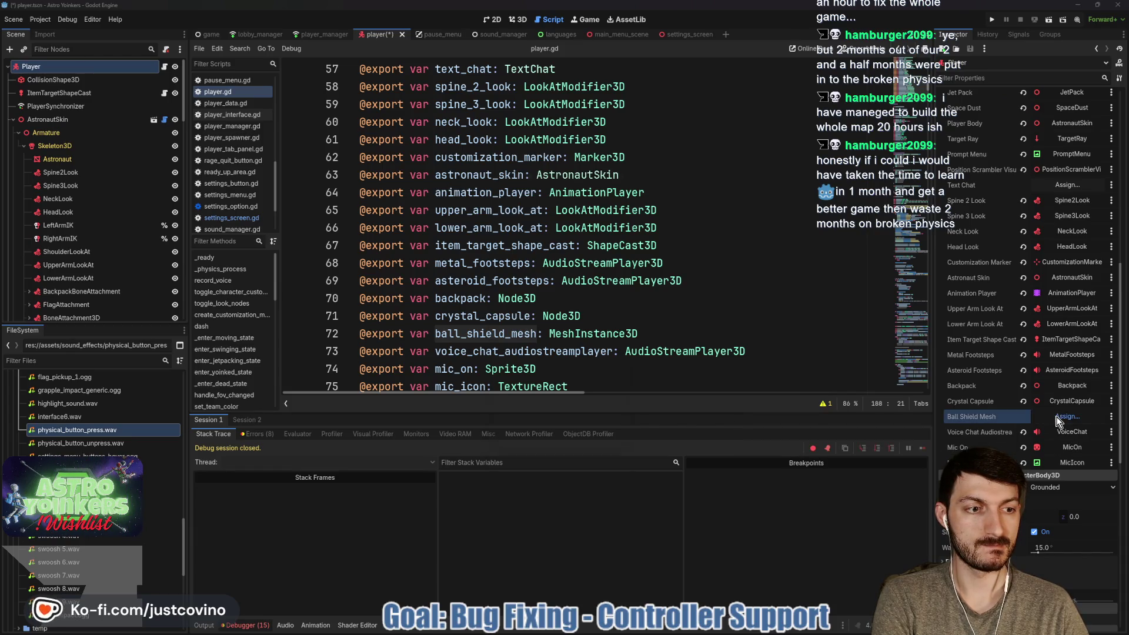
pyautogui.click(1056, 418)
pyautogui.scroll(-10, 565, 388)
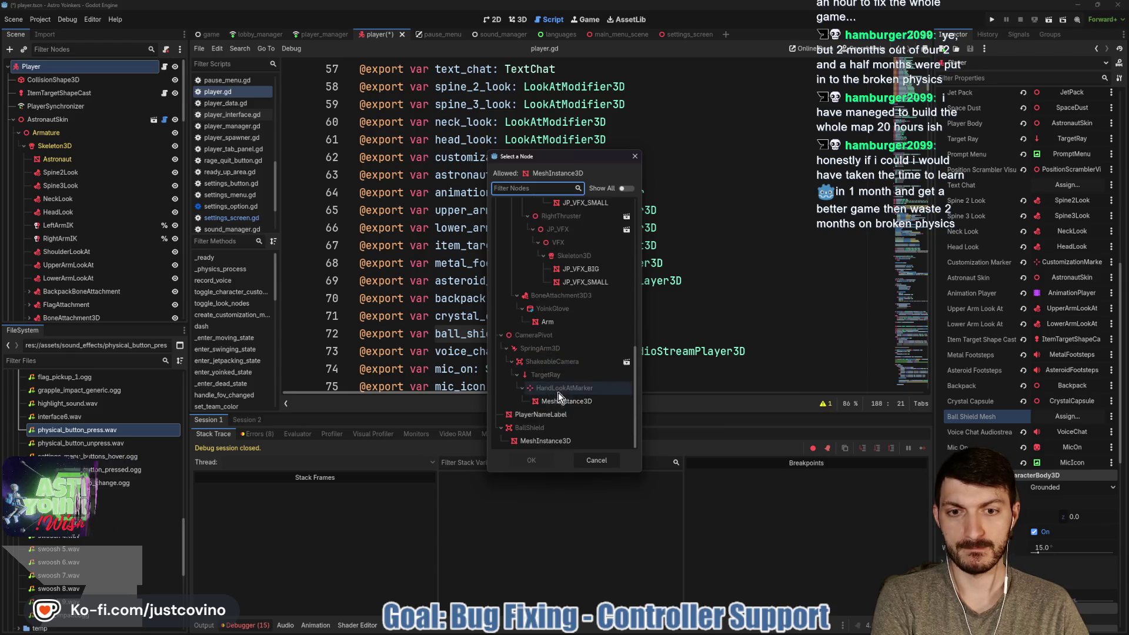
pyautogui.click(546, 440)
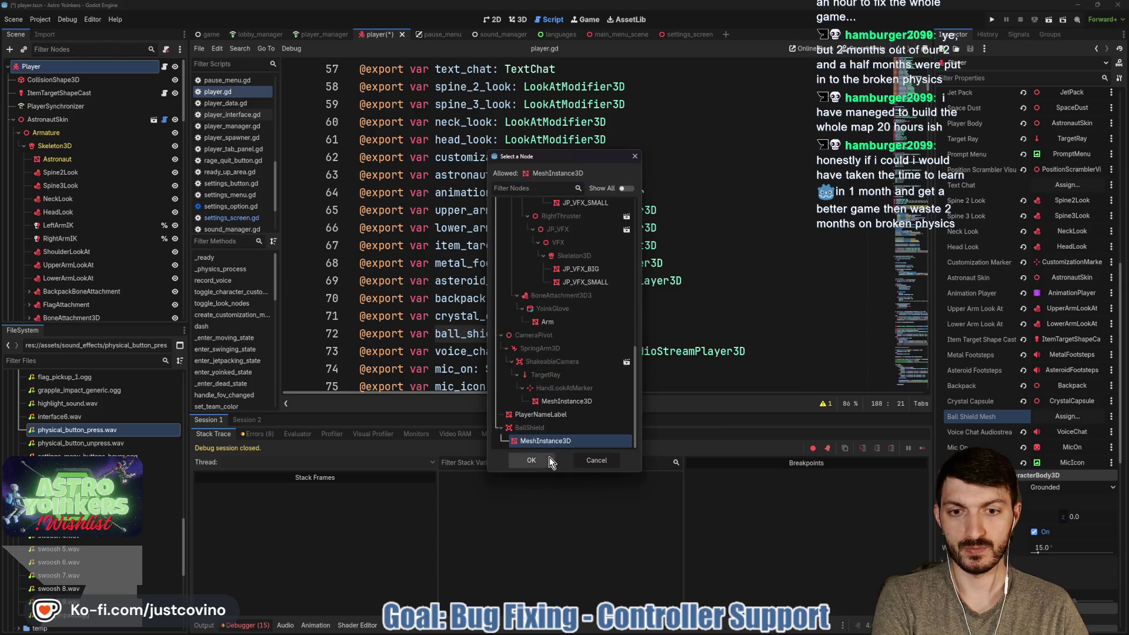
pyautogui.click(531, 460)
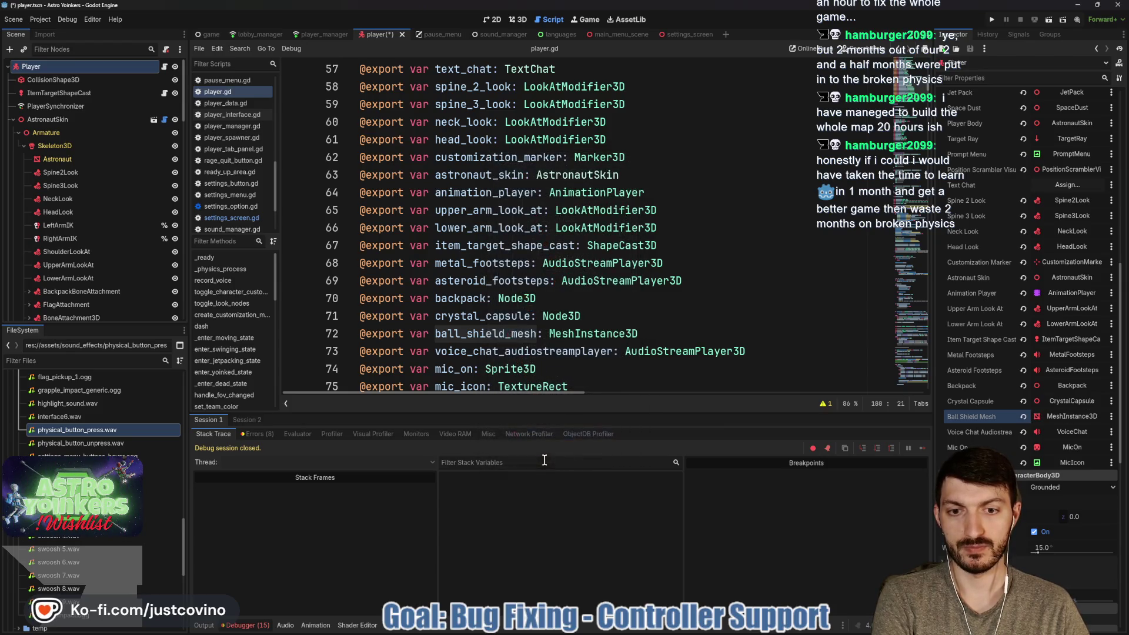
# Save the Player scene and launch a fresh test run
pyautogui.click(609, 310)
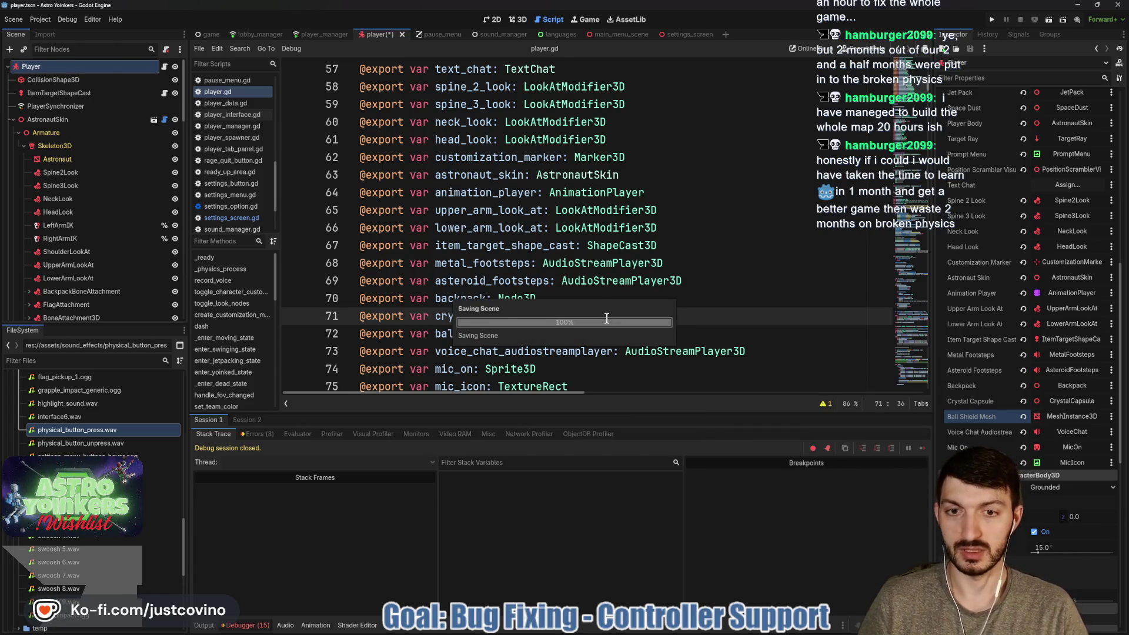
pyautogui.hotkey('ctrl', 's')
pyautogui.click(992, 20)
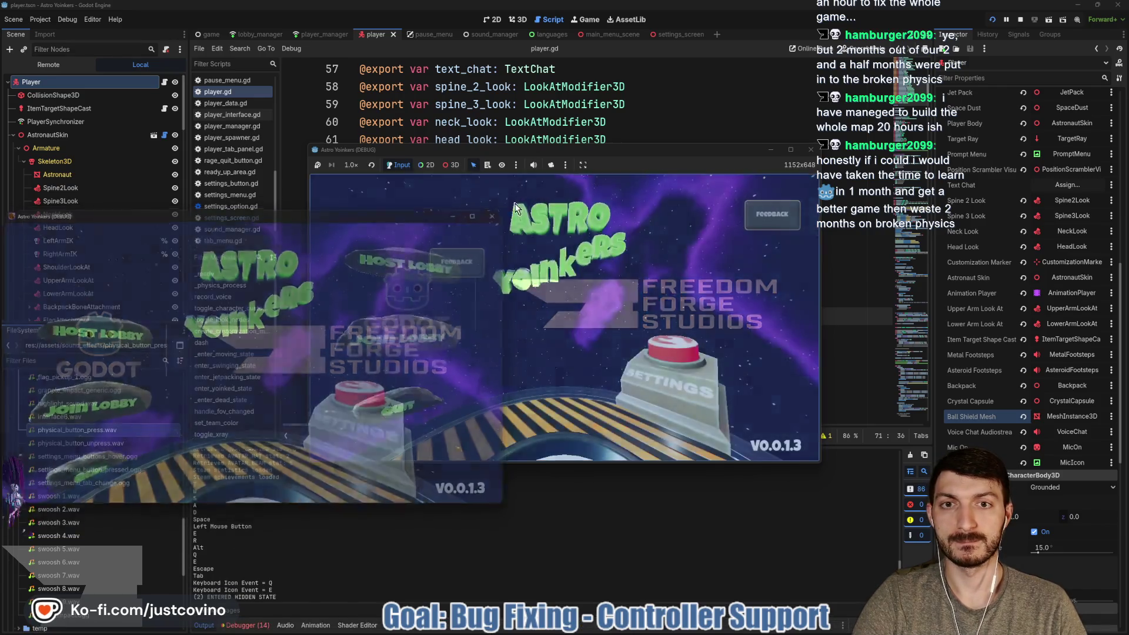
# Close the extra debug window and host a lobby, hitting the same line-188 error
pyautogui.click(498, 215)
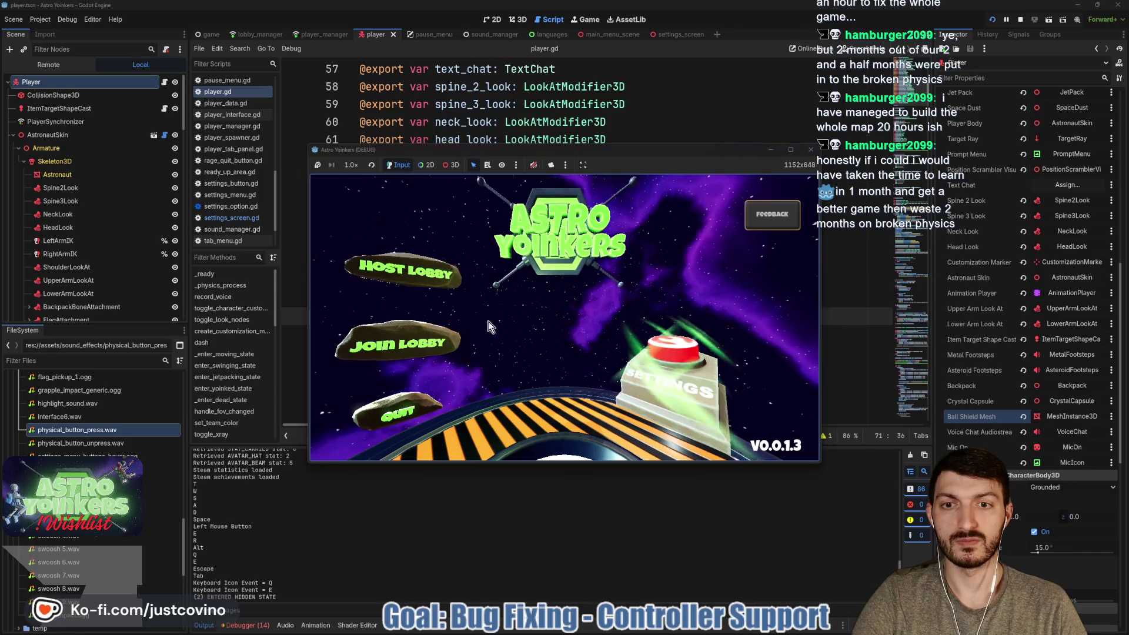
pyautogui.click(403, 269)
pyautogui.click(546, 287)
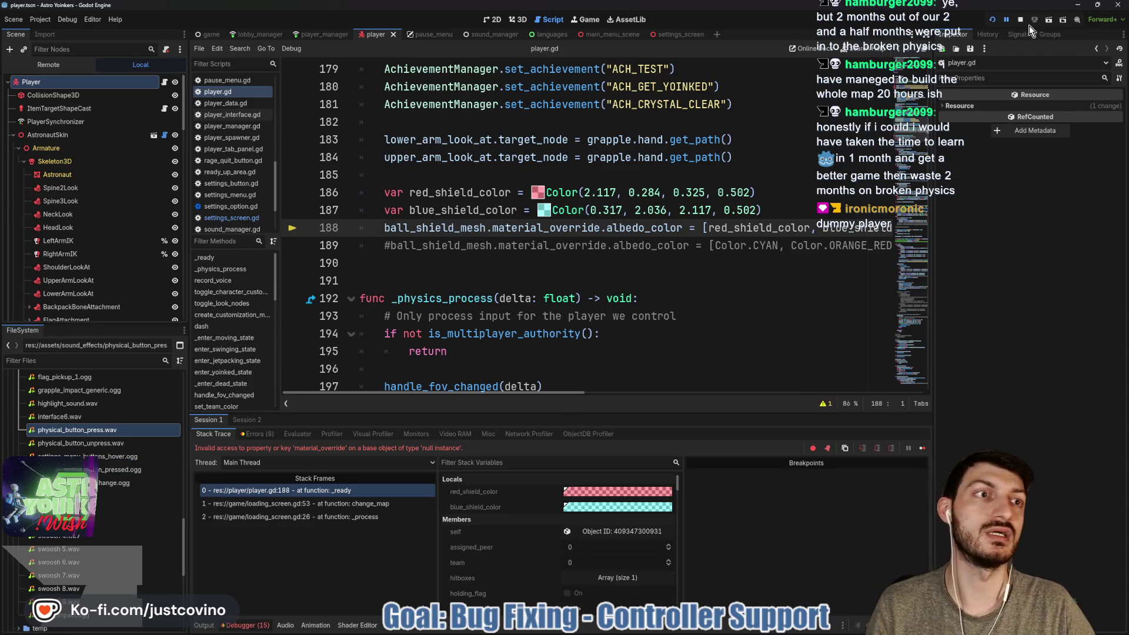
pyautogui.press('F8')
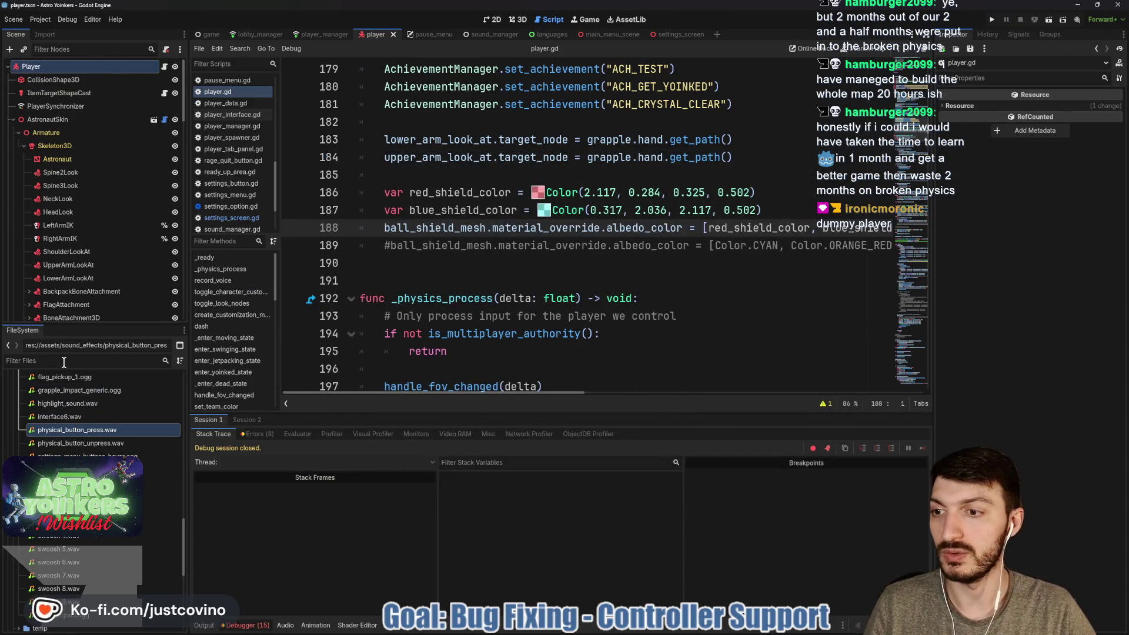
pyautogui.click(63, 362)
pyautogui.write('dummy')
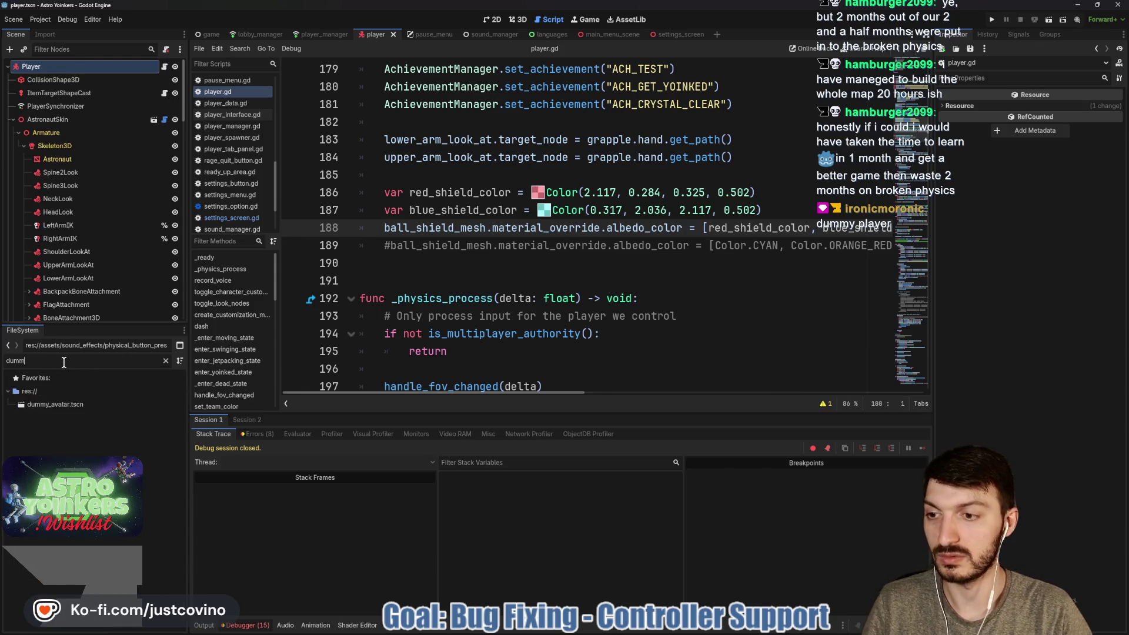
pyautogui.click(71, 405)
pyautogui.doubleClick(69, 402)
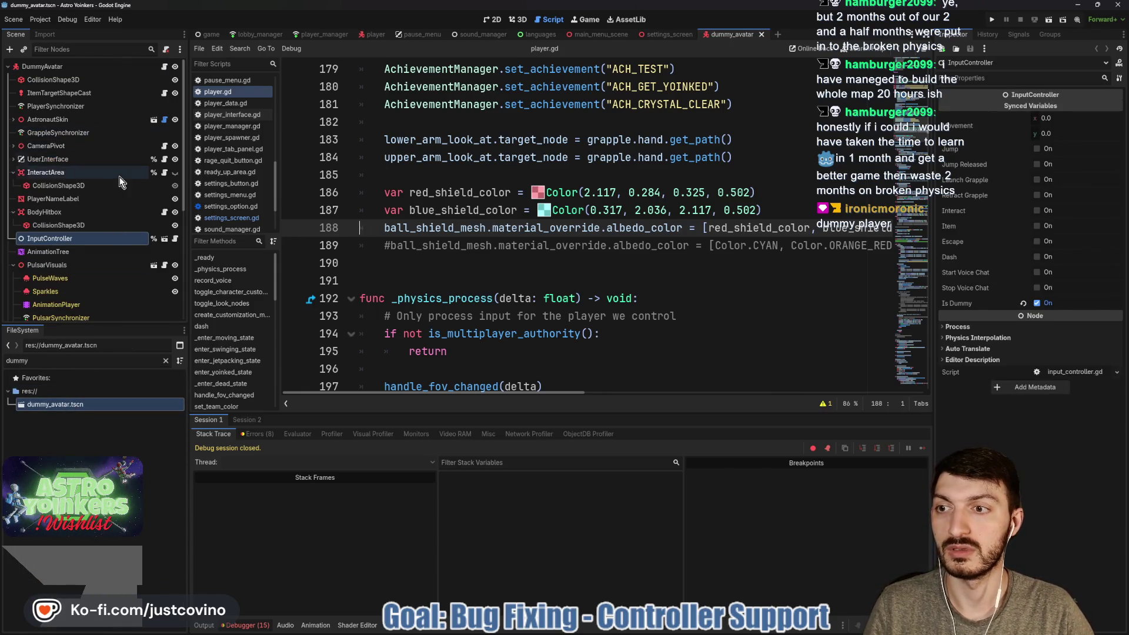
pyautogui.click(86, 69)
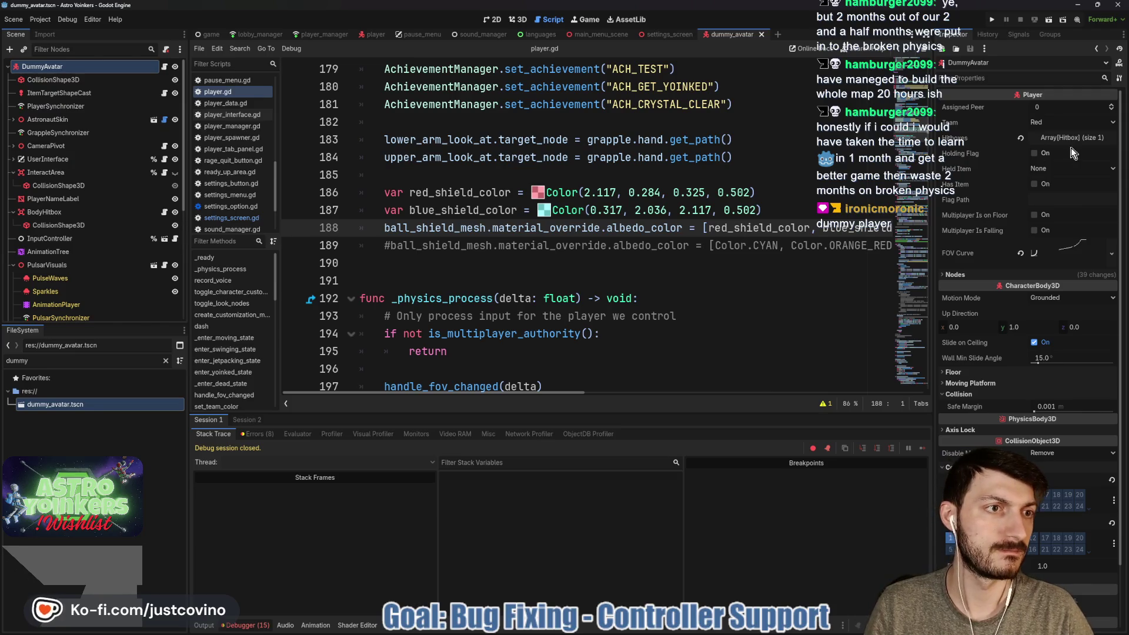
pyautogui.click(986, 276)
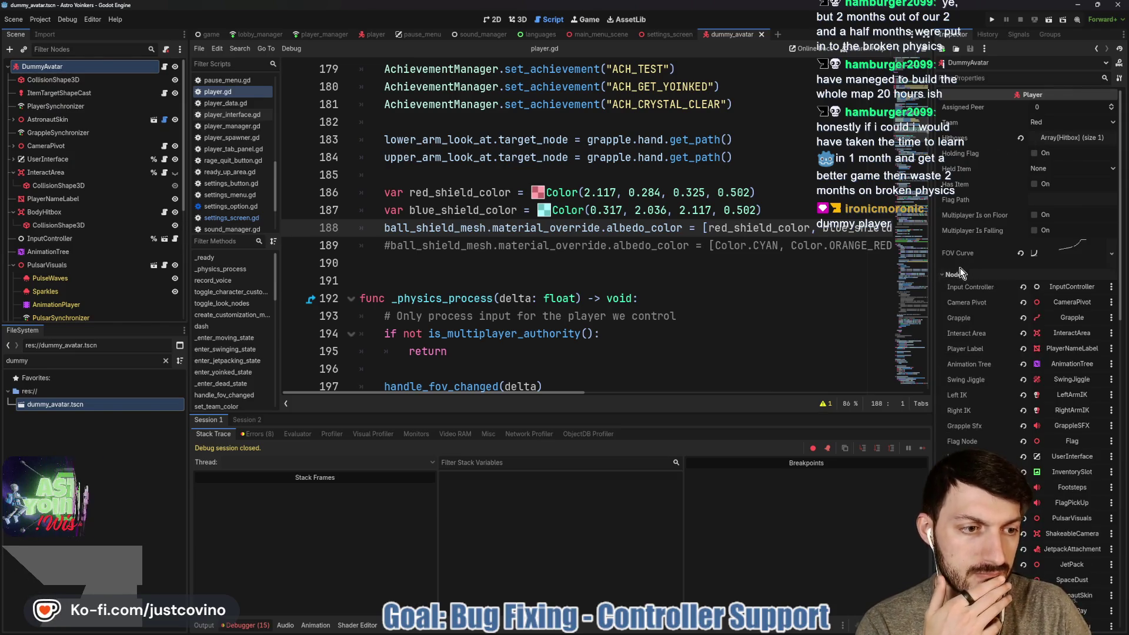
pyautogui.scroll(-10, 988, 306)
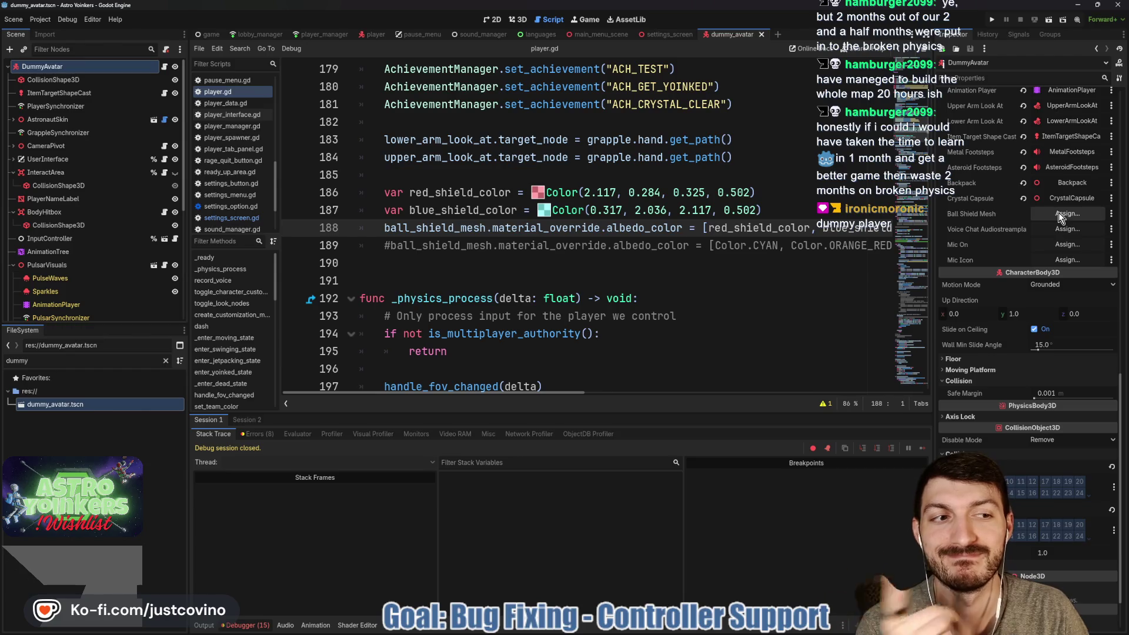
pyautogui.click(1059, 213)
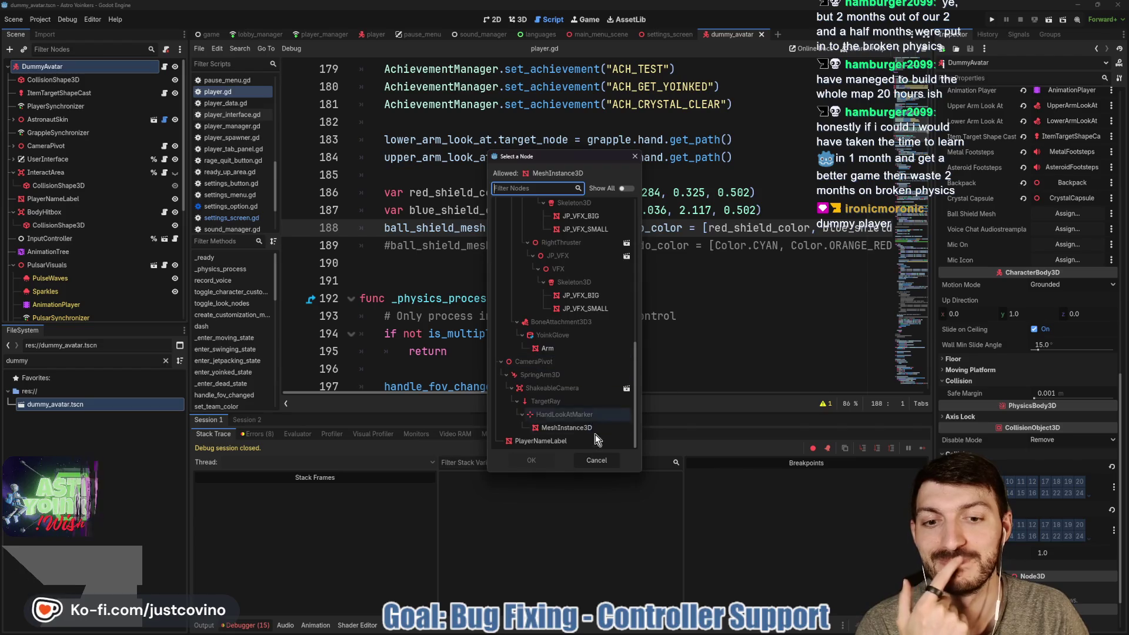
pyautogui.click(597, 462)
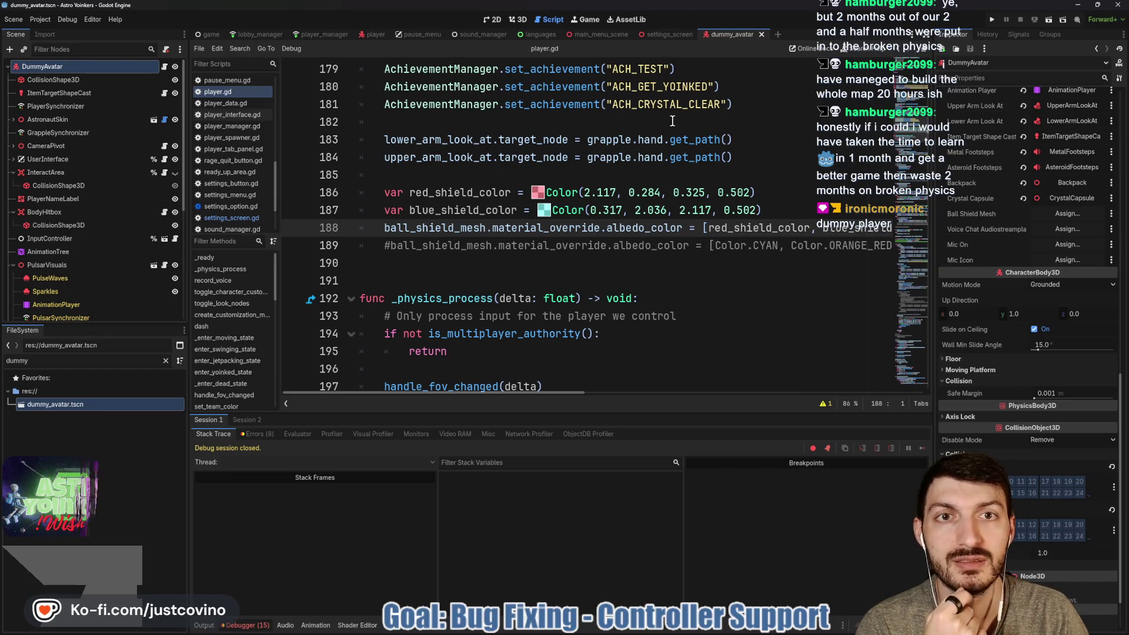
pyautogui.click(376, 34)
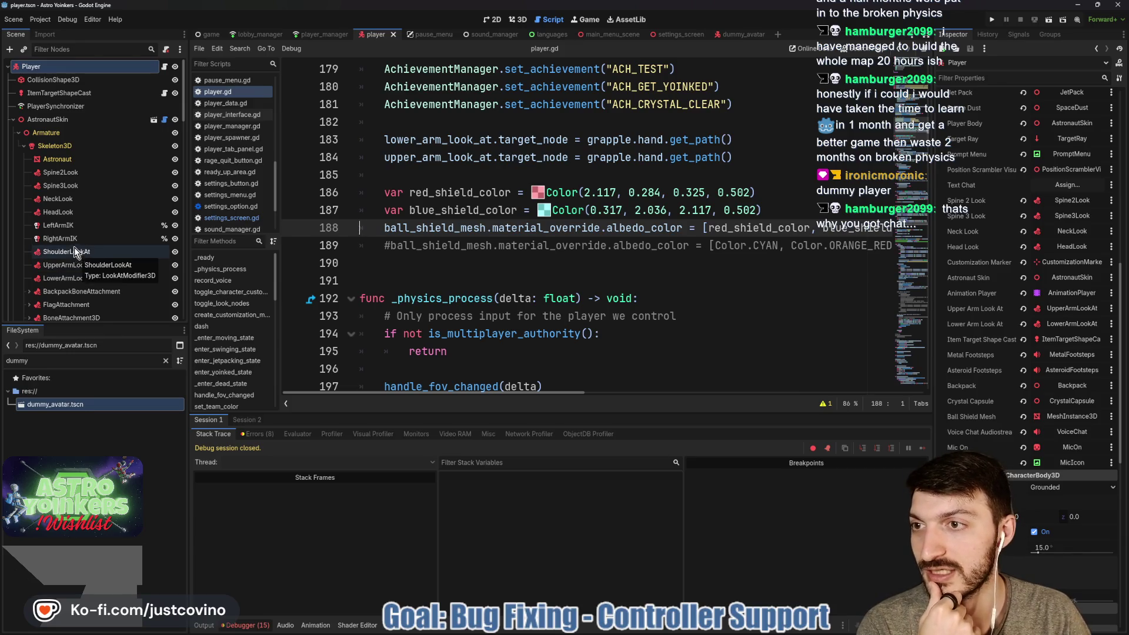
pyautogui.click(15, 119)
pyautogui.scroll(-5, 122, 167)
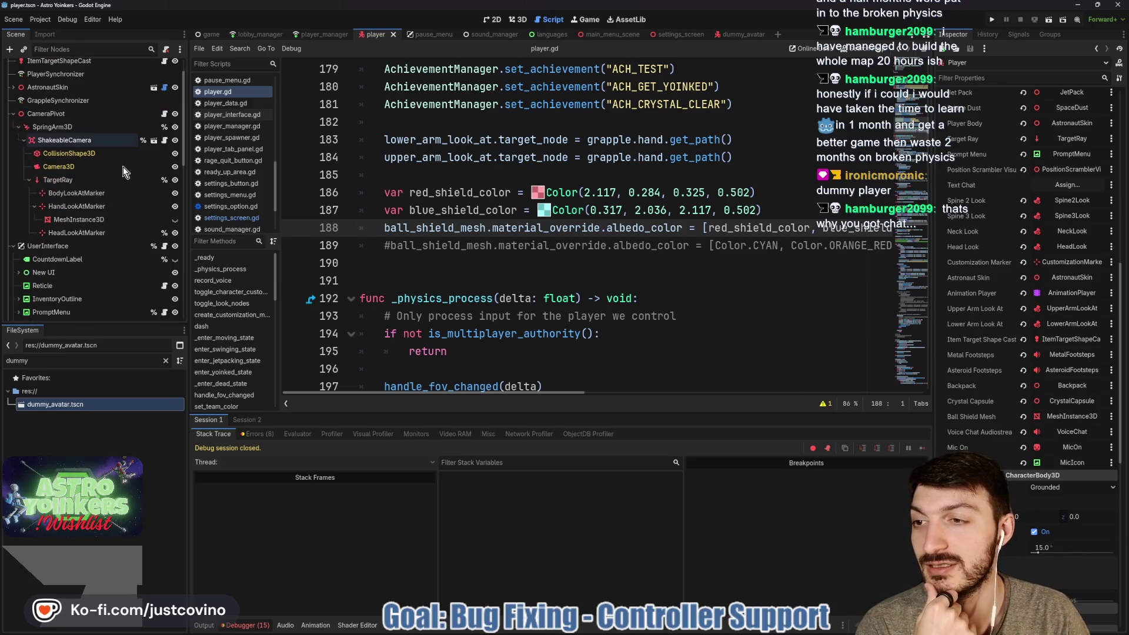
pyautogui.scroll(-2, 97, 178)
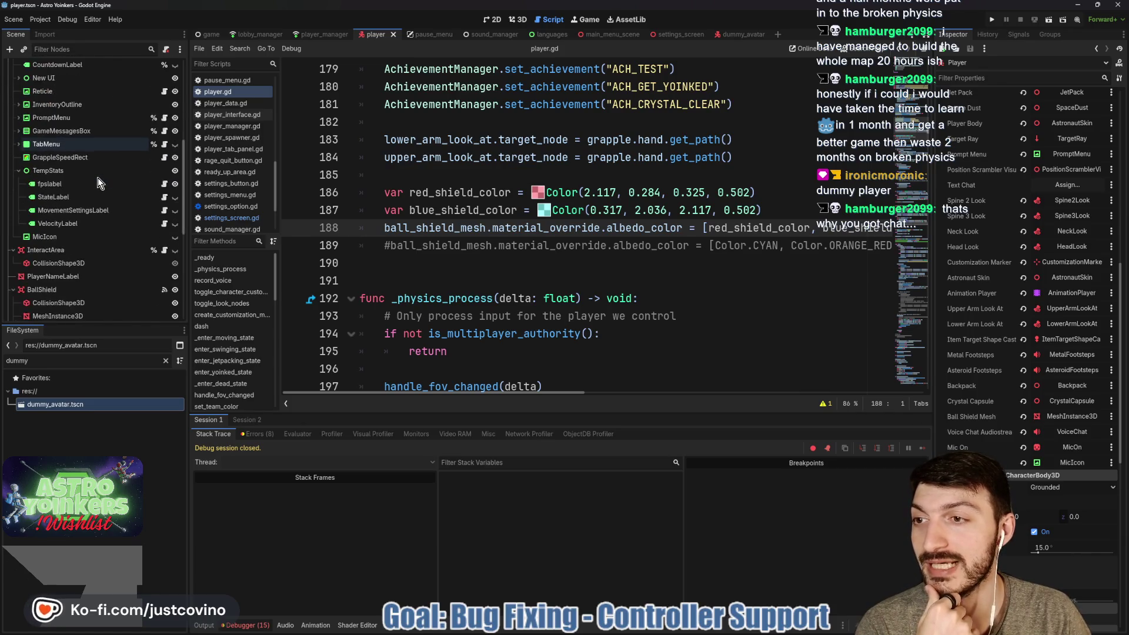
pyautogui.click(14, 118)
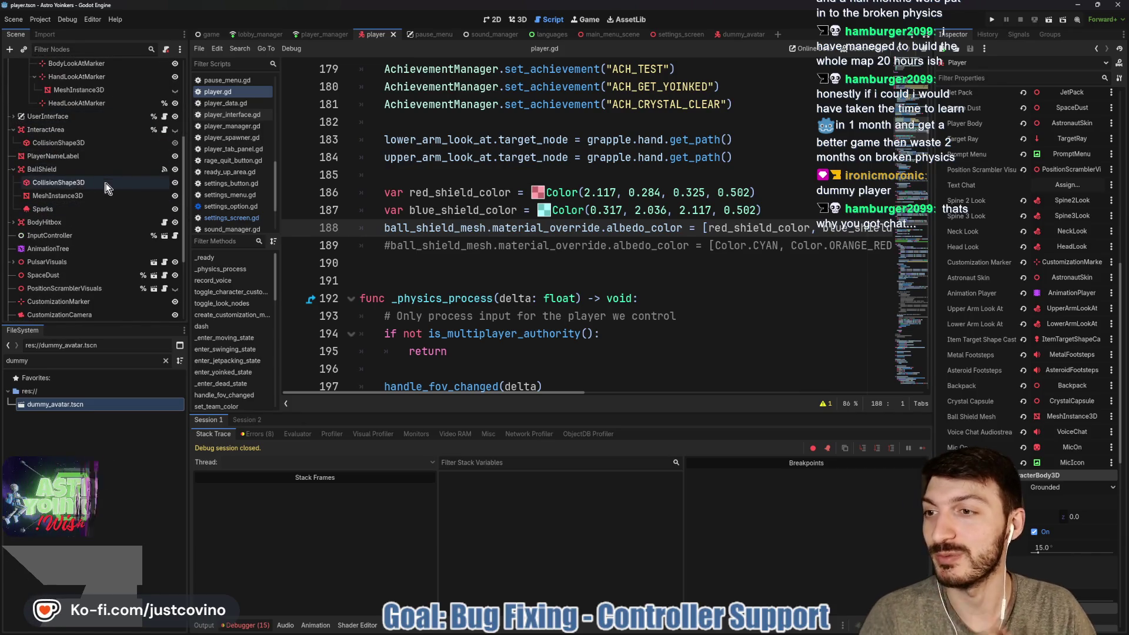
pyautogui.click(56, 170)
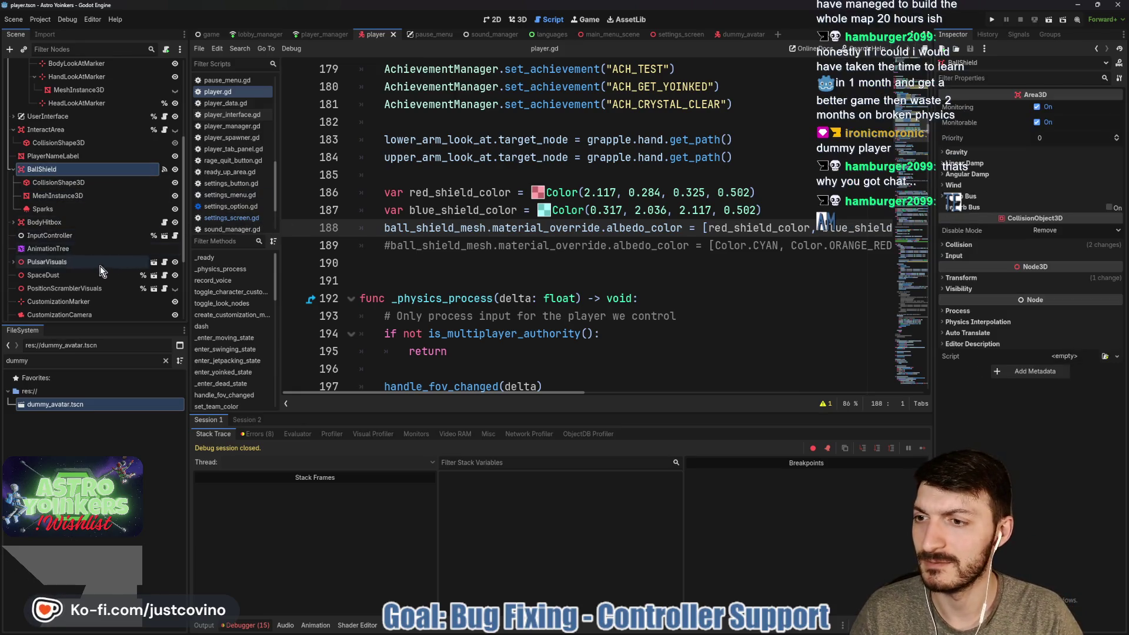
pyautogui.scroll(-5, 94, 294)
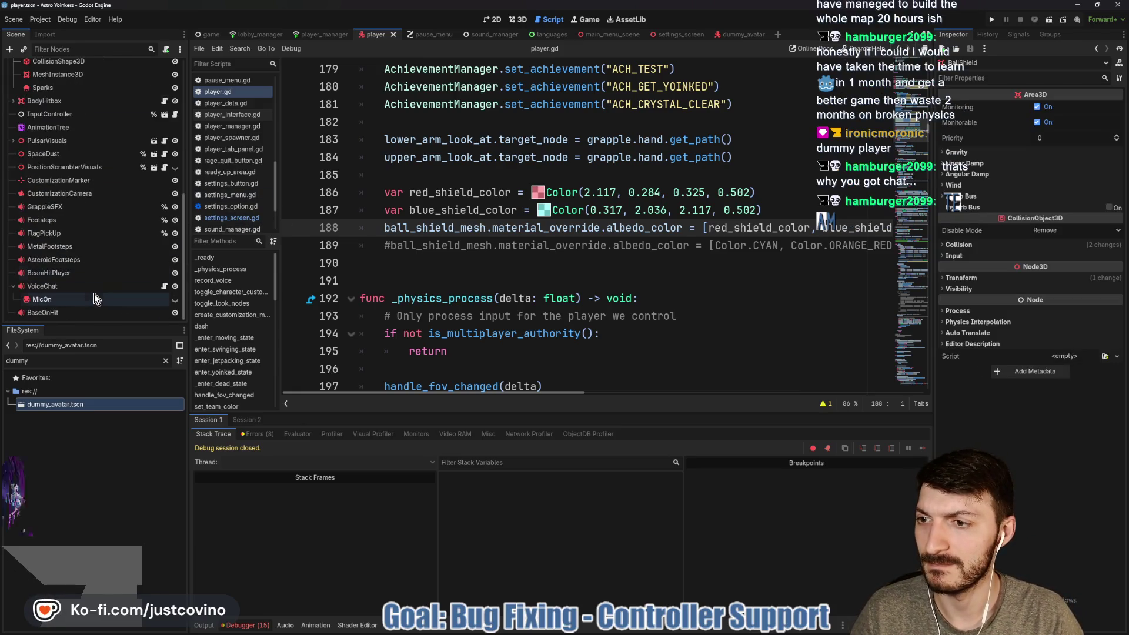
pyautogui.keyDown('ctrl'); pyautogui.click(63, 287); pyautogui.keyUp('ctrl')
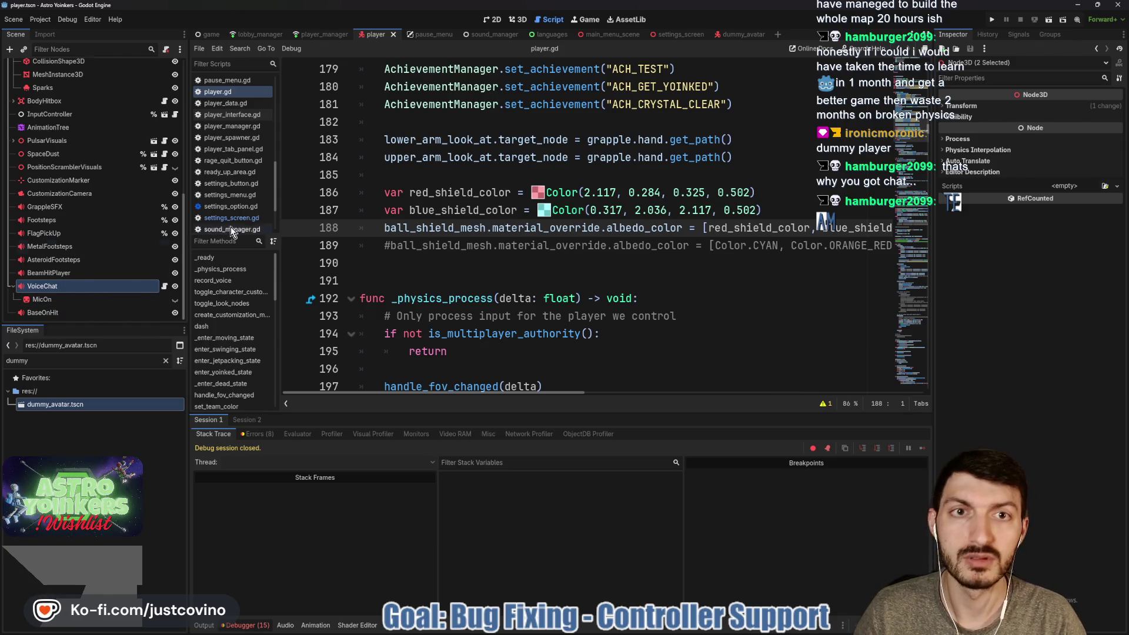
pyautogui.click(744, 34)
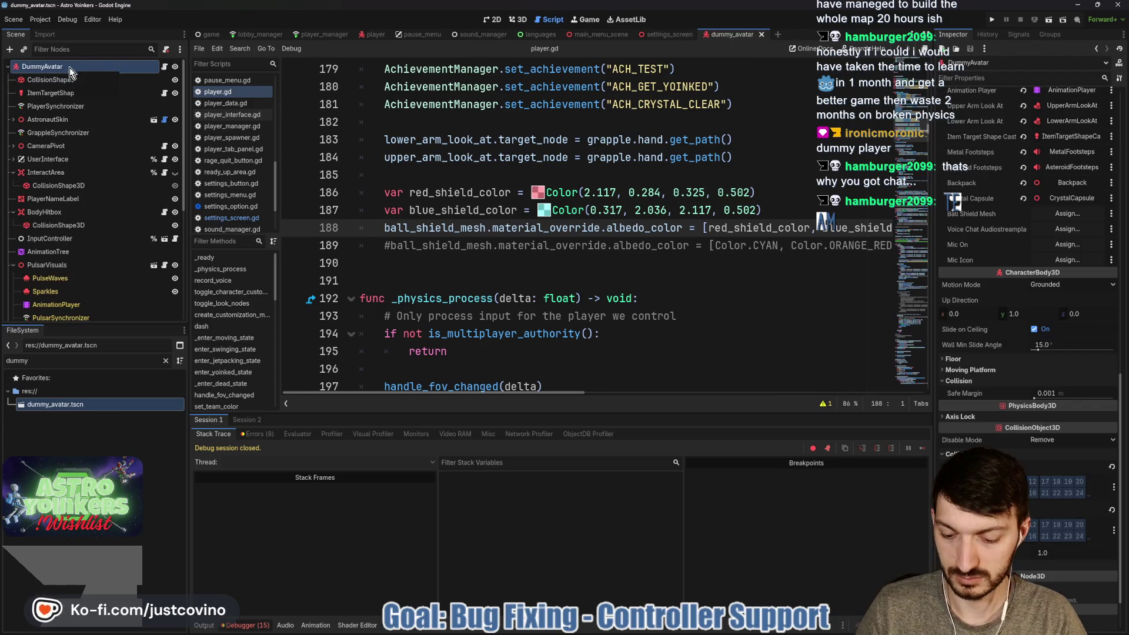
# Link DummyAvatar's Ball Shield Mesh to BallShield2's MeshInstance3D and Voice Chat Audiostream to VoiceChat
pyautogui.moveTo(70, 67); pyautogui.dragTo(134, 228)
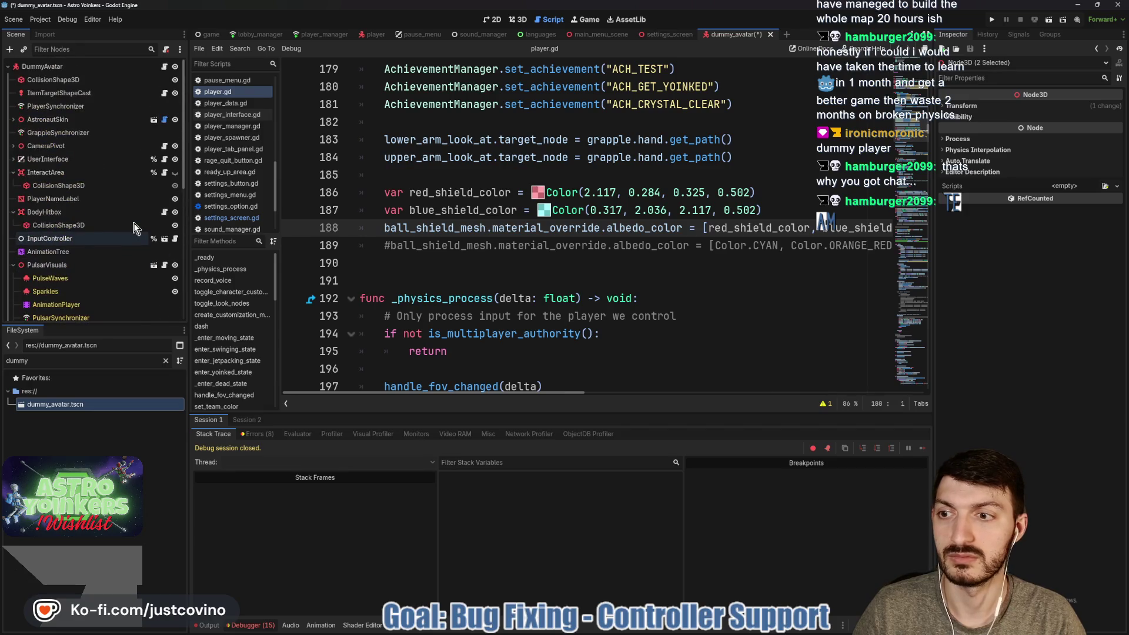
pyautogui.click(76, 67)
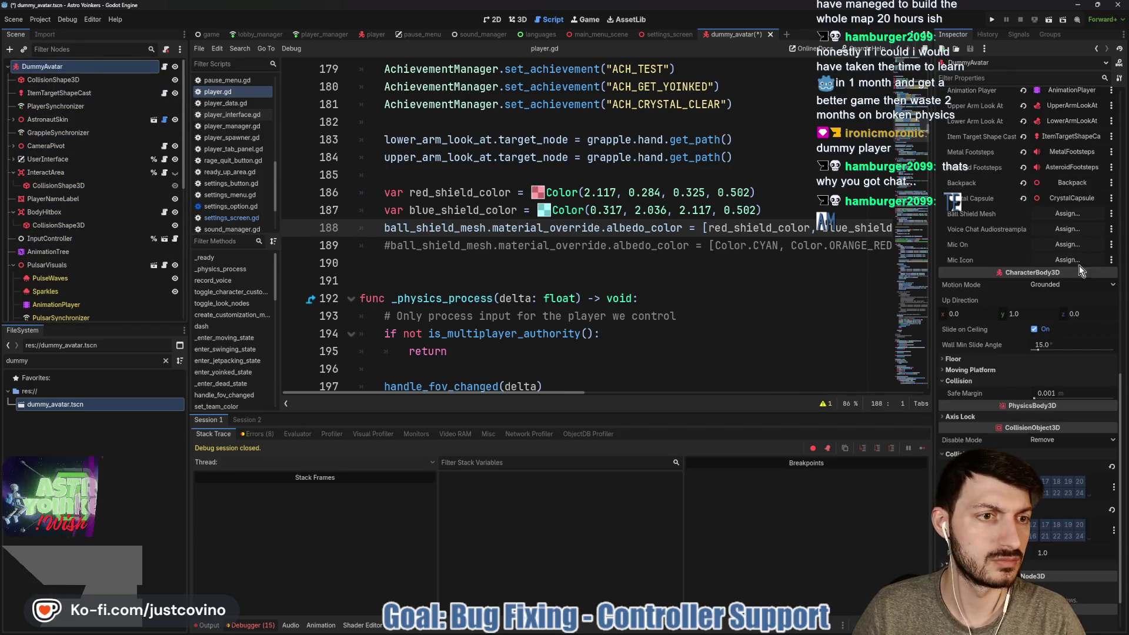
pyautogui.click(1068, 215)
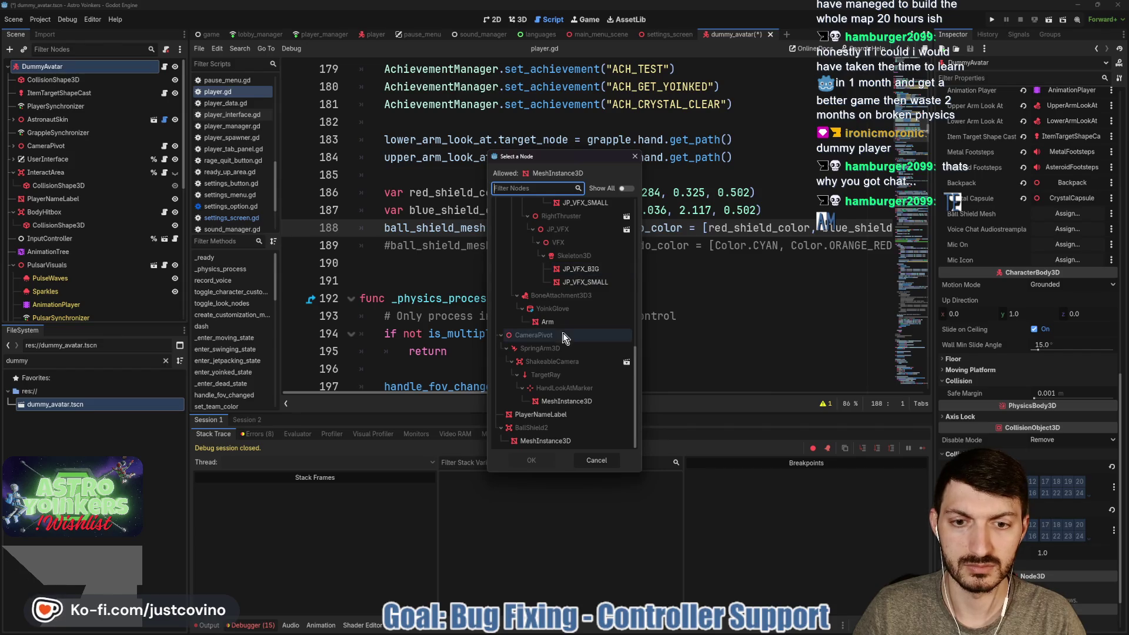
pyautogui.click(573, 441)
pyautogui.click(533, 463)
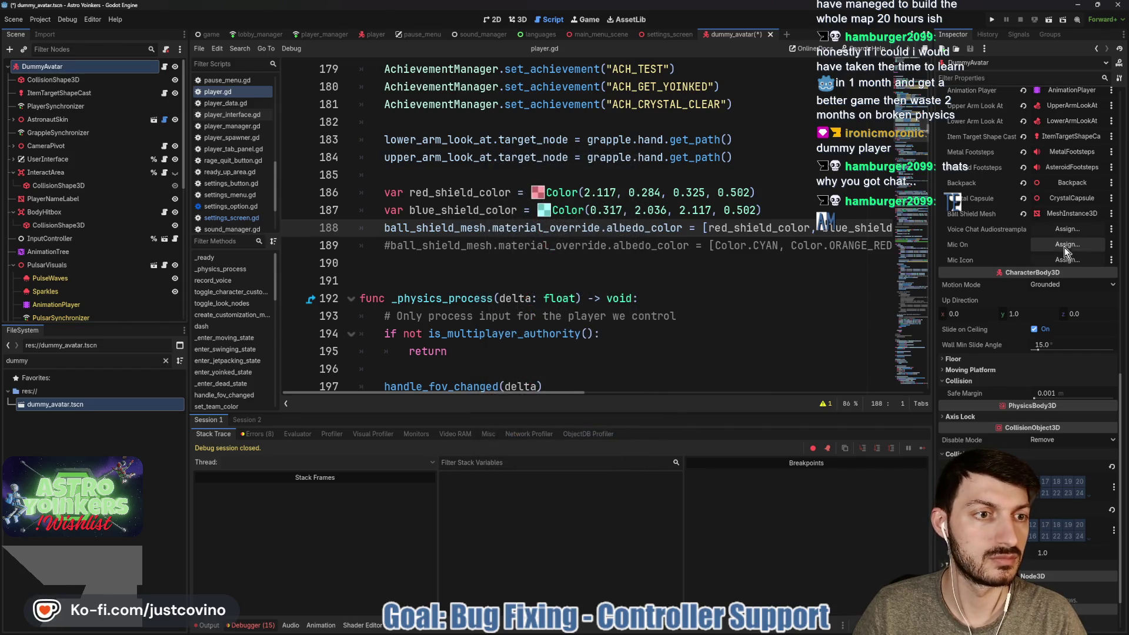
pyautogui.click(542, 285)
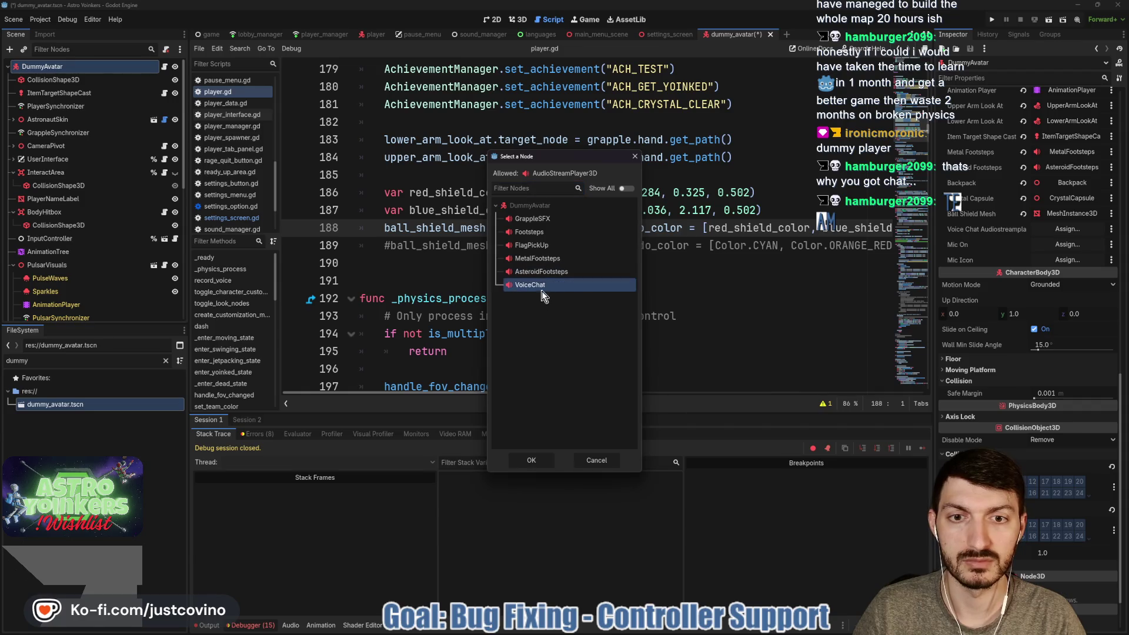
pyautogui.click(531, 462)
# Link Mic On to MicOn and Mic Icon to Layout, then start a test run
pyautogui.click(1061, 259)
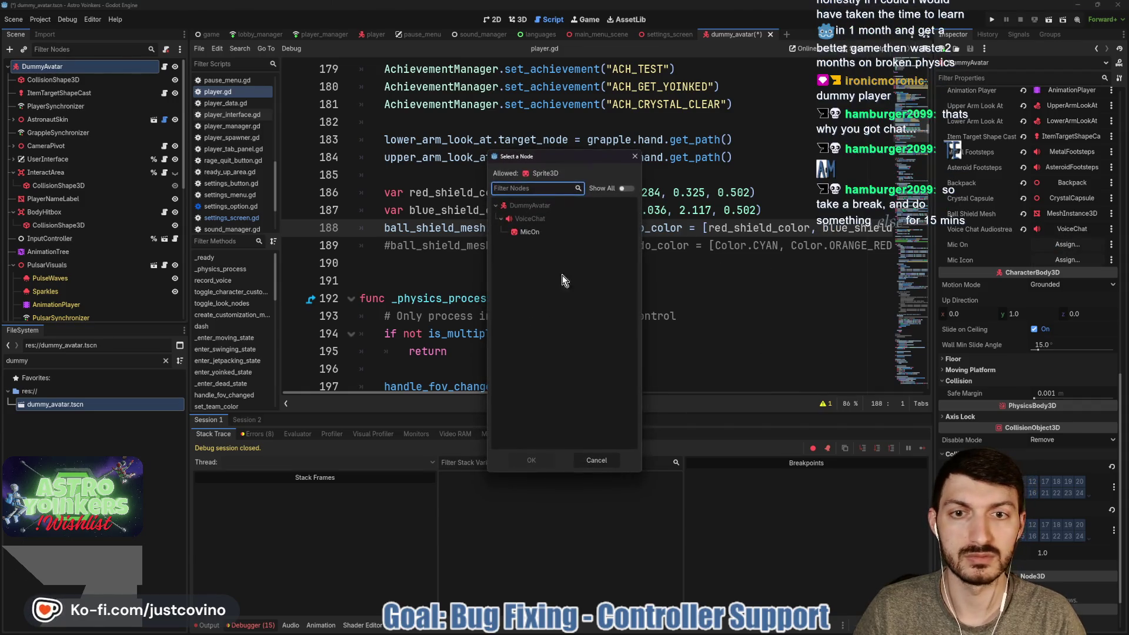
pyautogui.click(543, 464)
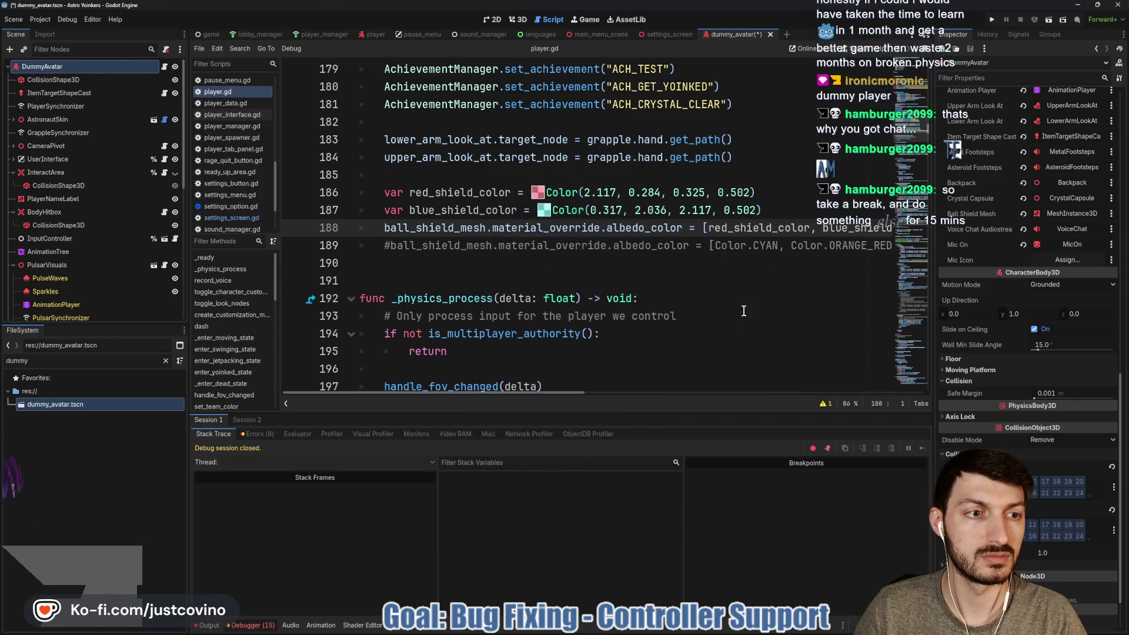
pyautogui.click(1067, 259)
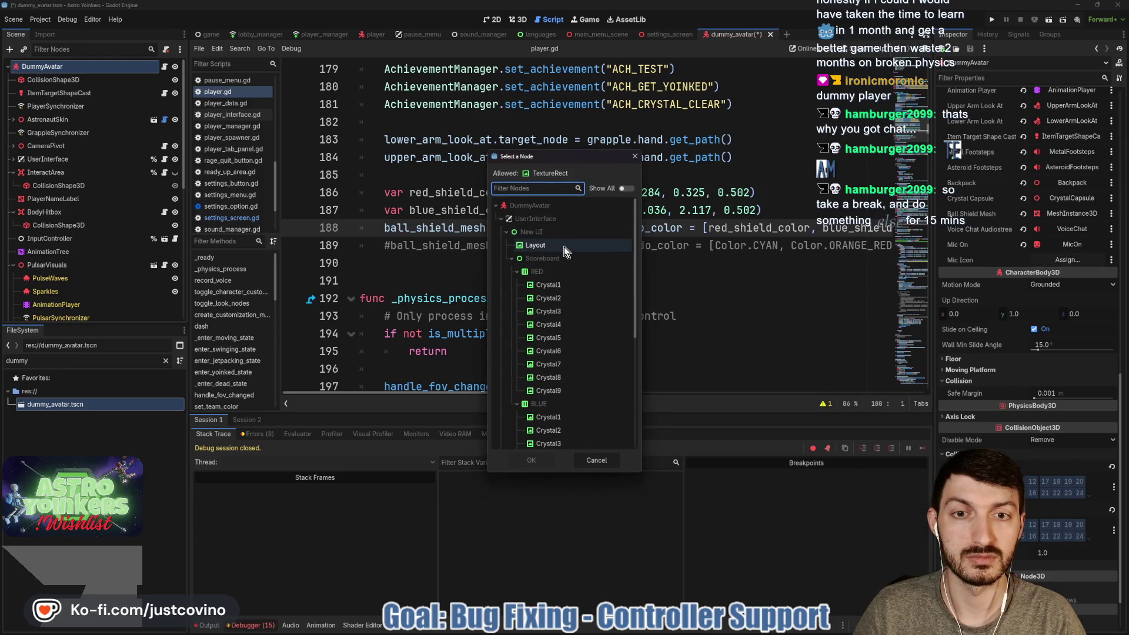
pyautogui.scroll(-5, 564, 245)
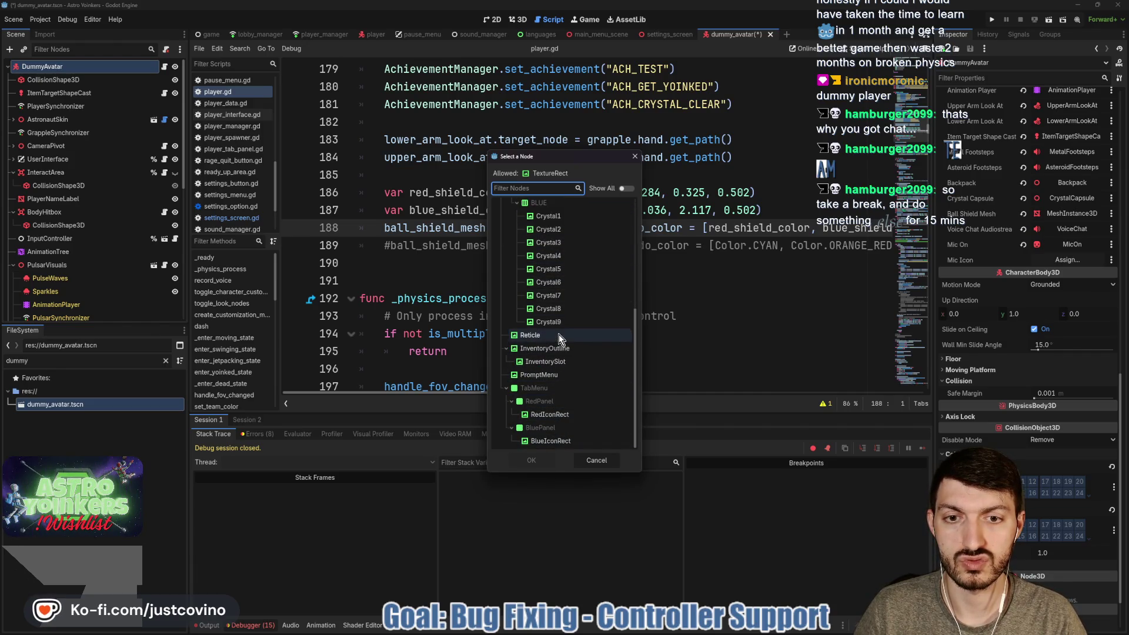
pyautogui.scroll(4, 557, 300)
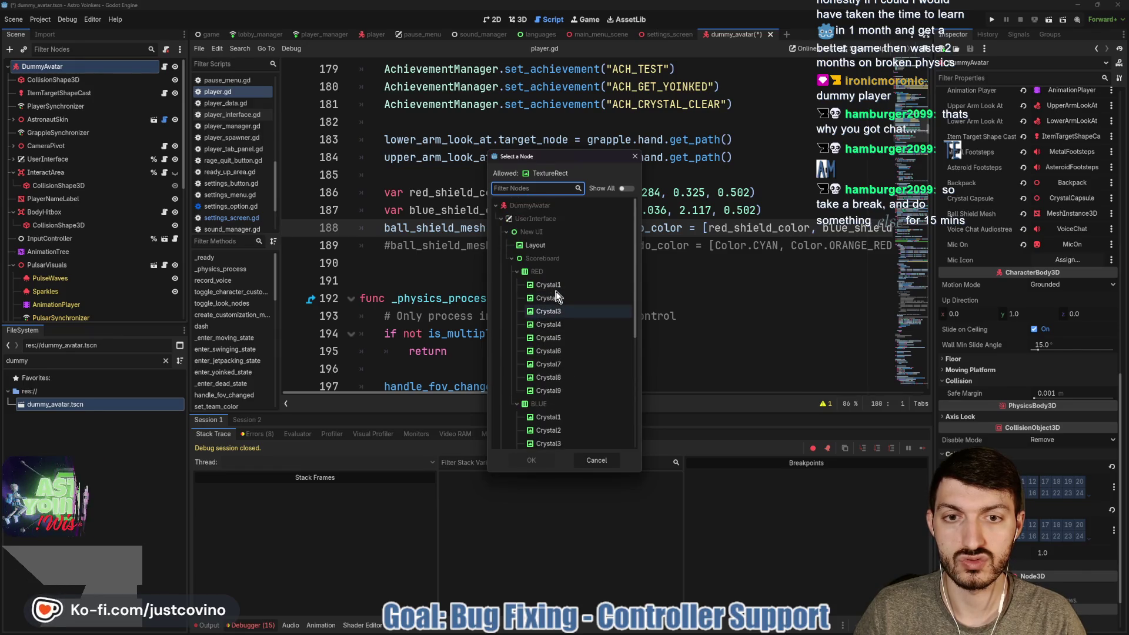
pyautogui.scroll(3, 556, 291)
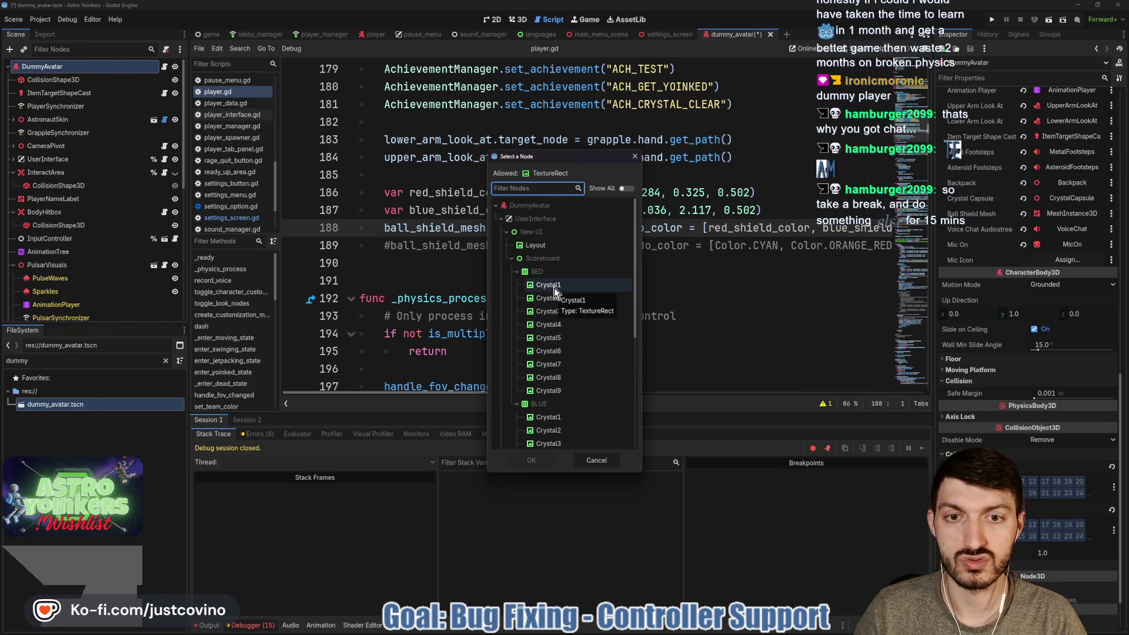
pyautogui.click(540, 245)
pyautogui.click(538, 460)
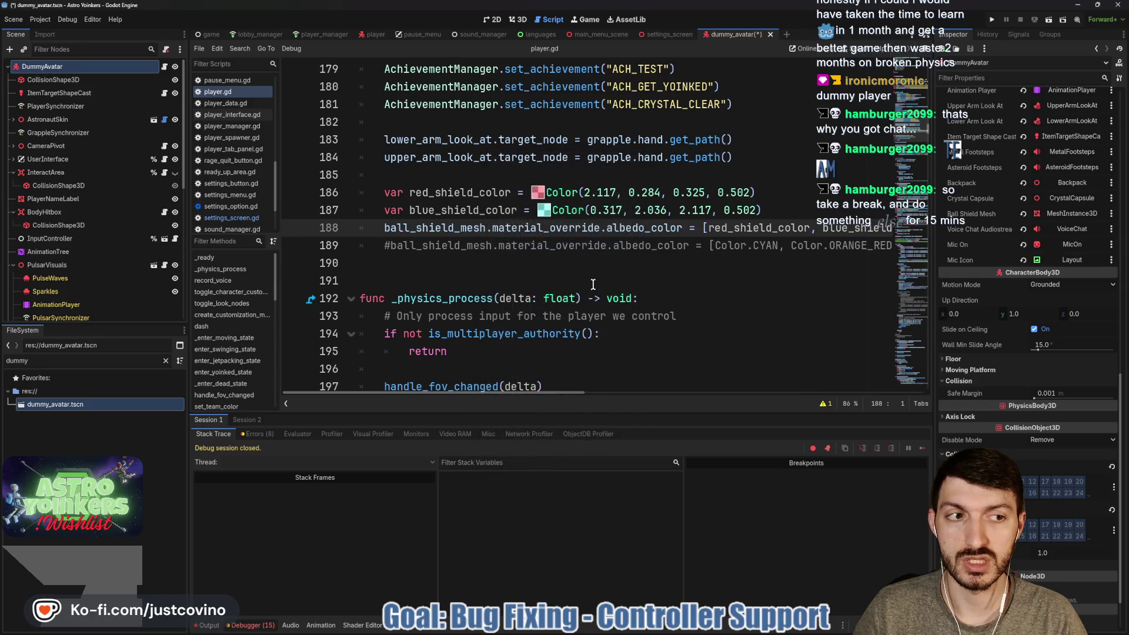
pyautogui.click(564, 281)
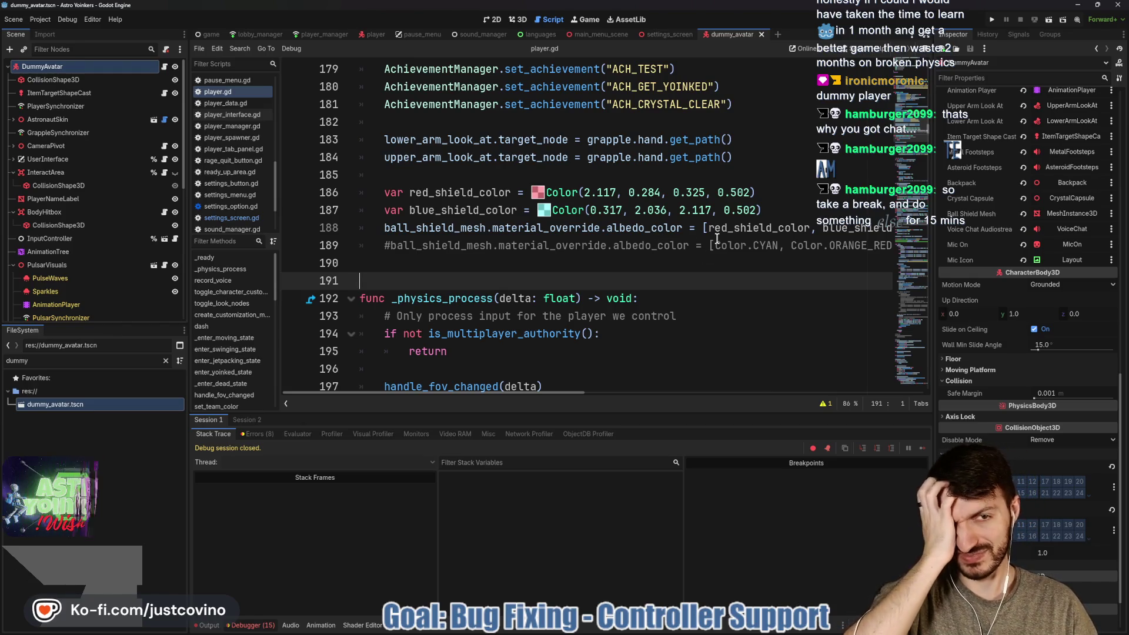
pyautogui.click(993, 19)
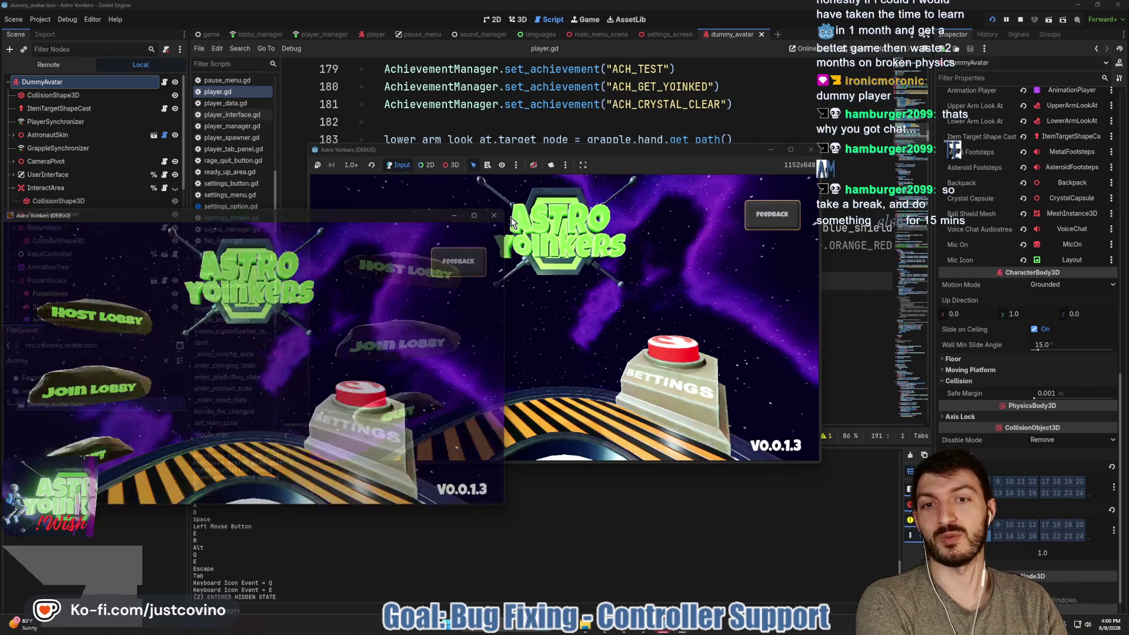
# Host a private lobby, which halts on a null 'transparency' access at player.gd line 272
pyautogui.click(419, 266)
pyautogui.click(520, 275)
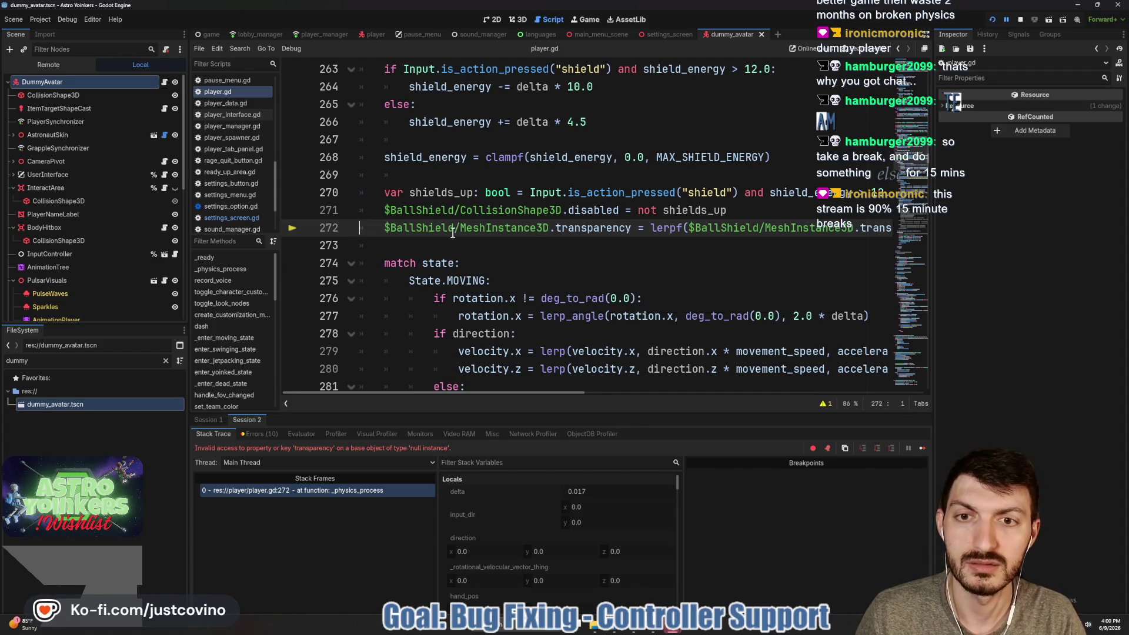
# Stop the run and replace the $BallShield/MeshInstance3D paths on line 272 with ball_shield_mesh
pyautogui.click(1020, 20)
pyautogui.moveTo(550, 229); pyautogui.dragTo(383, 231)
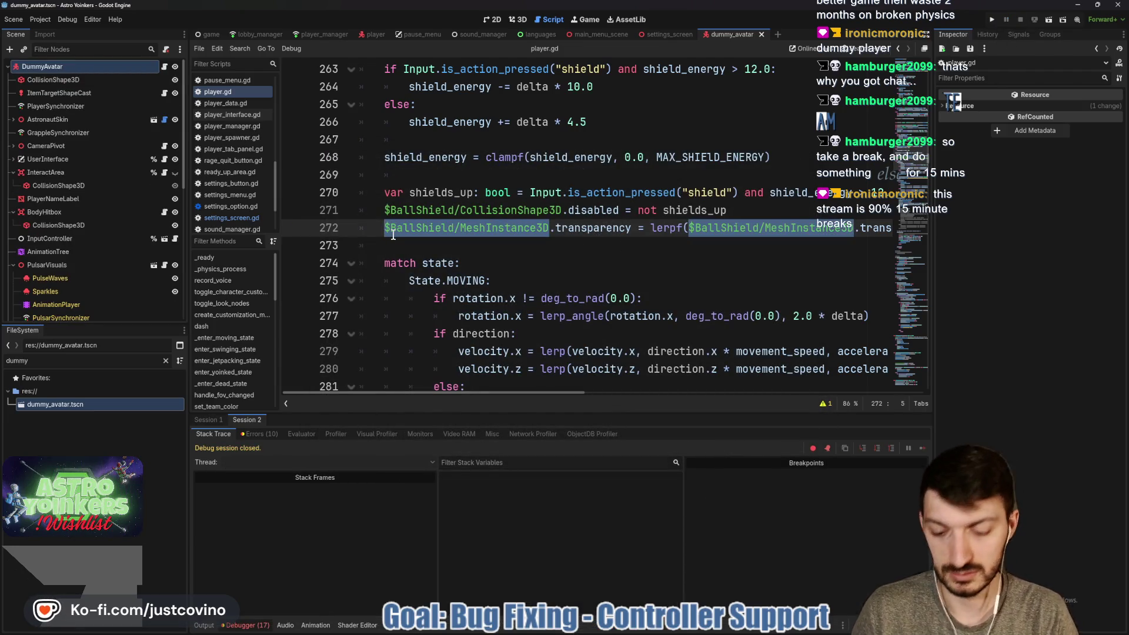
pyautogui.hotkey('ctrl', 'd')
pyautogui.write('ball.transparency = lerpf(ball.transparency, 0.0 if shields_up else 1.0, 18.0 *')
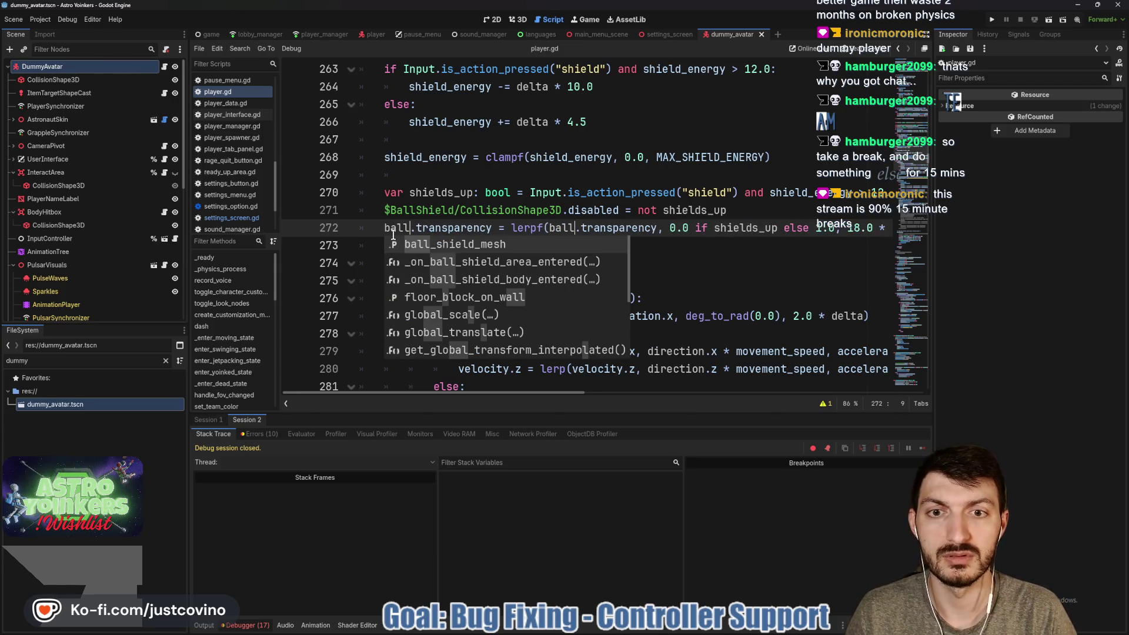
pyautogui.press('Return')
pyautogui.hscroll(3, 529, 252)
pyautogui.hscroll(-3, 613, 251)
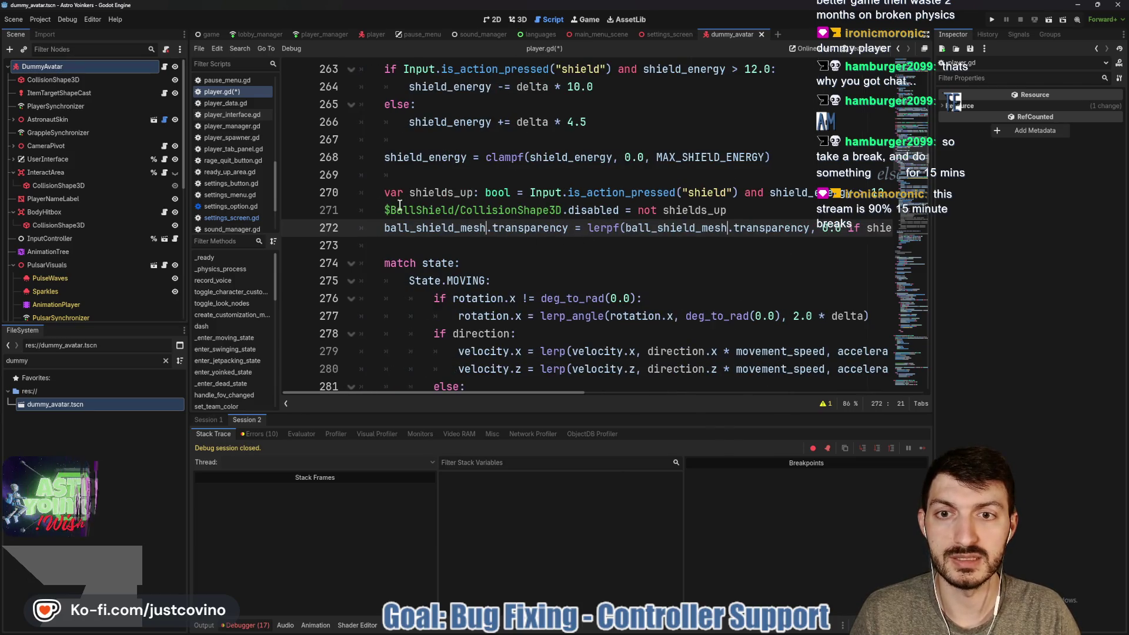
pyautogui.click(410, 210)
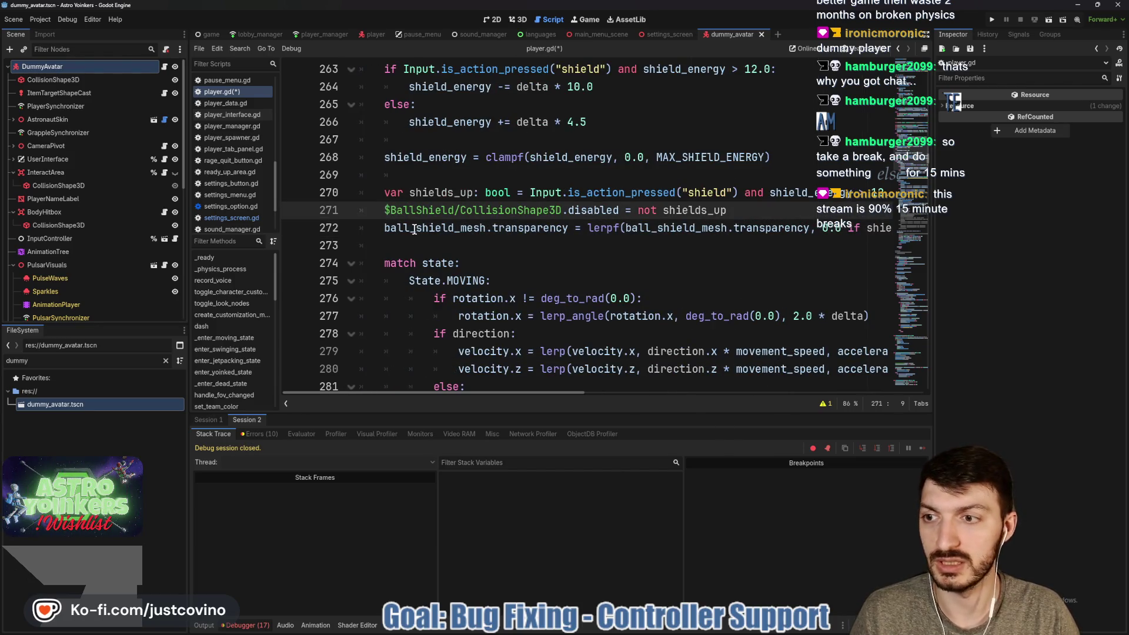
pyautogui.scroll(20, 414, 230)
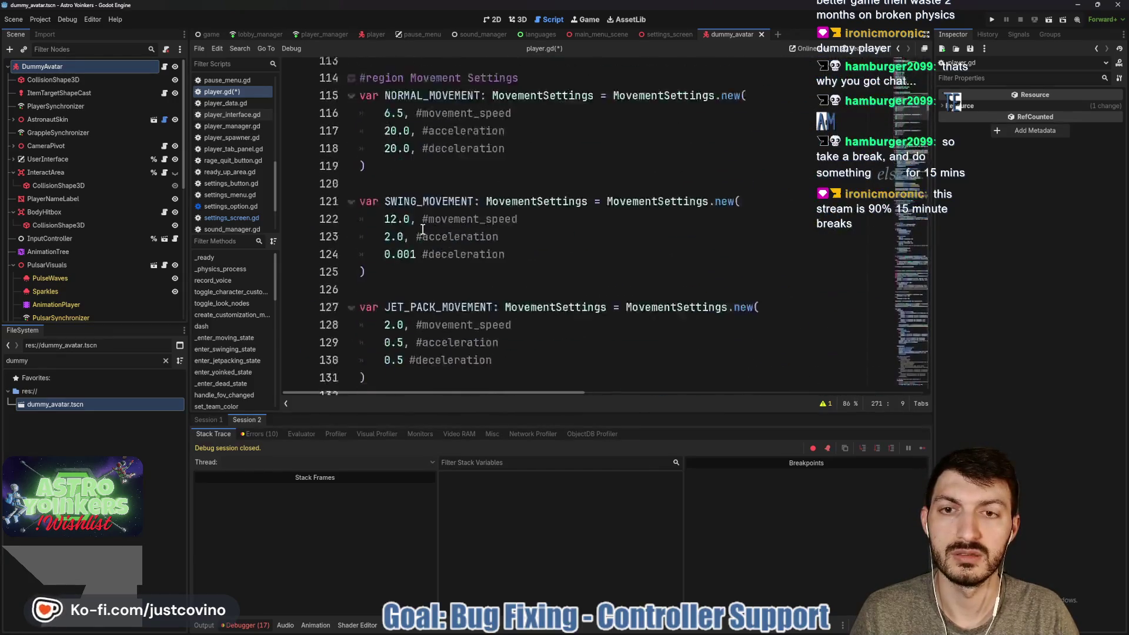
pyautogui.scroll(20, 423, 230)
pyautogui.scroll(-8, 584, 196)
pyautogui.scroll(3, 585, 196)
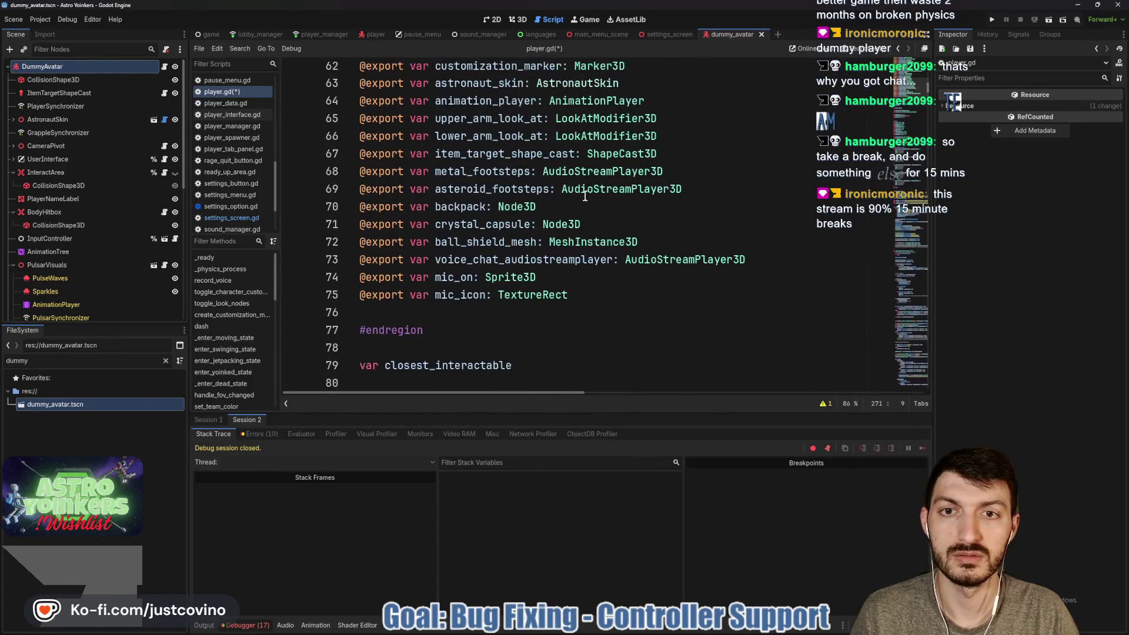
pyautogui.scroll(2, 585, 196)
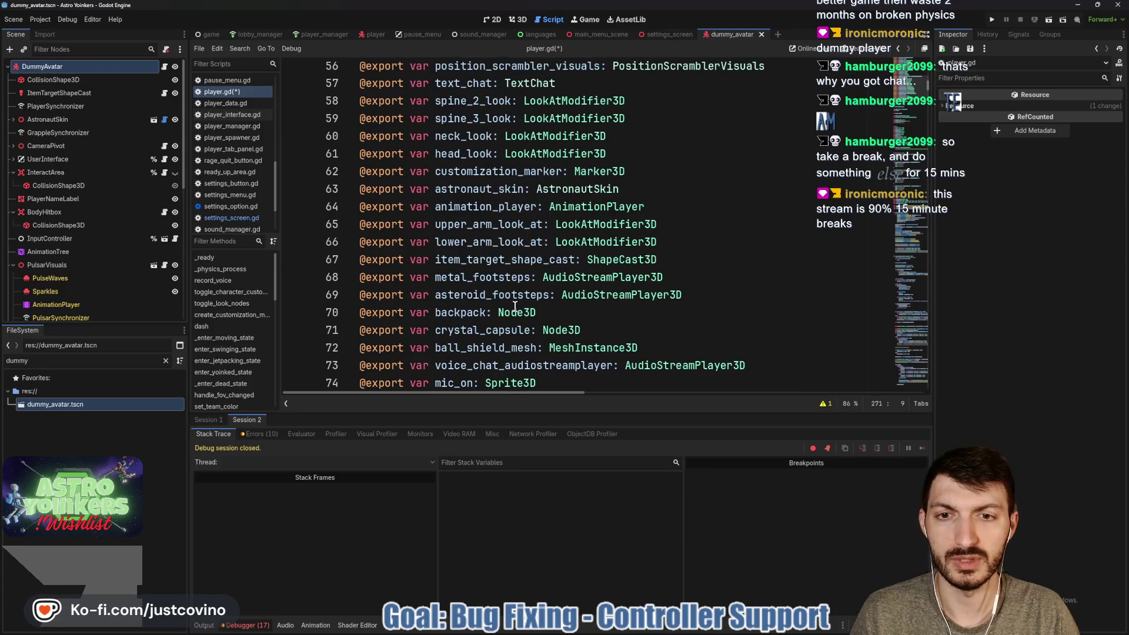
pyautogui.scroll(-1, 514, 304)
pyautogui.click(646, 295)
pyautogui.press('Return')
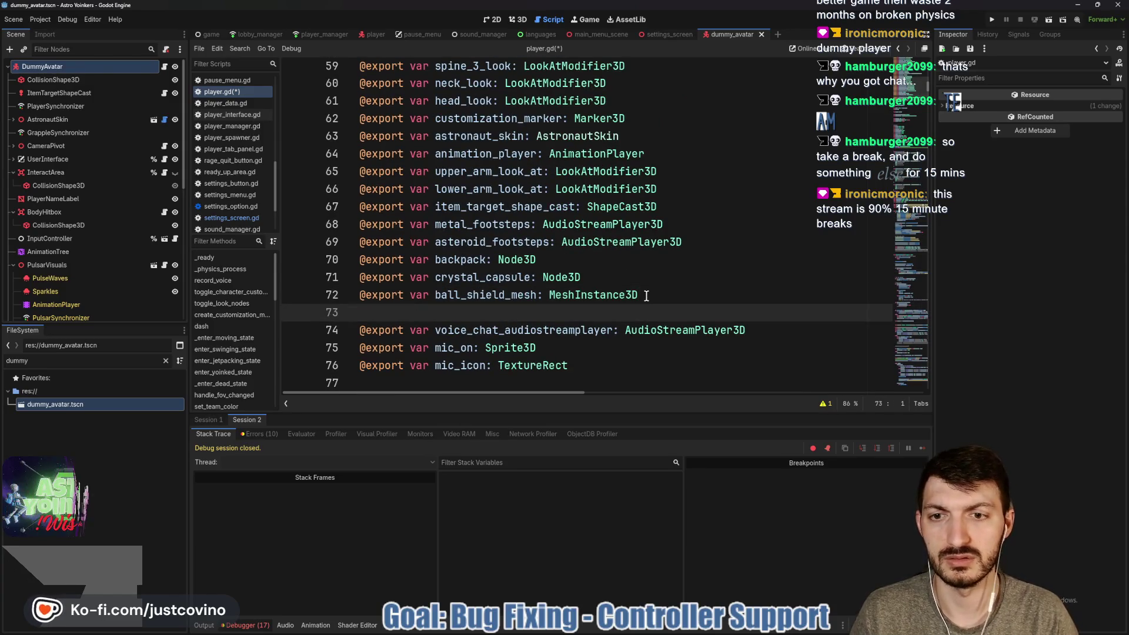
pyautogui.write('@export var ball')
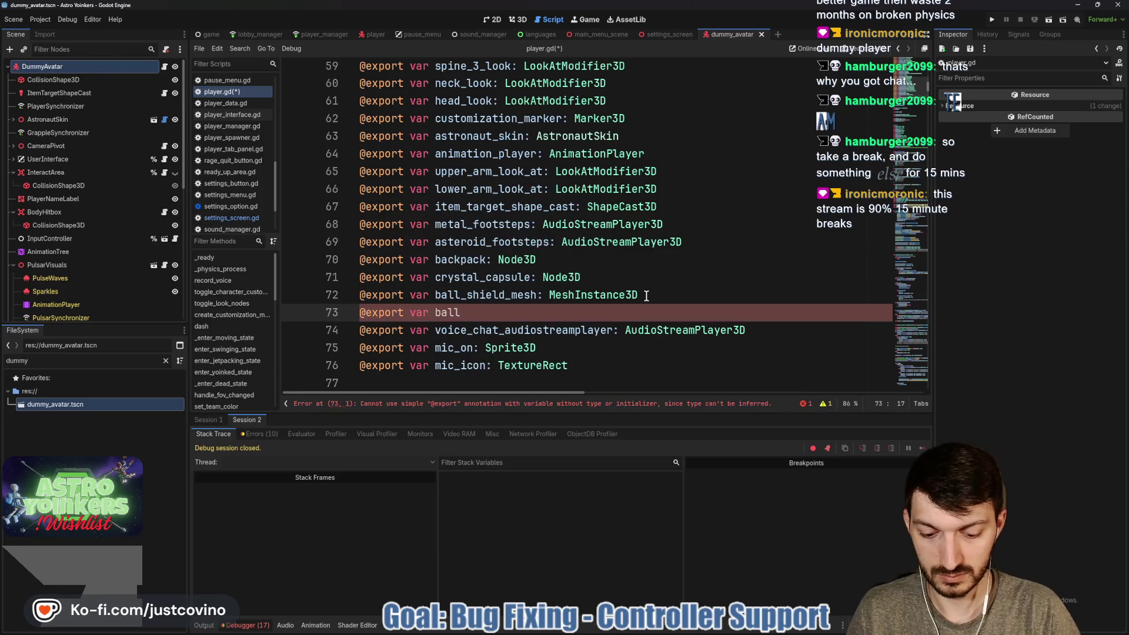
pyautogui.write('_shield_collision: ')
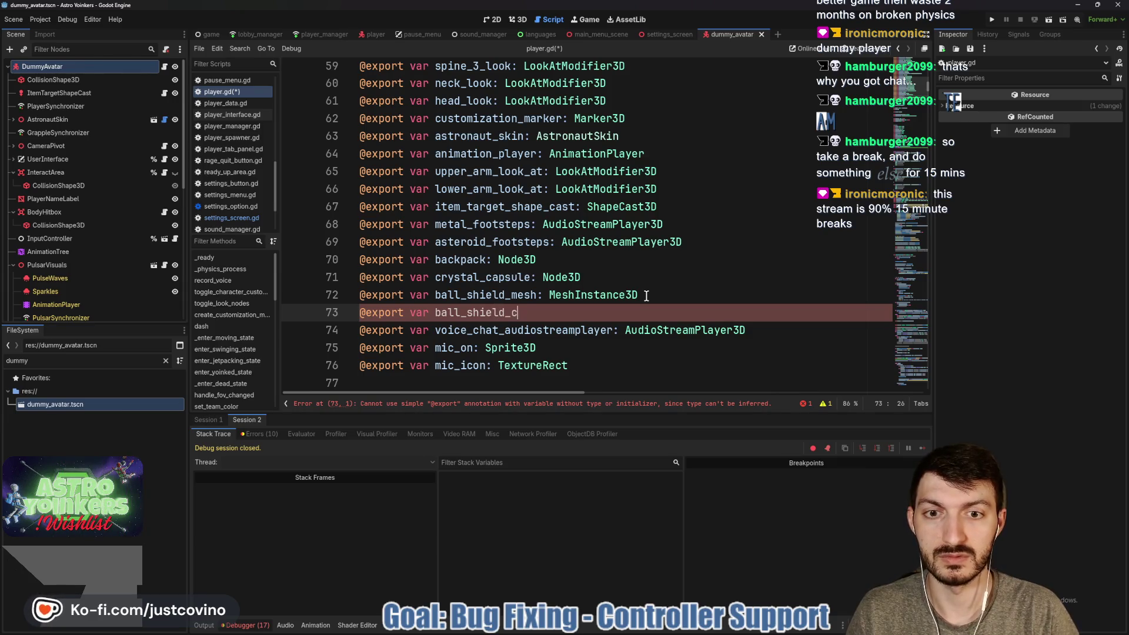
pyautogui.write('CollisionShap')
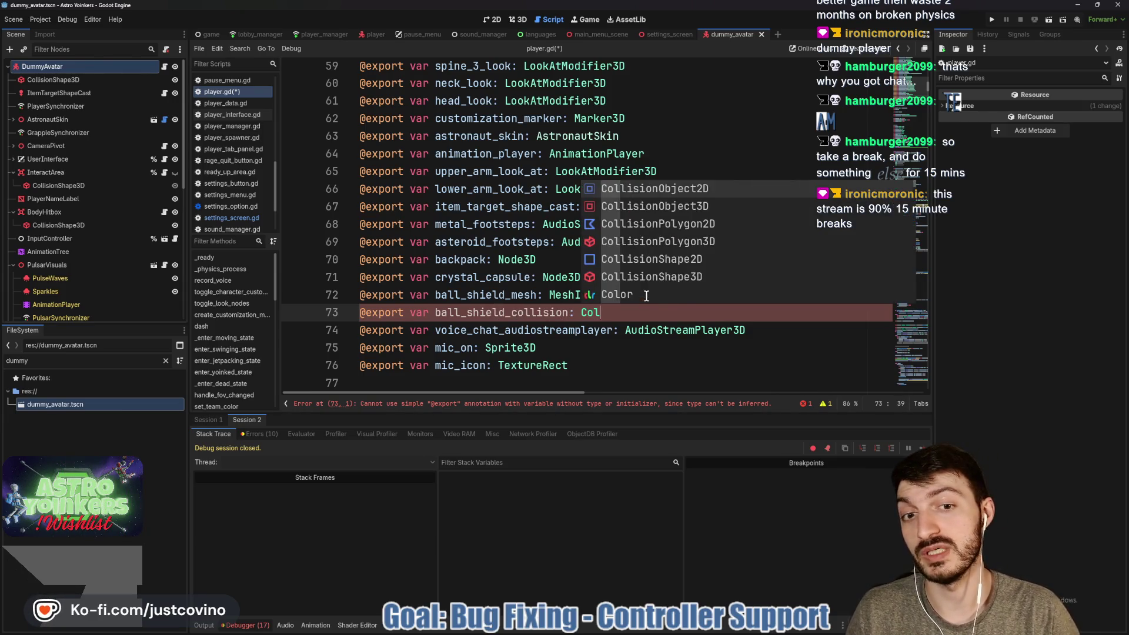
pyautogui.press('Down')
pyautogui.press('Return')
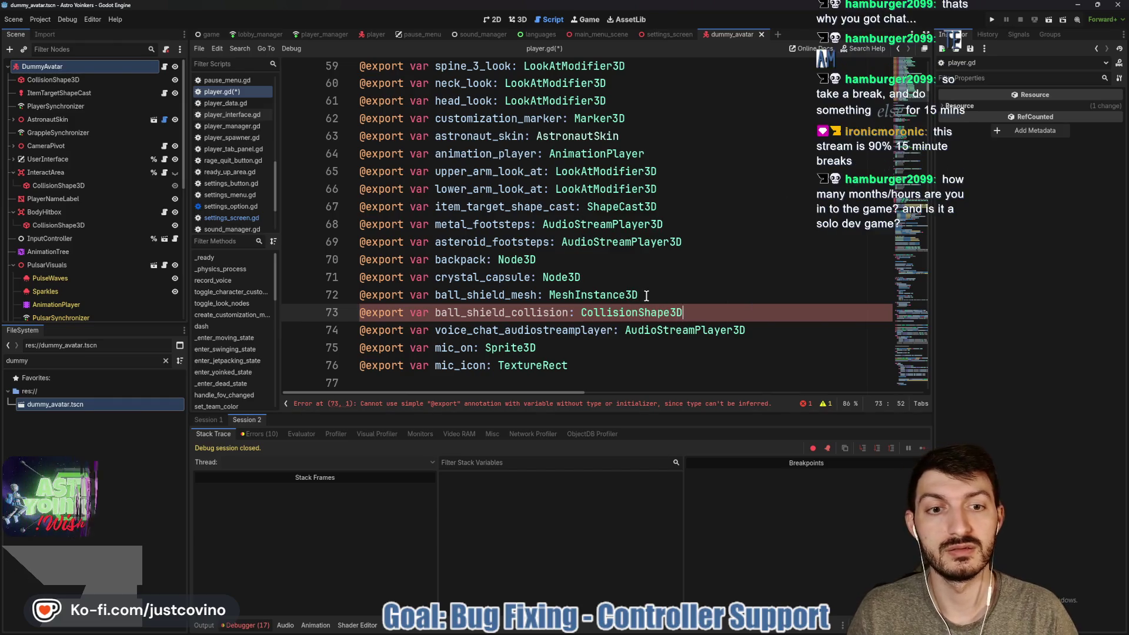
pyautogui.hotkey('ctrl', 's')
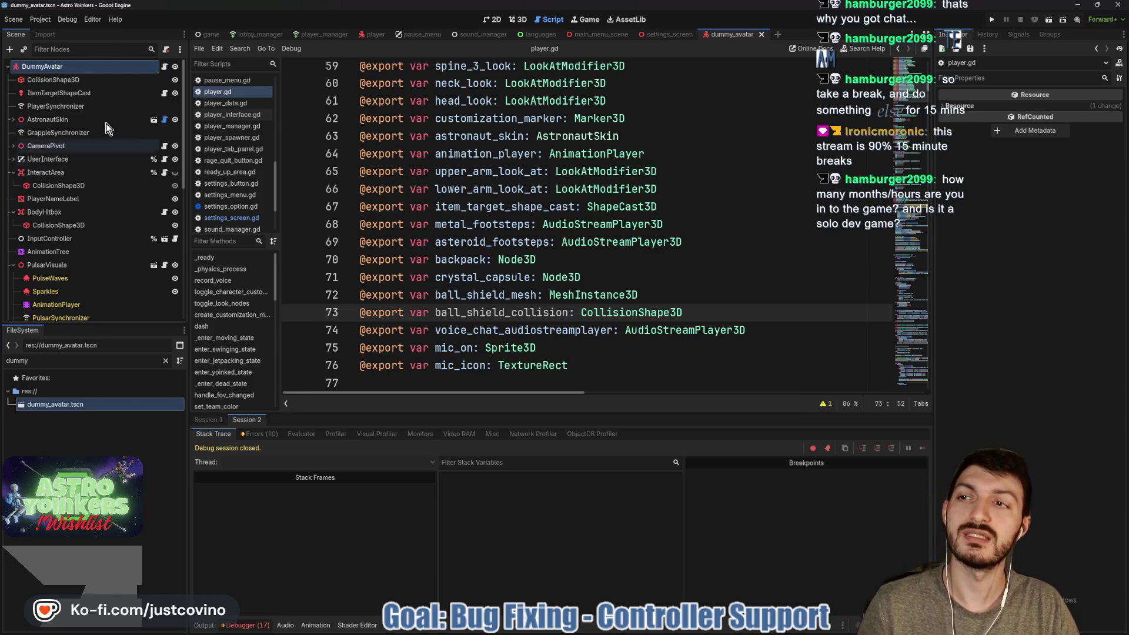
pyautogui.click(80, 66)
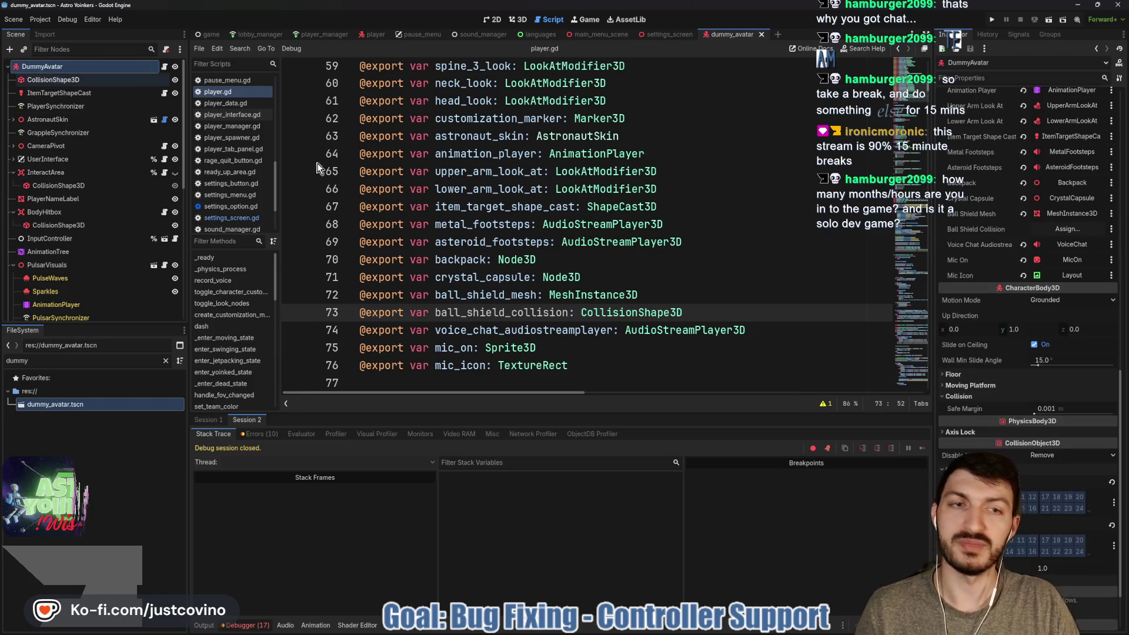
# Assign BallShield2's CollisionShape3D to DummyAvatar's Ball Shield Collision and save the scene
pyautogui.click(1068, 230)
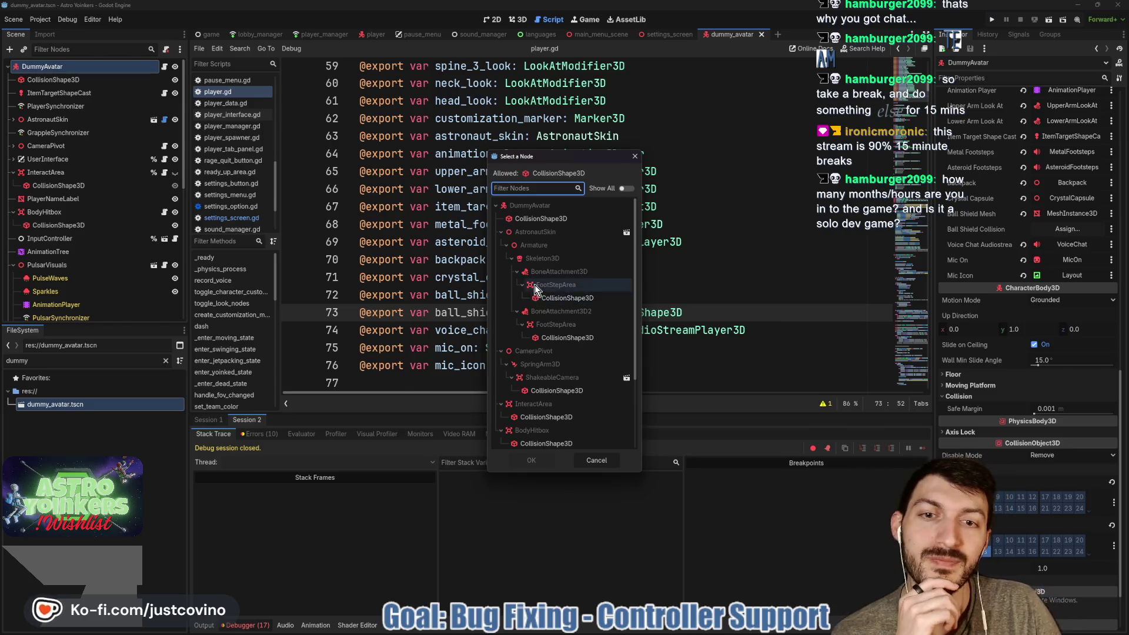
pyautogui.scroll(-3, 534, 284)
pyautogui.click(569, 441)
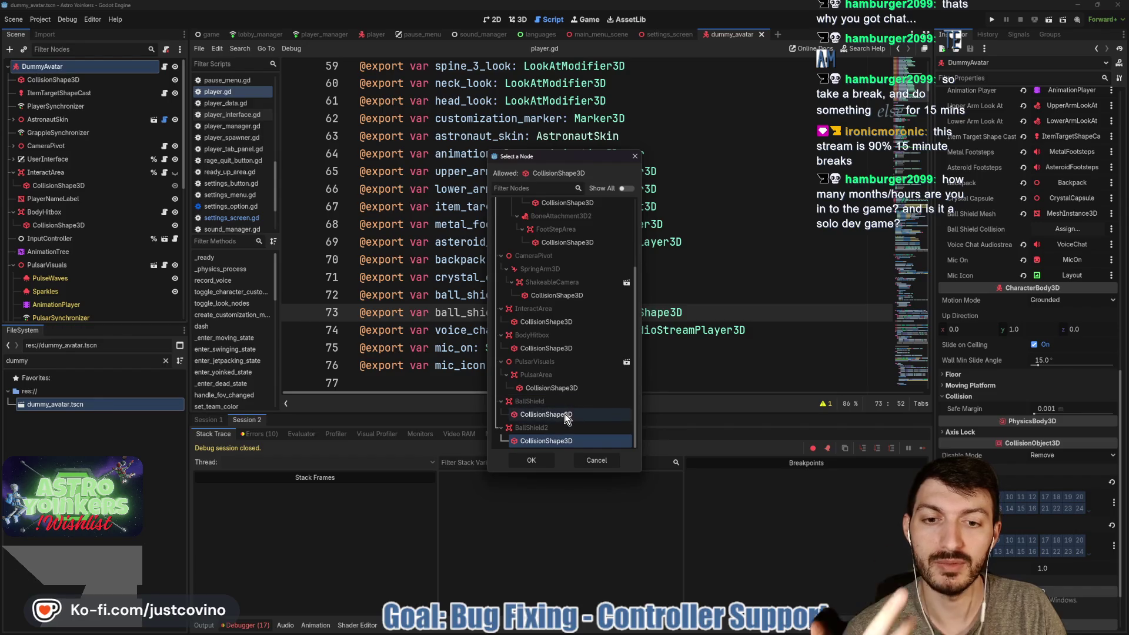
pyautogui.click(531, 461)
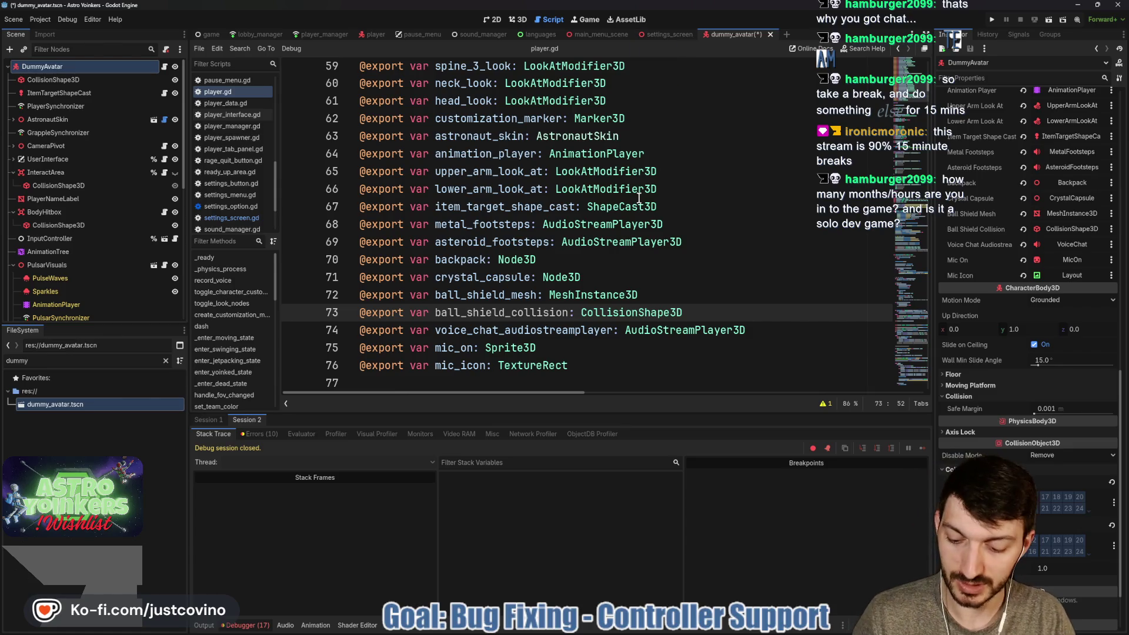
pyautogui.hotkey('ctrl', 's')
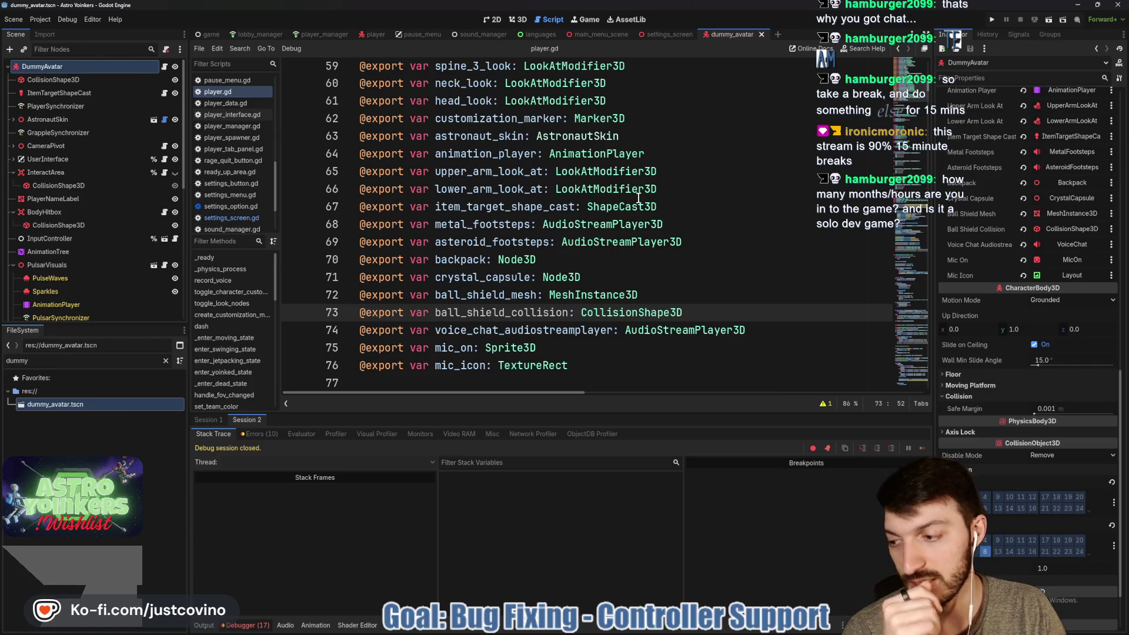
pyautogui.moveTo(638, 198)
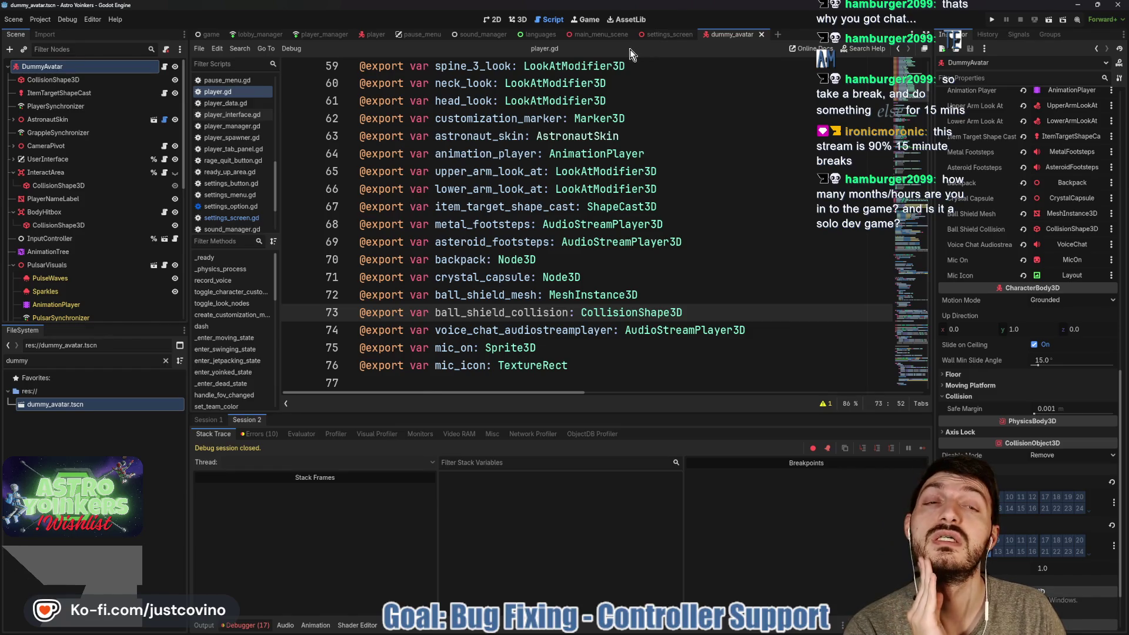
# Glance at the settings_screen and main_menu_scene tabs, then reopen the player scene and select its root
pyautogui.click(658, 36)
pyautogui.click(596, 37)
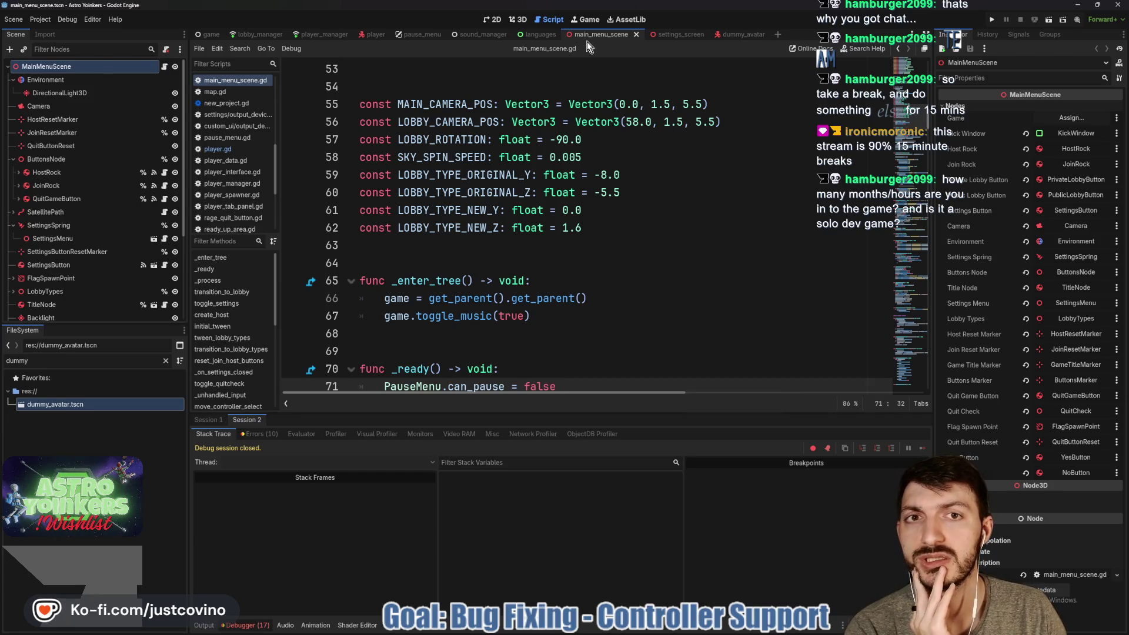
pyautogui.click(671, 36)
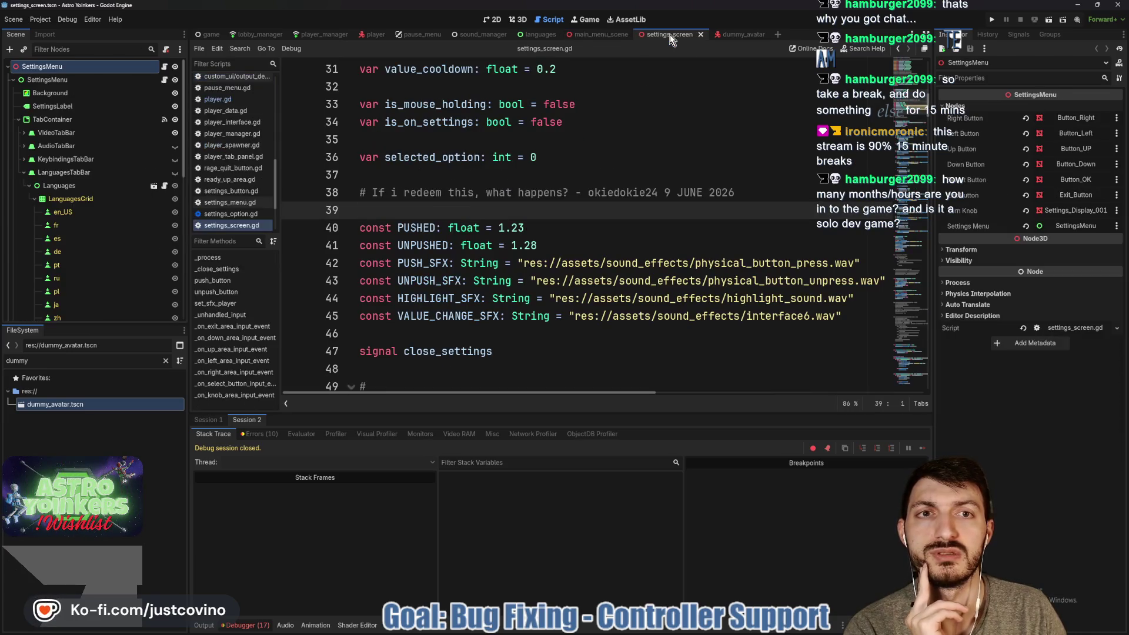
pyautogui.click(372, 36)
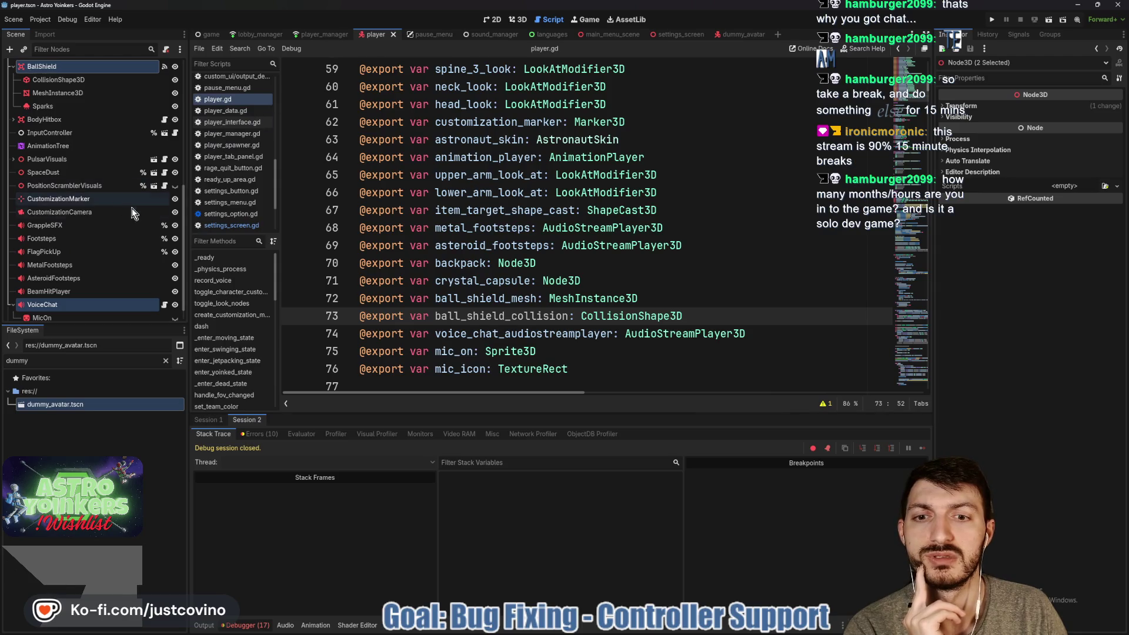
pyautogui.click(52, 66)
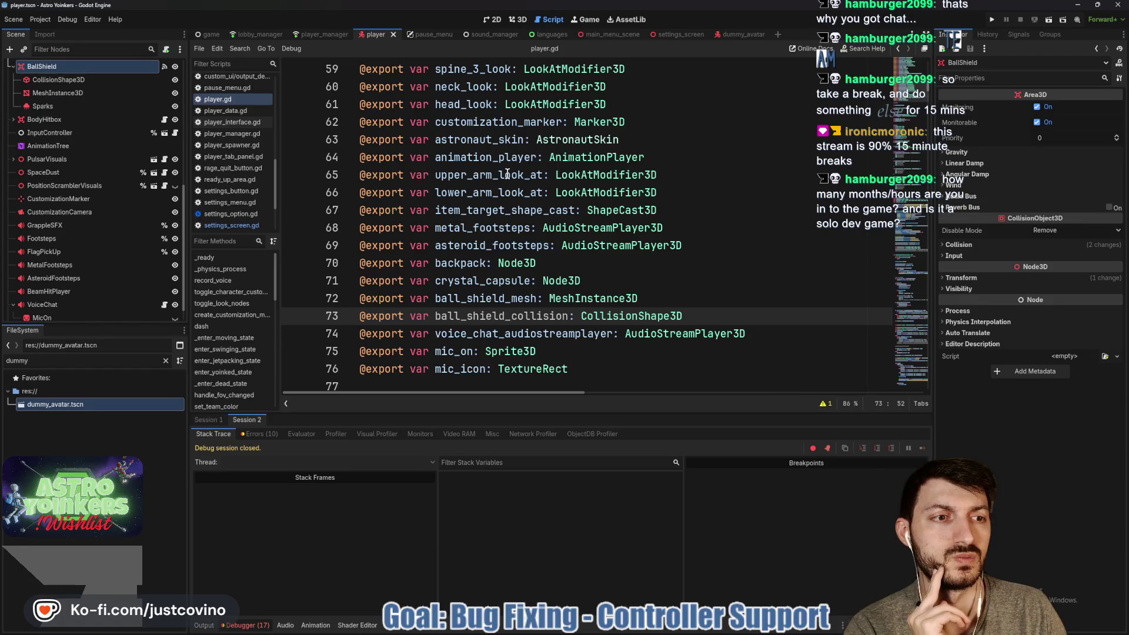
# Point the Player node's Ball Shield Collision export at BallShield's CollisionShape3D
pyautogui.scroll(10, 59, 86)
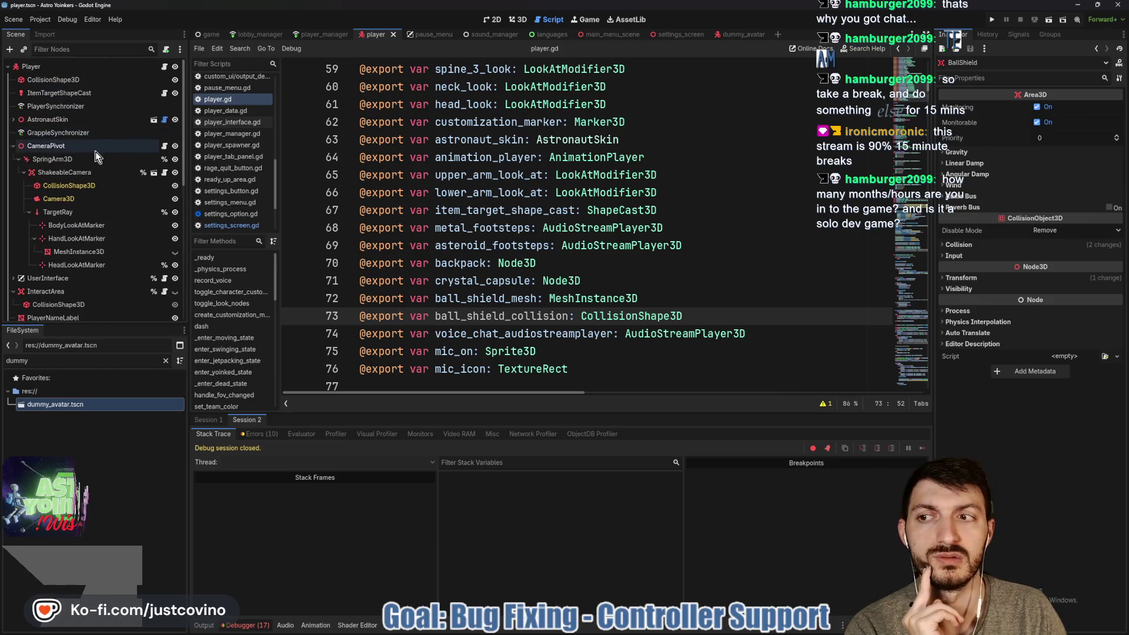
pyautogui.click(61, 67)
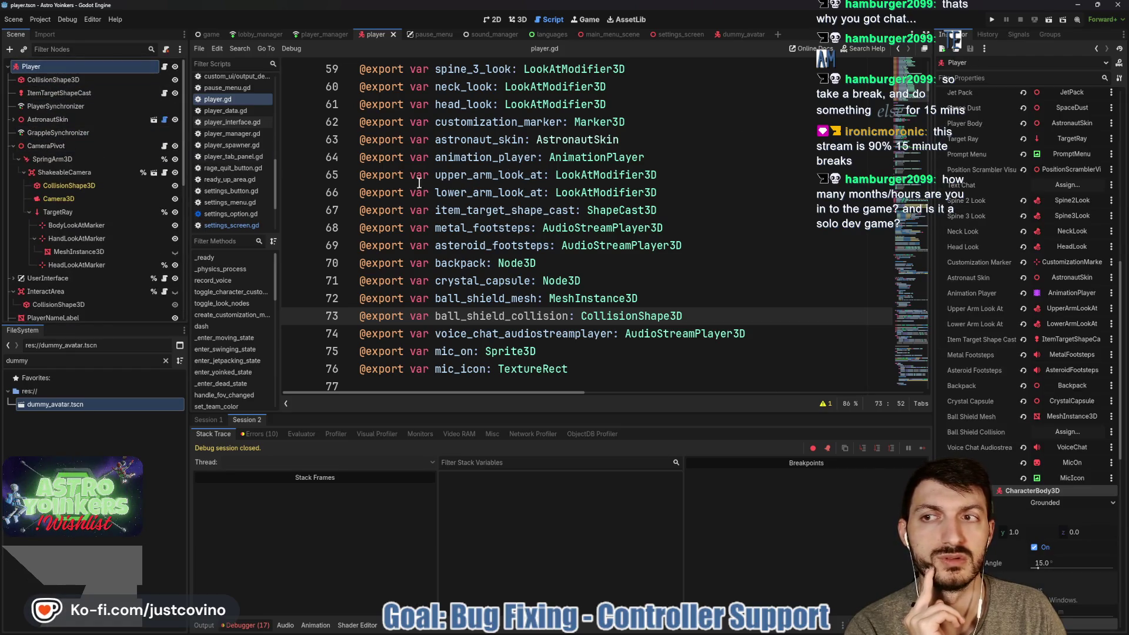
pyautogui.click(1063, 431)
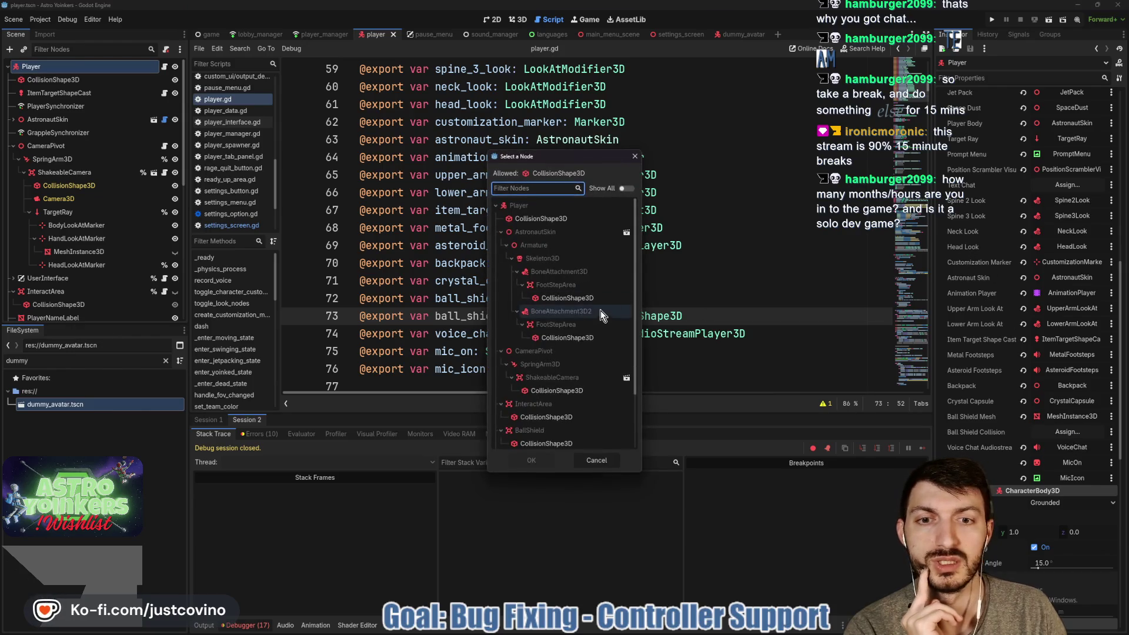
pyautogui.scroll(-3, 601, 314)
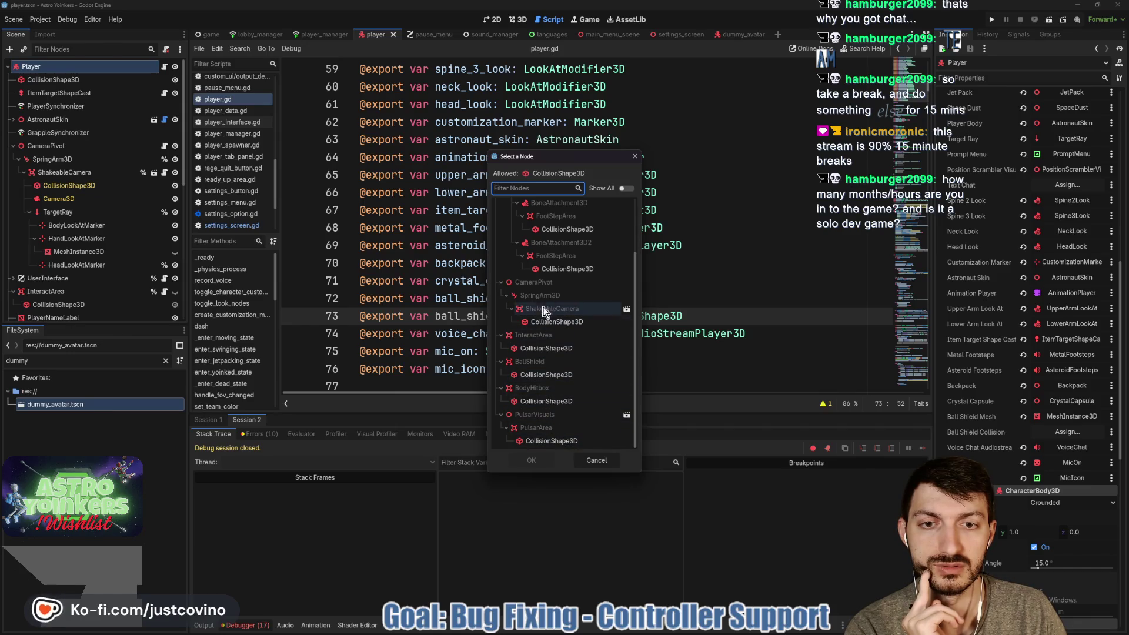
pyautogui.scroll(3, 559, 271)
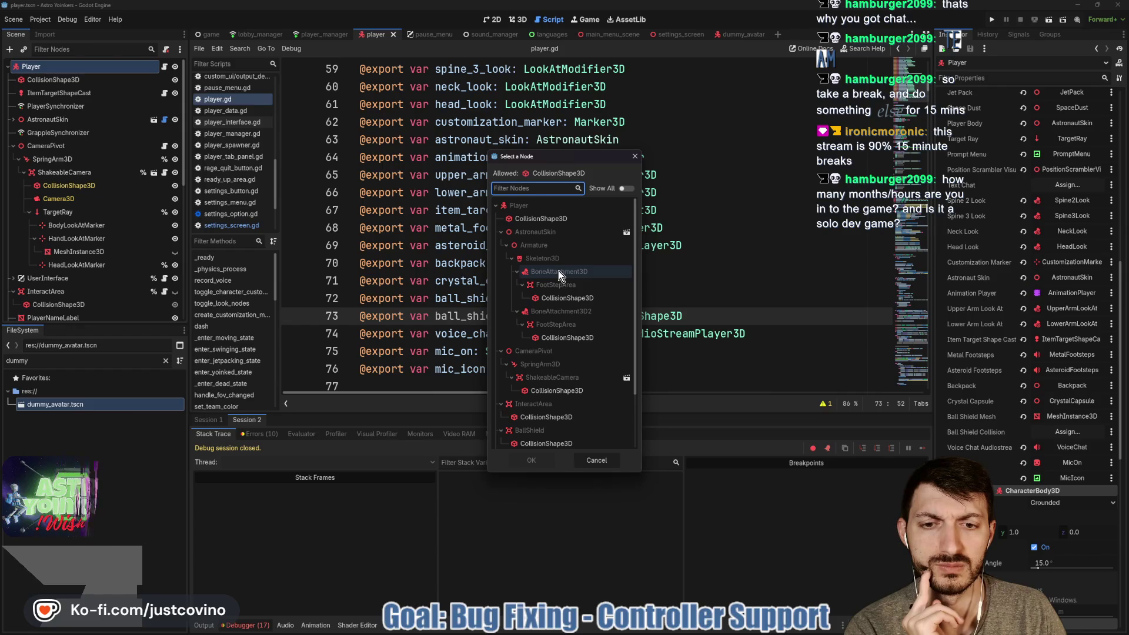
pyautogui.scroll(-3, 558, 271)
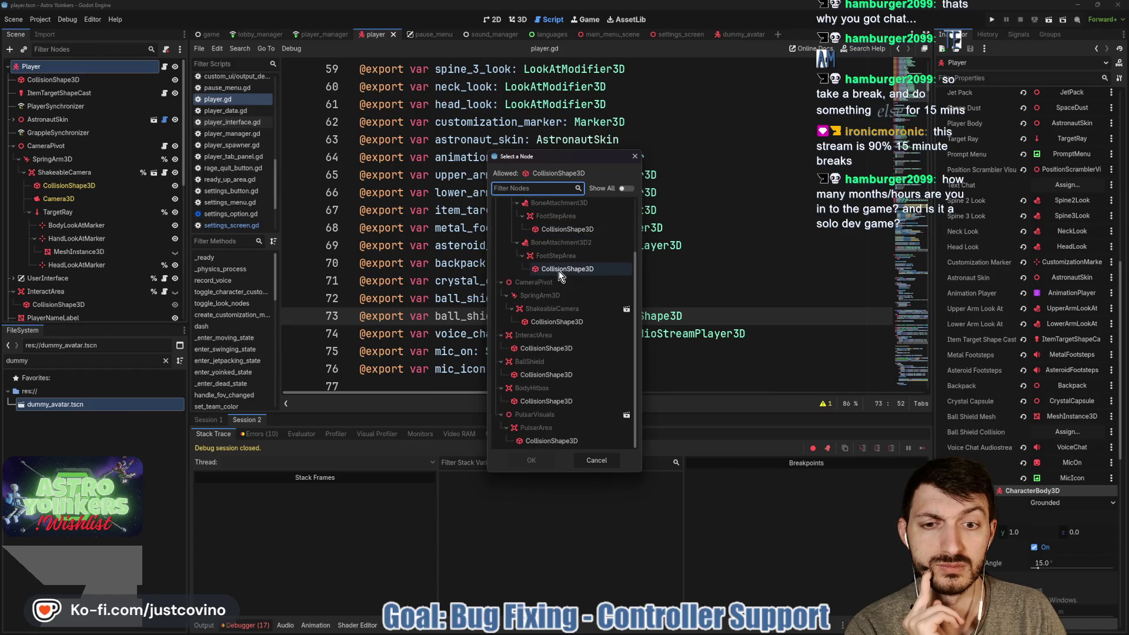
pyautogui.click(549, 375)
pyautogui.click(531, 461)
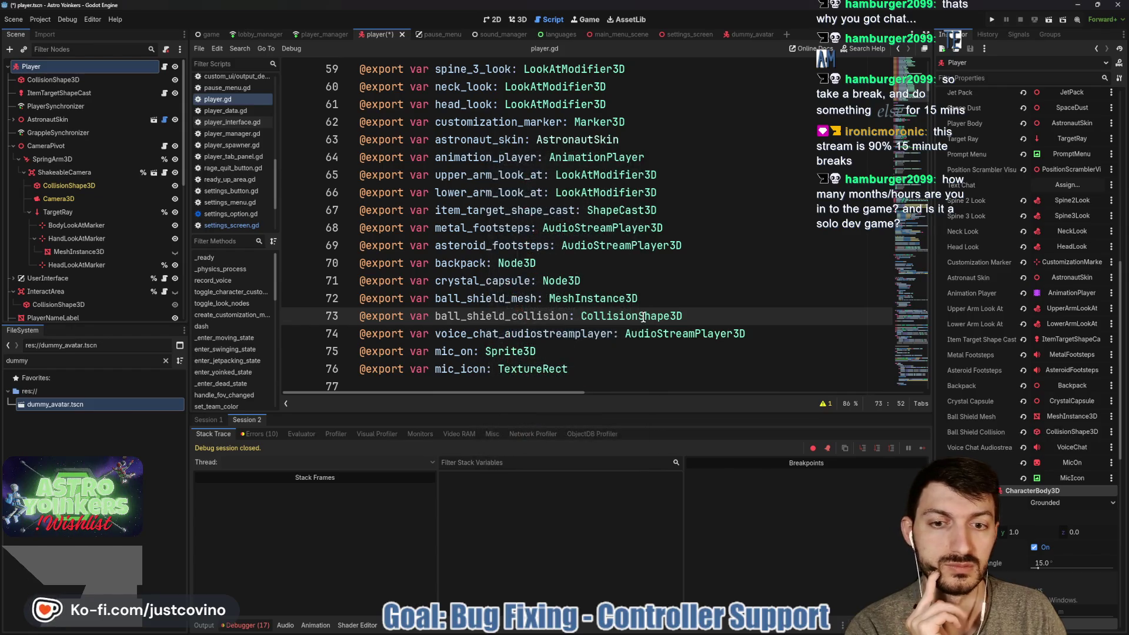
pyautogui.scroll(-15, 569, 292)
pyautogui.click(569, 293)
pyautogui.hotkey('ctrl', 's')
pyautogui.scroll(-17, 568, 292)
pyautogui.scroll(-20, 567, 292)
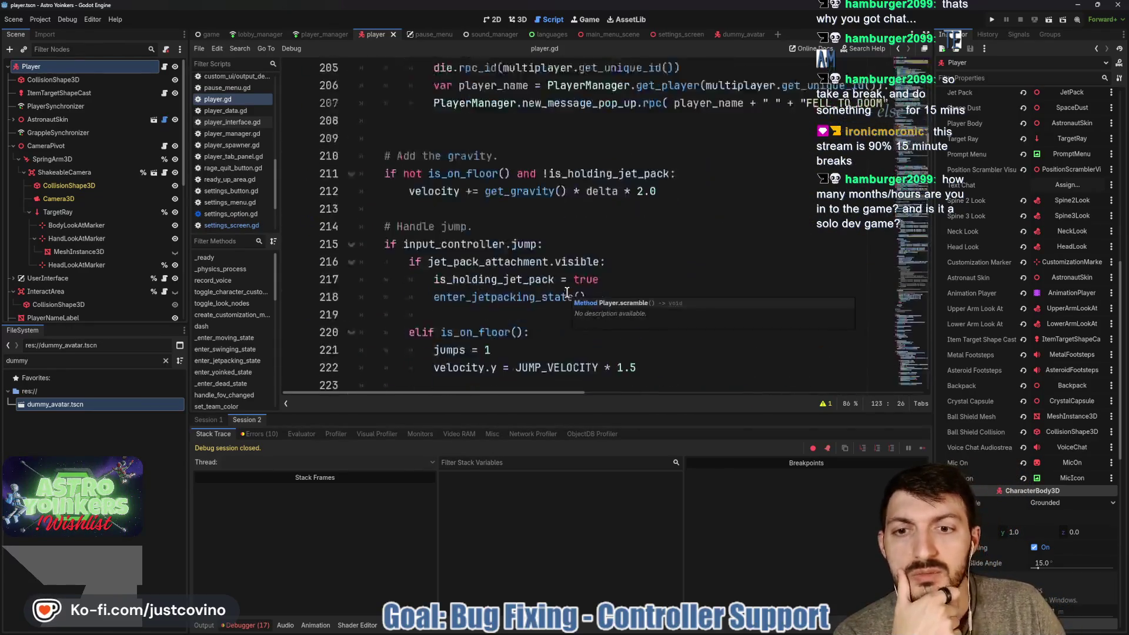
pyautogui.scroll(-15, 566, 292)
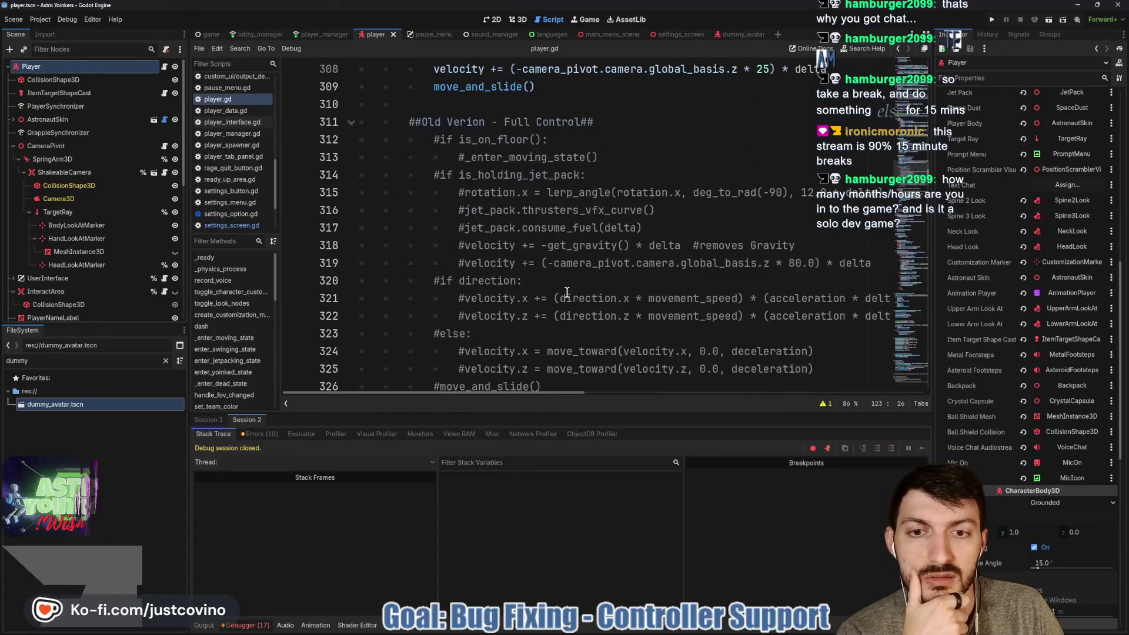
pyautogui.scroll(-17, 567, 293)
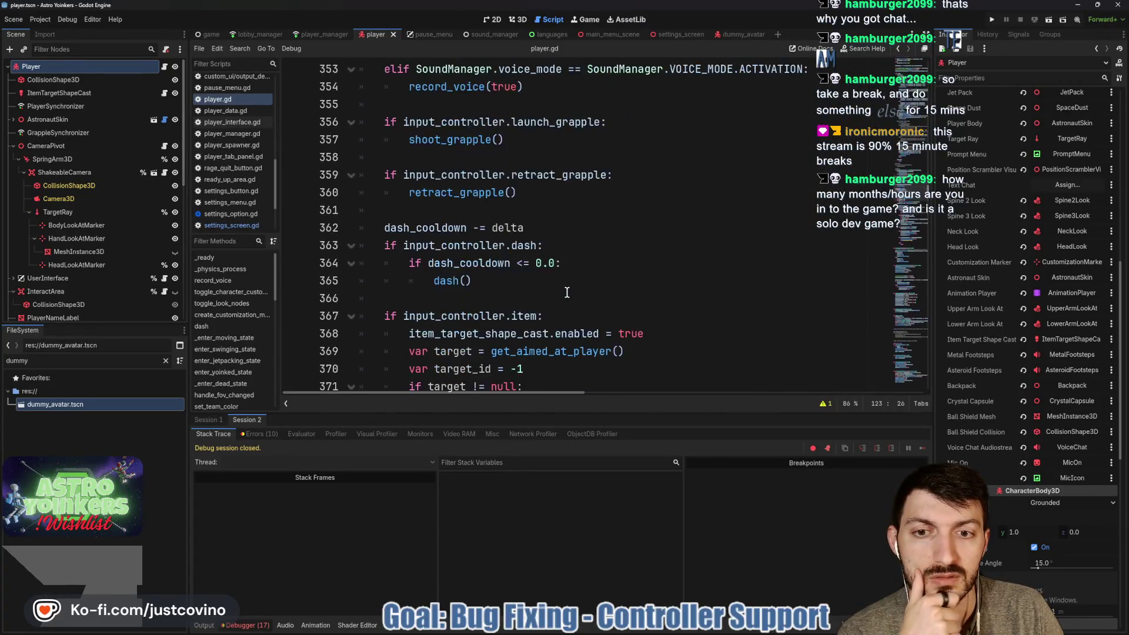
pyautogui.scroll(-10, 567, 292)
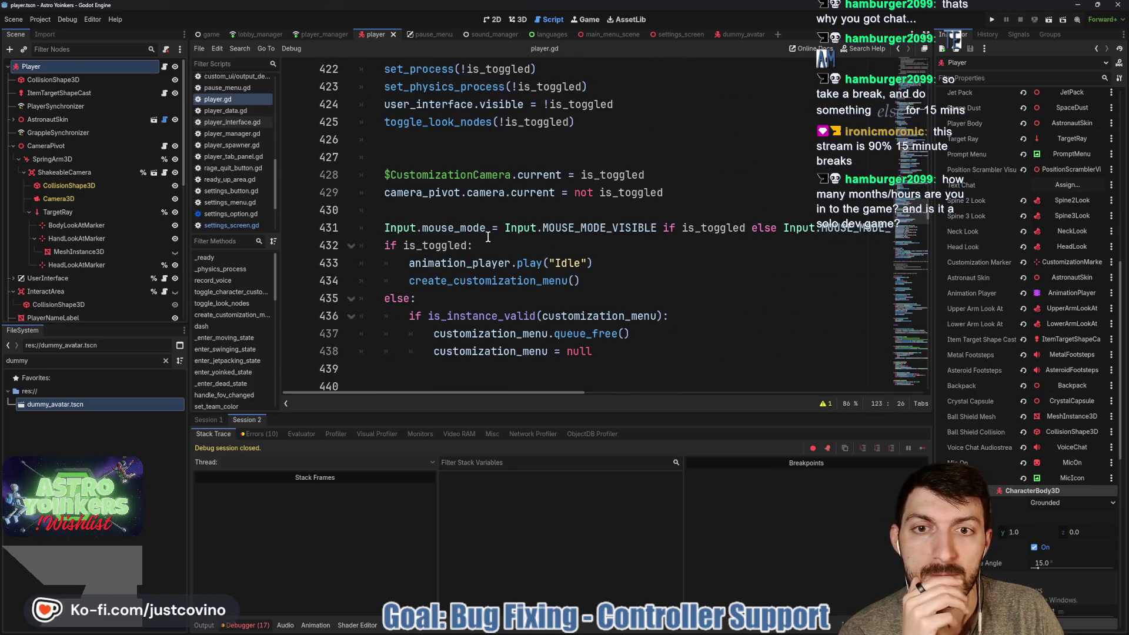
pyautogui.scroll(-19, 496, 235)
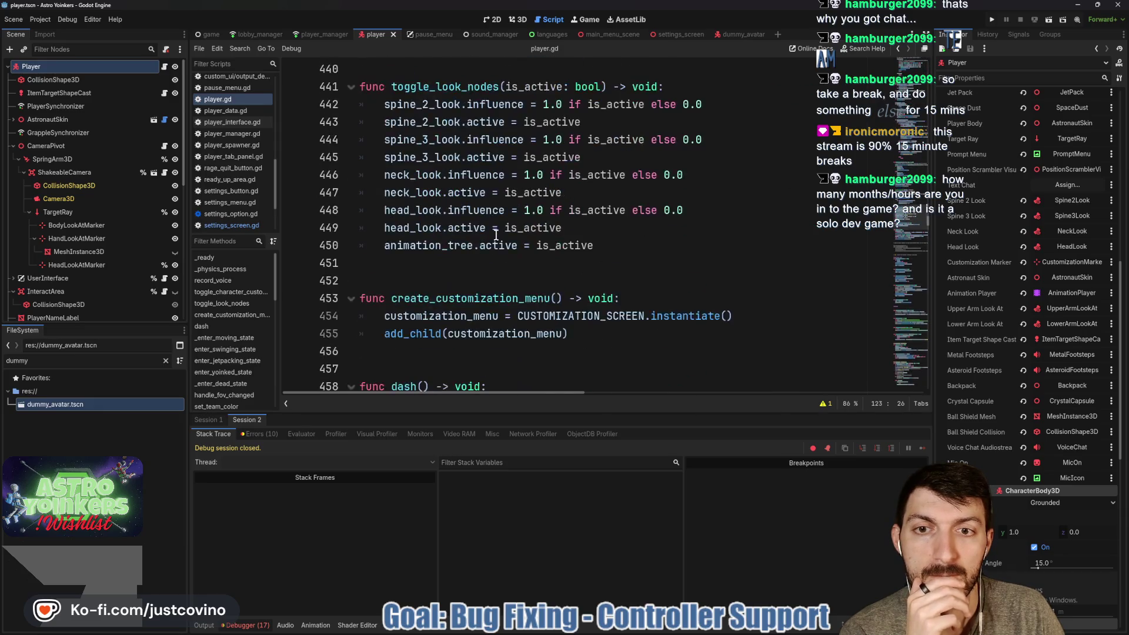
pyautogui.scroll(-15, 496, 234)
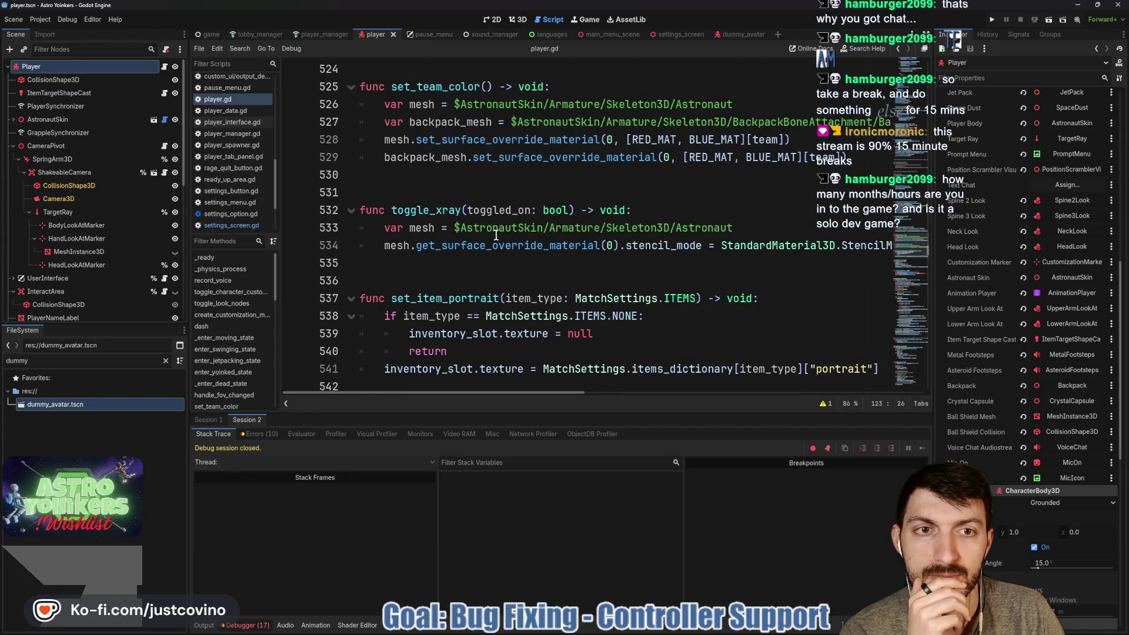
pyautogui.scroll(-6, 496, 235)
pyautogui.scroll(-11, 496, 234)
pyautogui.scroll(-19, 495, 234)
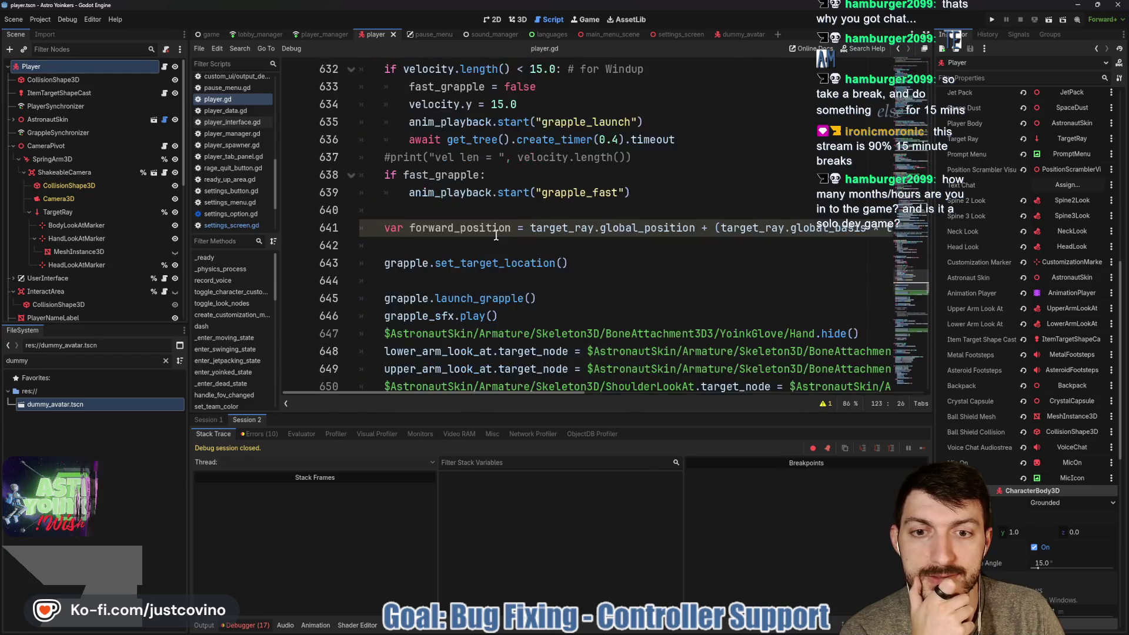
pyautogui.scroll(-2, 496, 235)
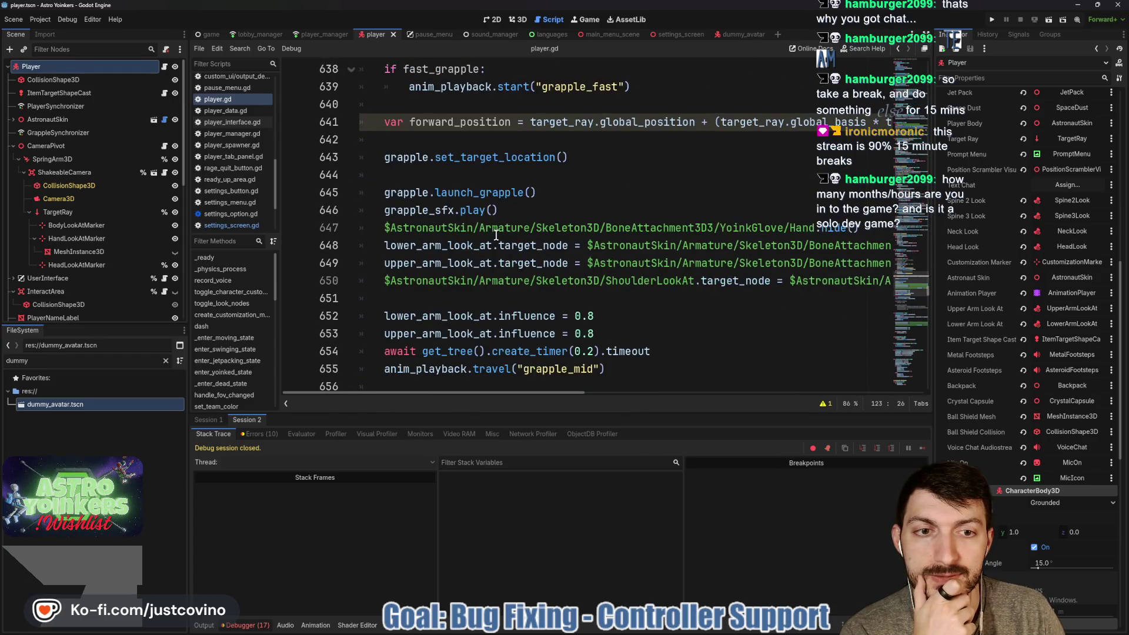
pyautogui.scroll(-12, 496, 235)
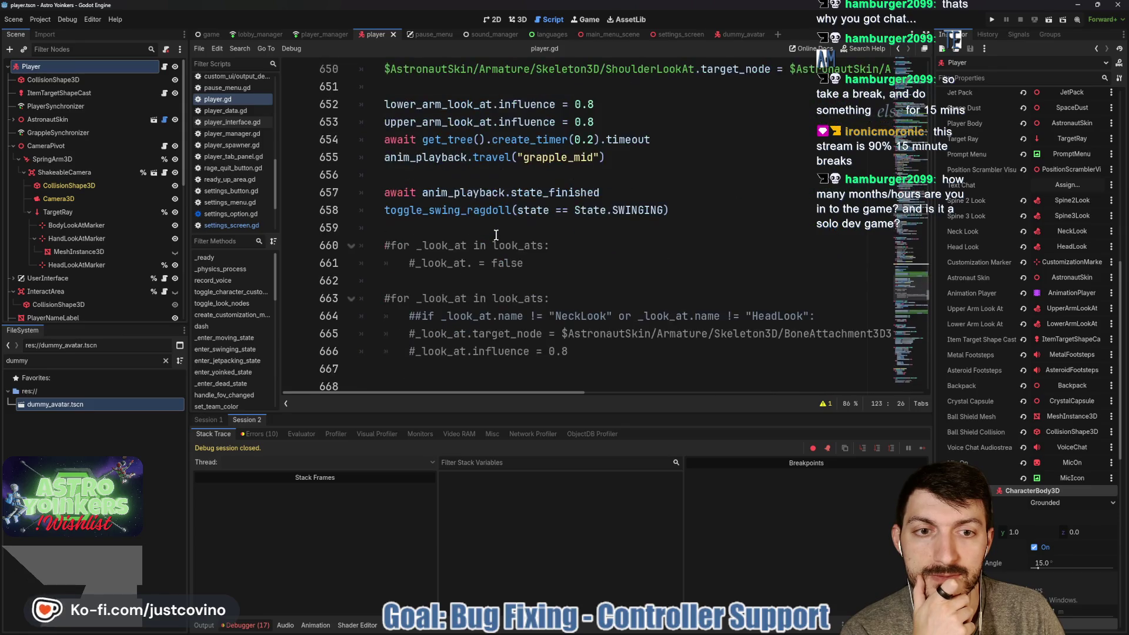
pyautogui.scroll(-20, 495, 234)
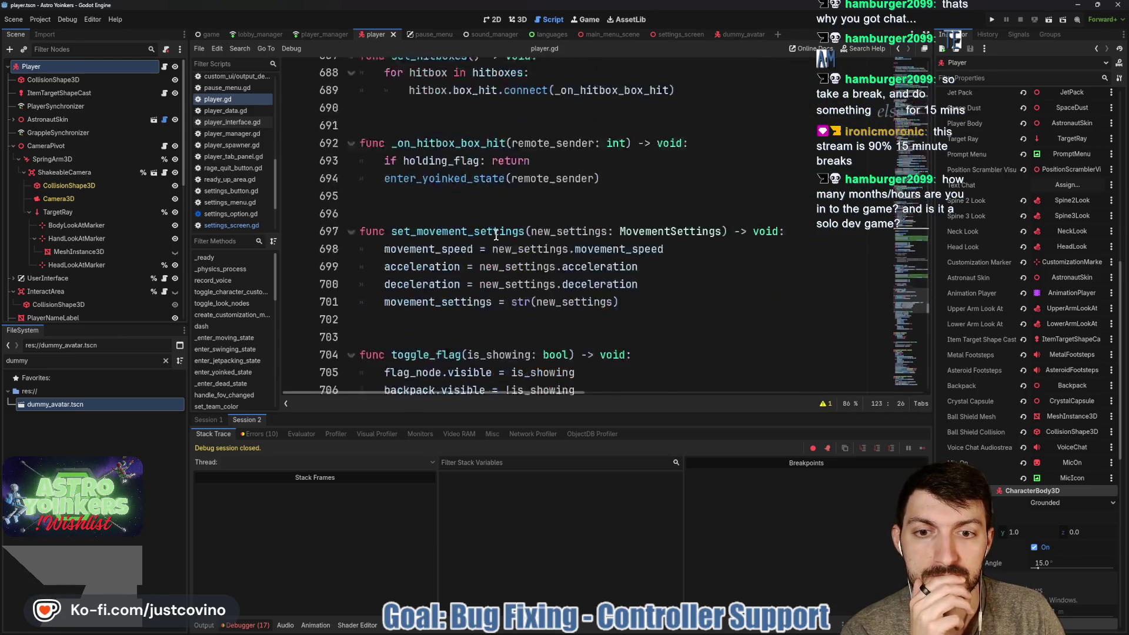
pyautogui.scroll(-17, 496, 235)
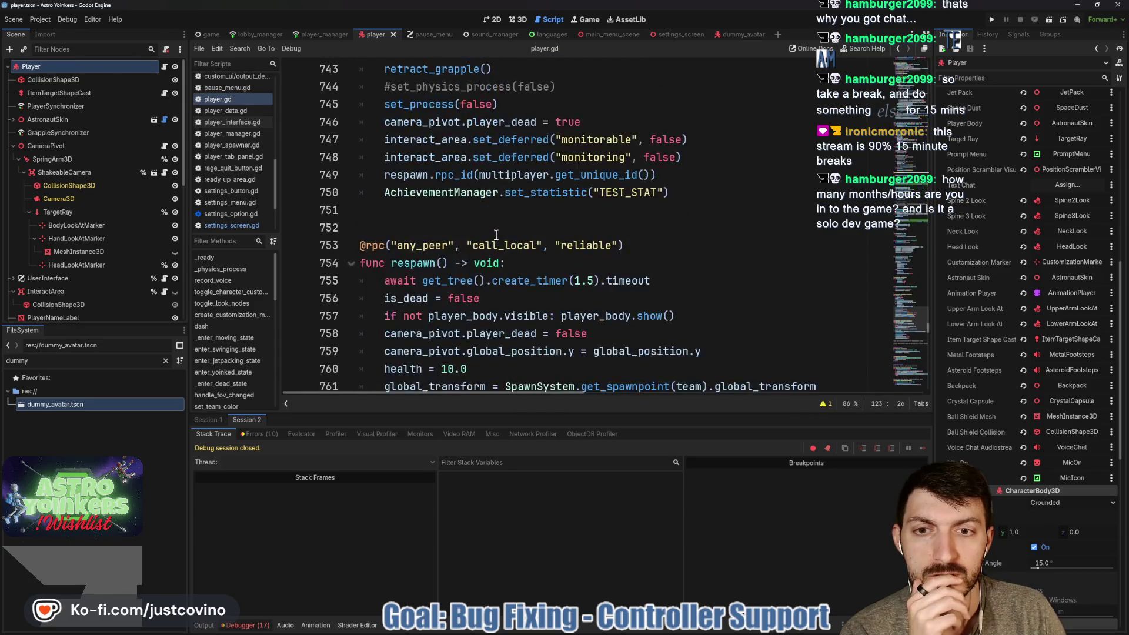
pyautogui.scroll(-16, 496, 235)
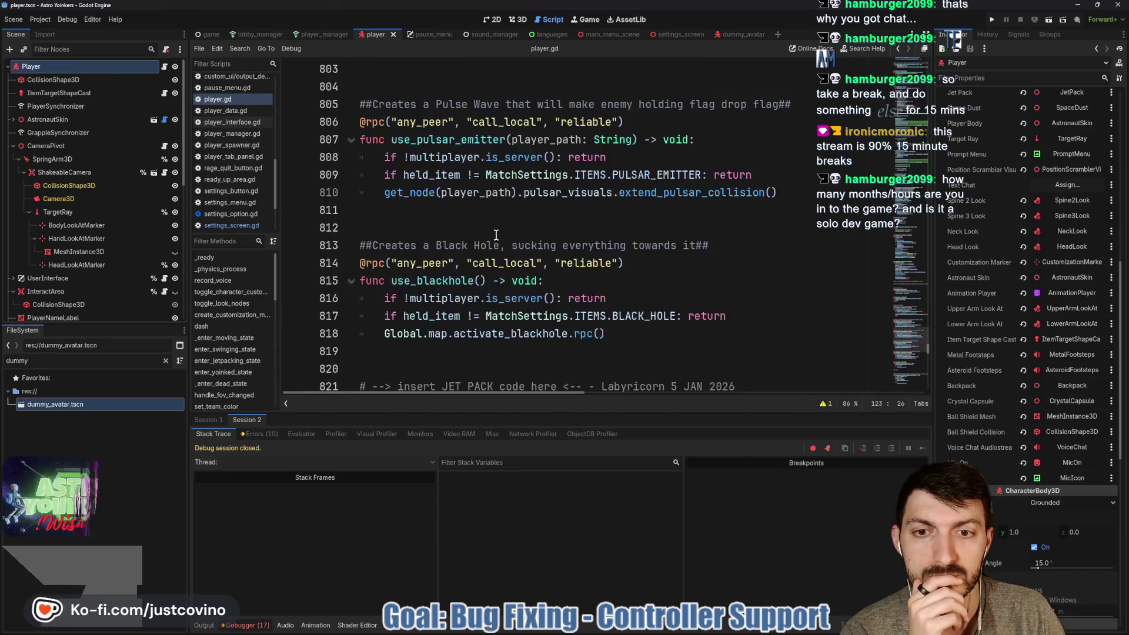
pyautogui.scroll(-15, 496, 235)
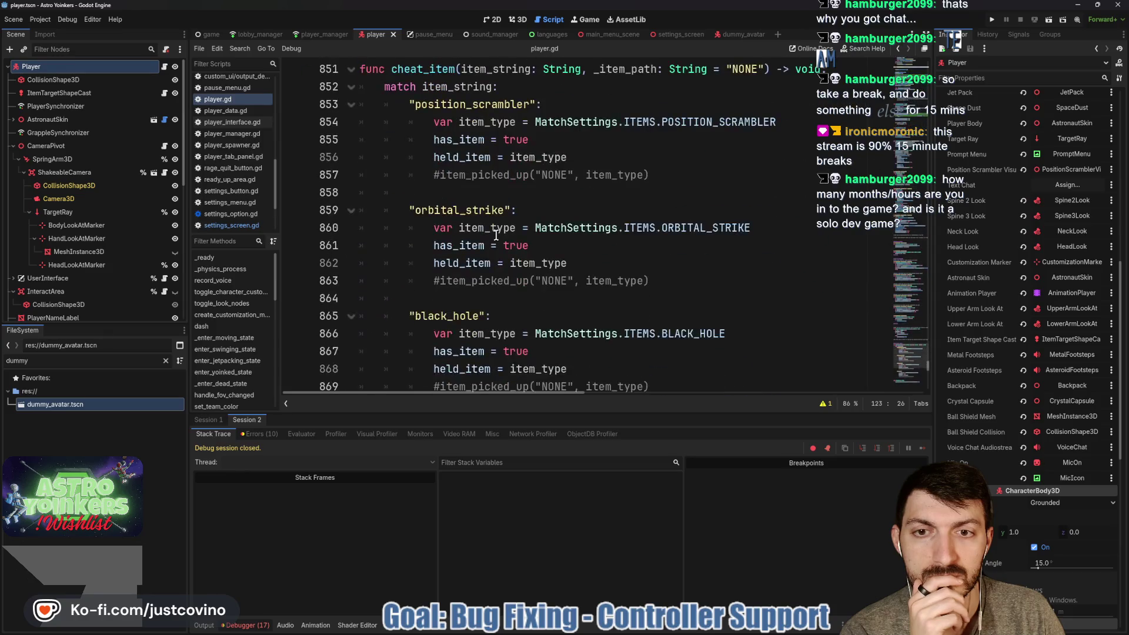
pyautogui.scroll(-5, 496, 235)
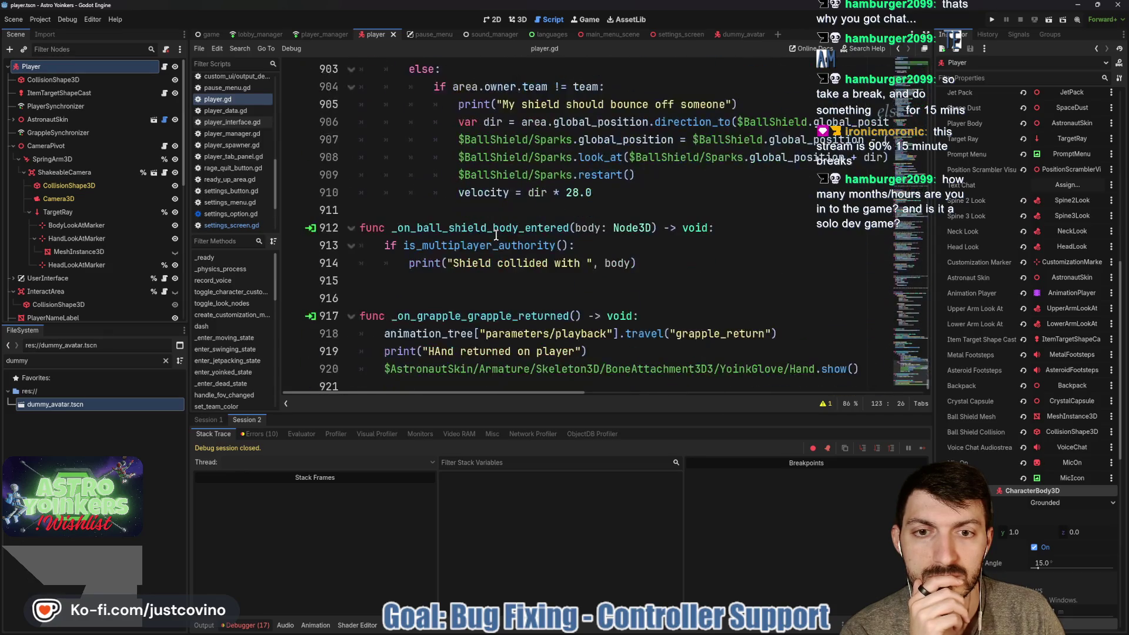
pyautogui.scroll(5, 496, 235)
pyautogui.scroll(-3, 496, 235)
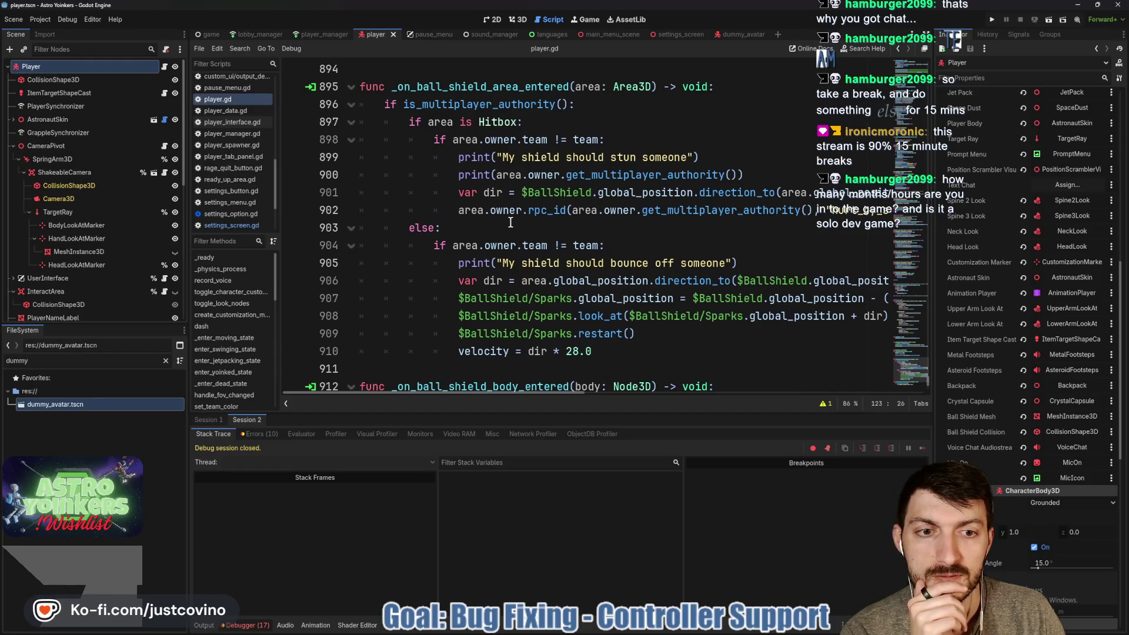
pyautogui.scroll(-1, 511, 222)
pyautogui.scroll(-2, 511, 222)
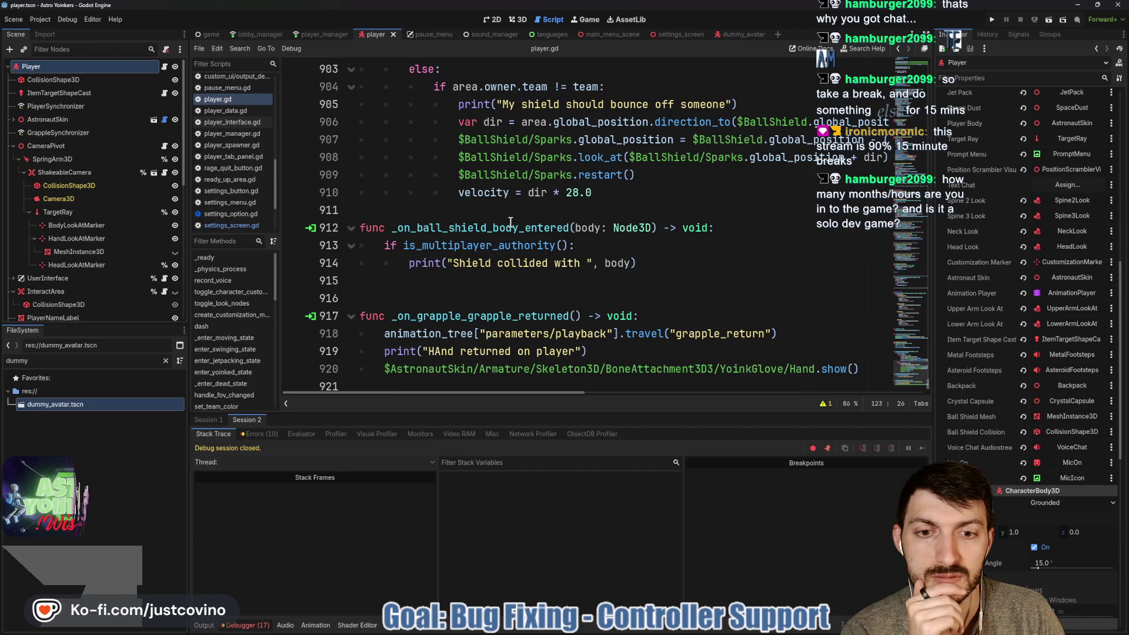
pyautogui.scroll(3, 503, 228)
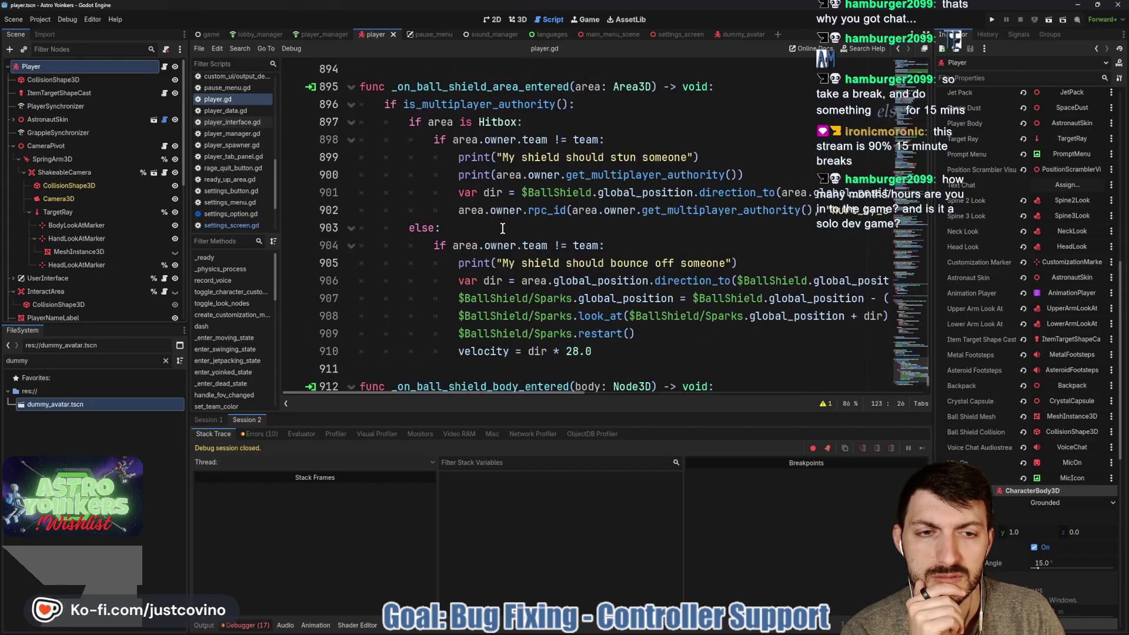
pyautogui.scroll(20, 503, 228)
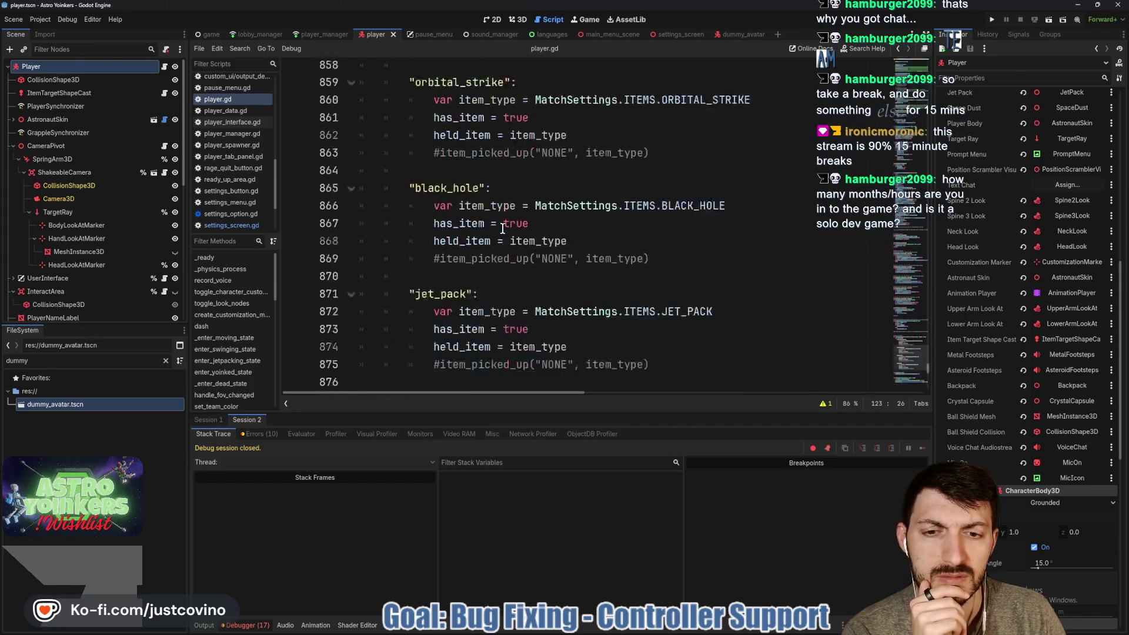
pyautogui.scroll(20, 503, 228)
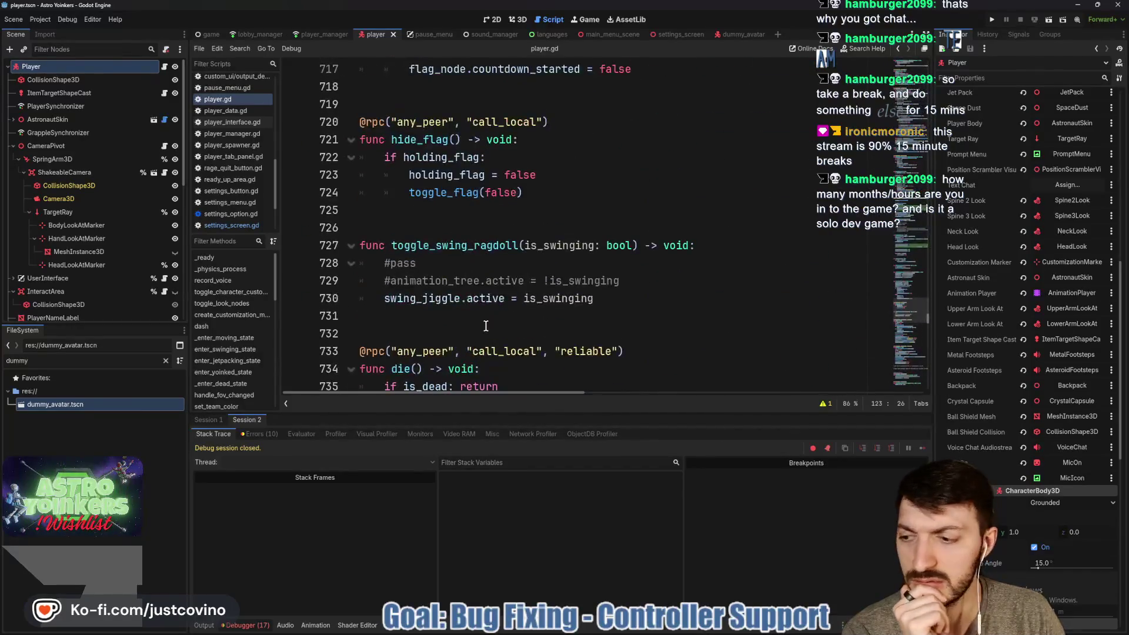
pyautogui.scroll(20, 486, 326)
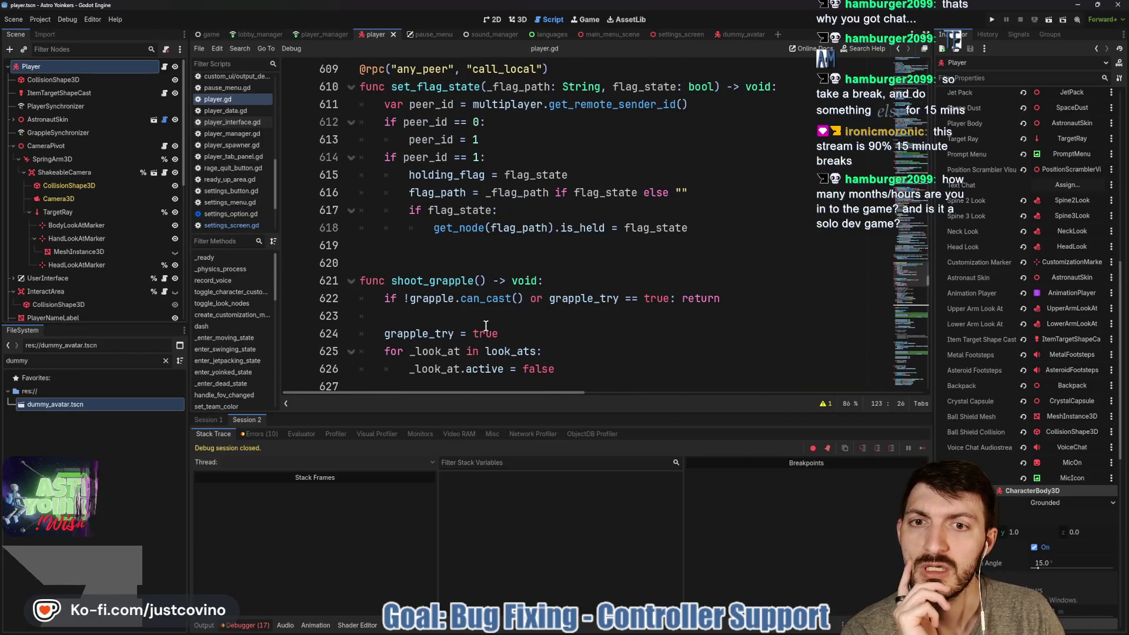
pyautogui.scroll(5, 486, 326)
pyautogui.scroll(4, 485, 326)
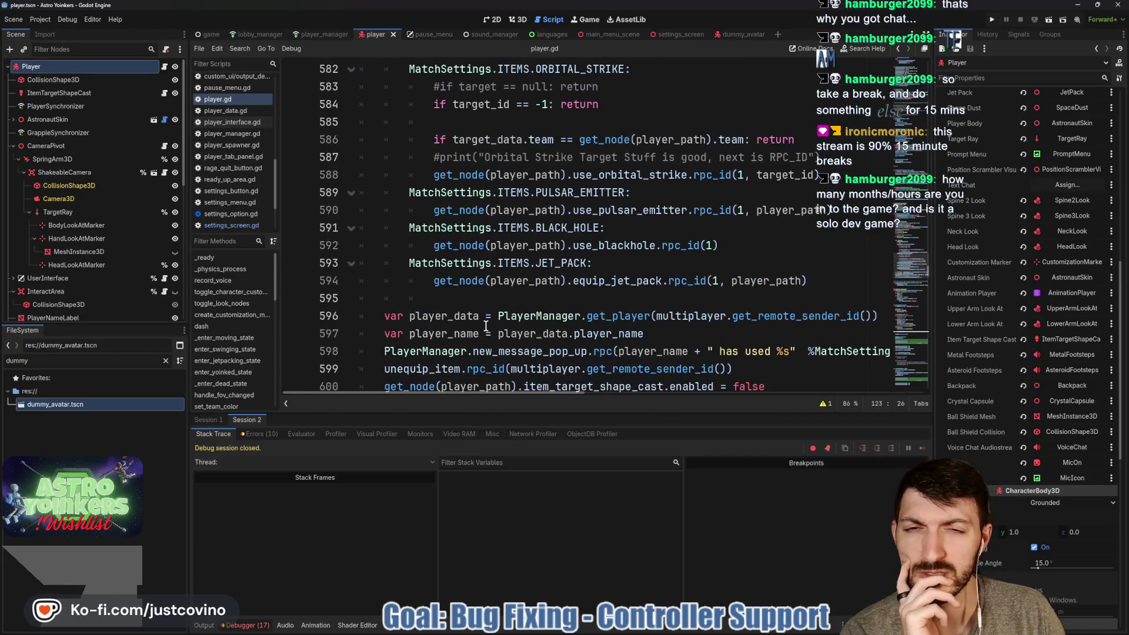
pyautogui.scroll(9, 485, 326)
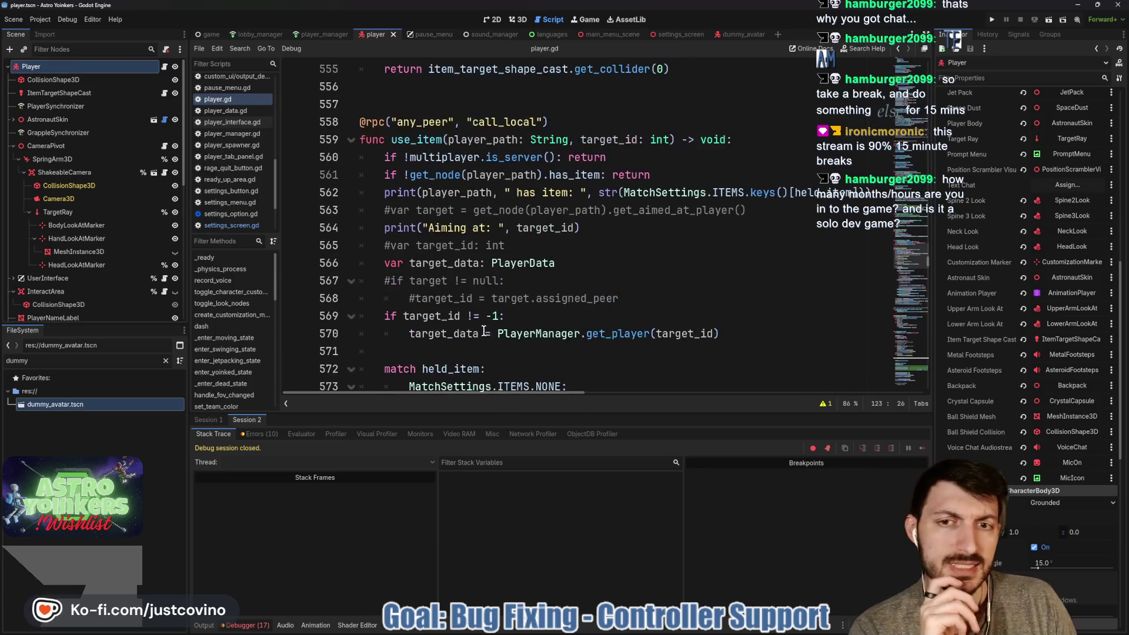
pyautogui.scroll(6, 605, 264)
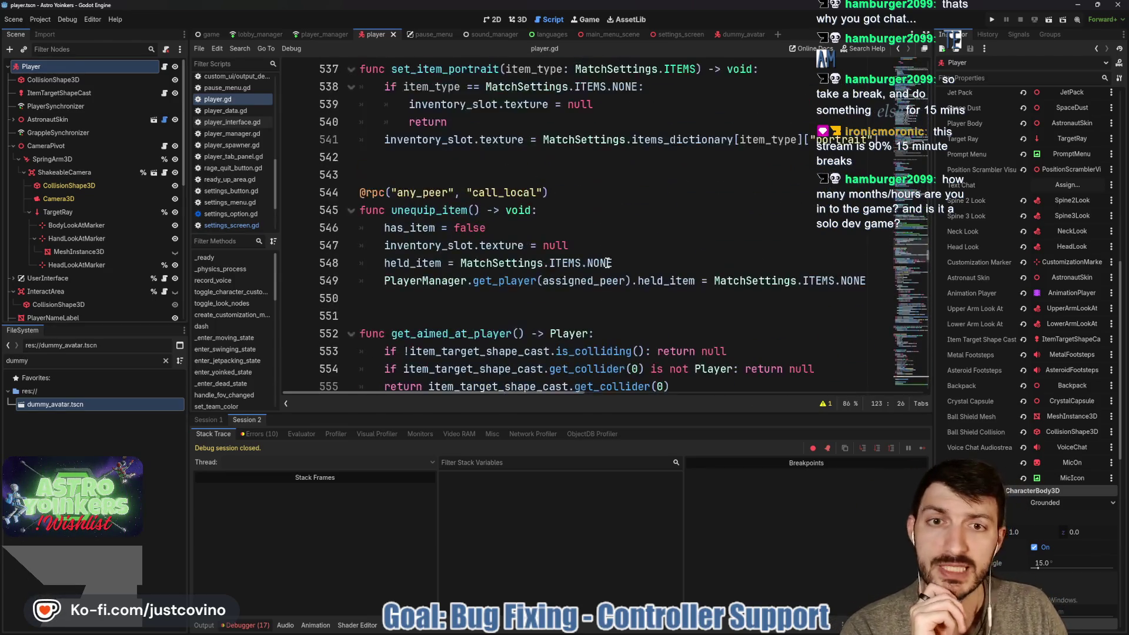
pyautogui.scroll(4, 602, 264)
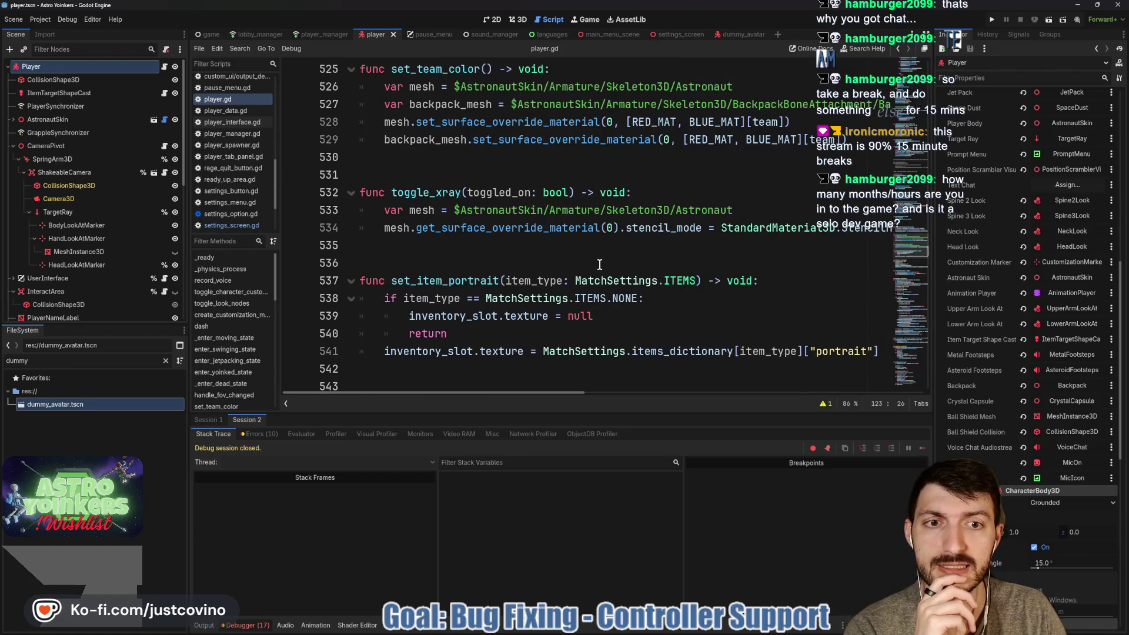
pyautogui.scroll(-4, 599, 265)
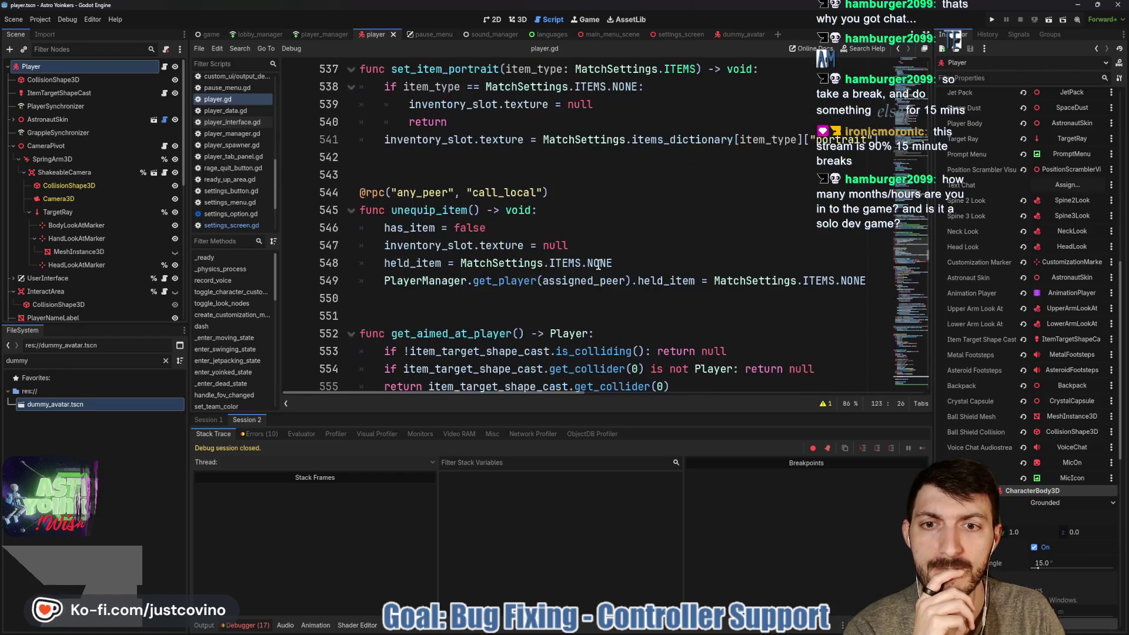
pyautogui.scroll(-3, 595, 263)
pyautogui.scroll(12, 595, 263)
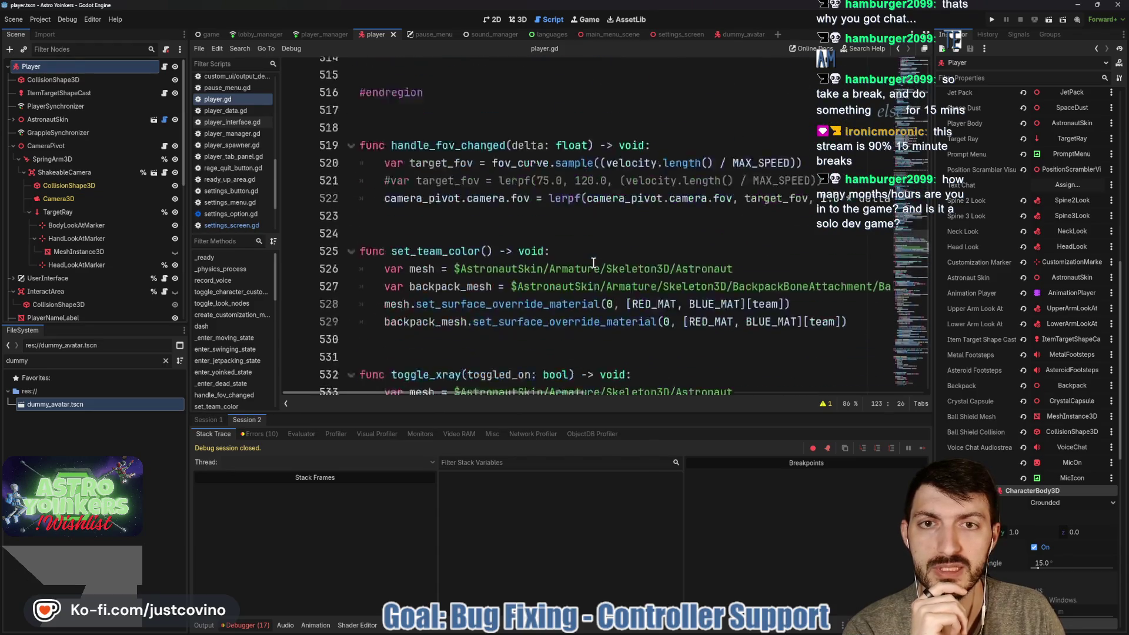
pyautogui.scroll(-2, 594, 263)
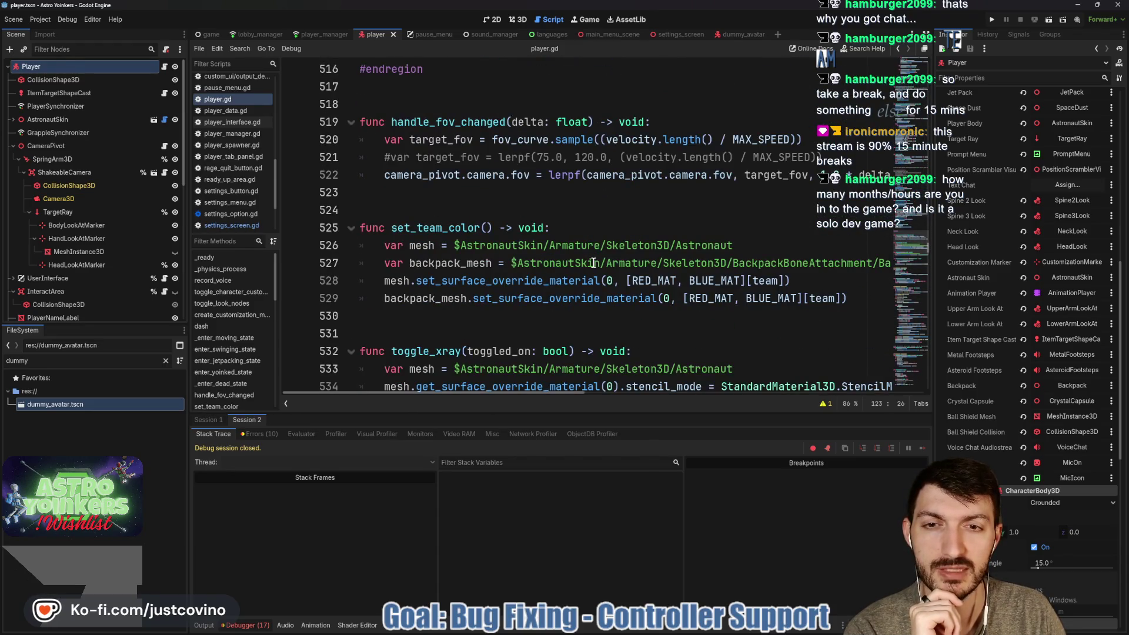
pyautogui.scroll(7, 594, 263)
pyautogui.scroll(15, 594, 263)
pyautogui.scroll(11, 592, 262)
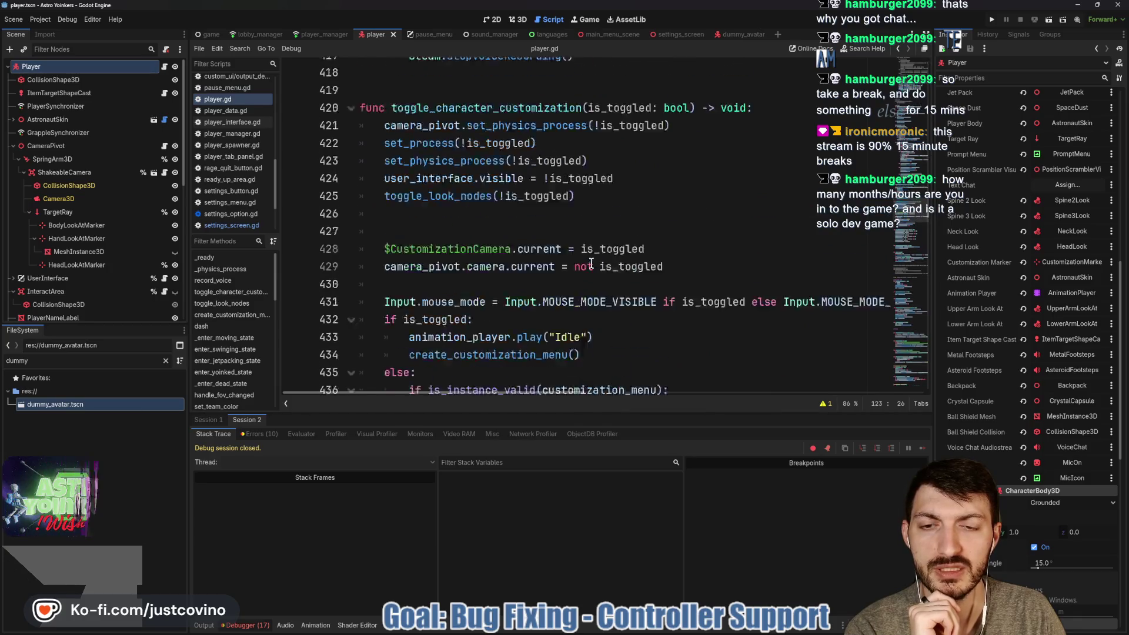
pyautogui.scroll(6, 591, 262)
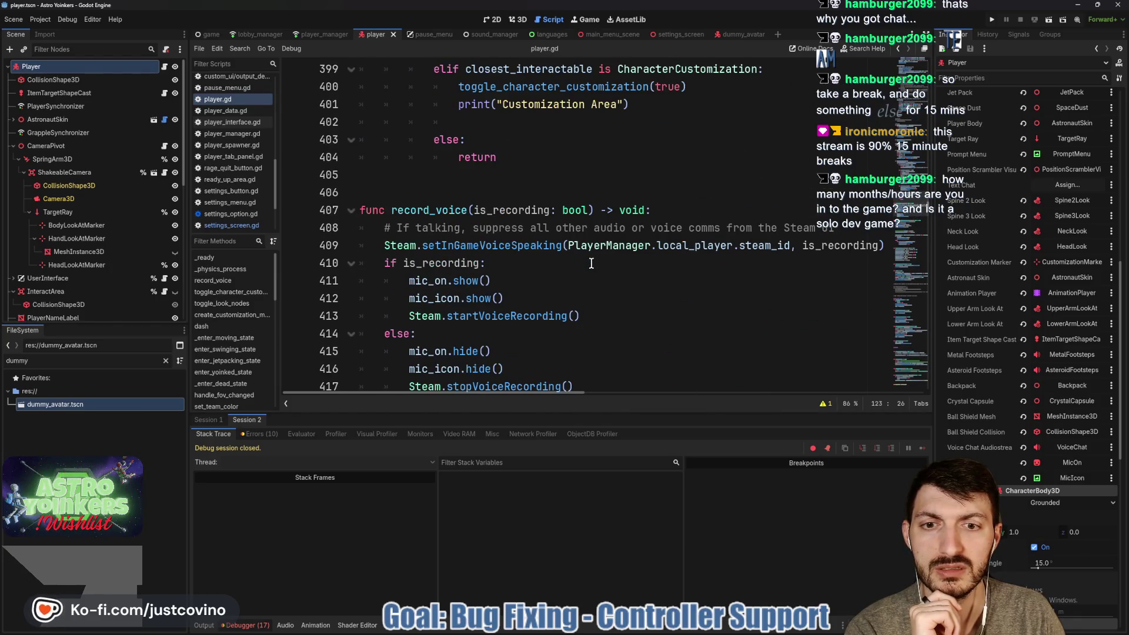
pyautogui.scroll(2, 592, 263)
pyautogui.scroll(10, 592, 263)
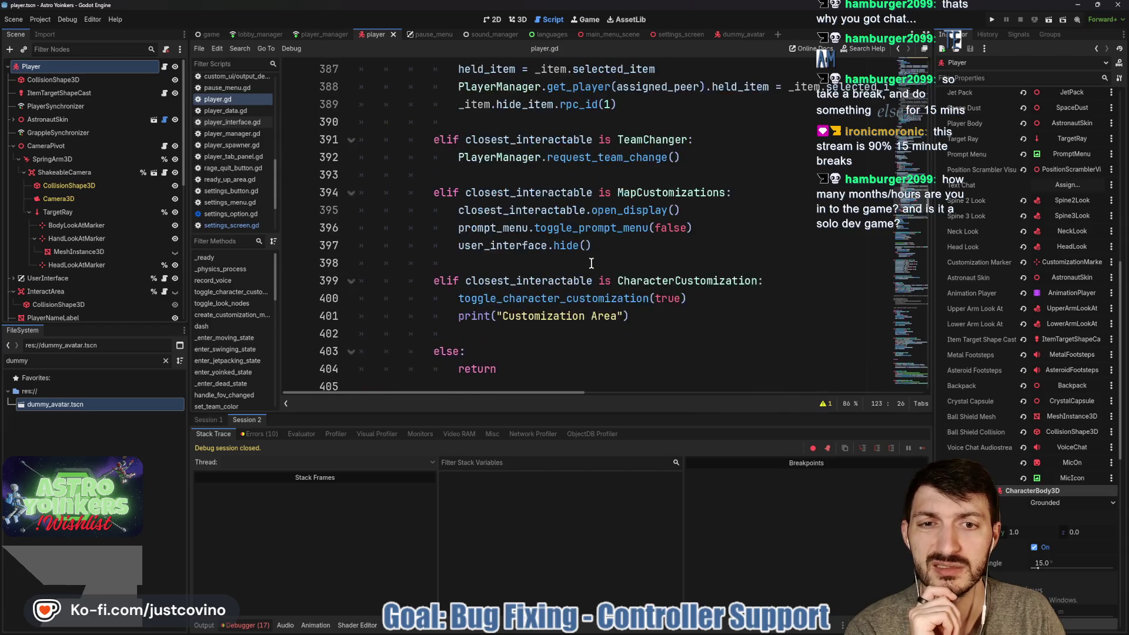
pyautogui.scroll(13, 591, 263)
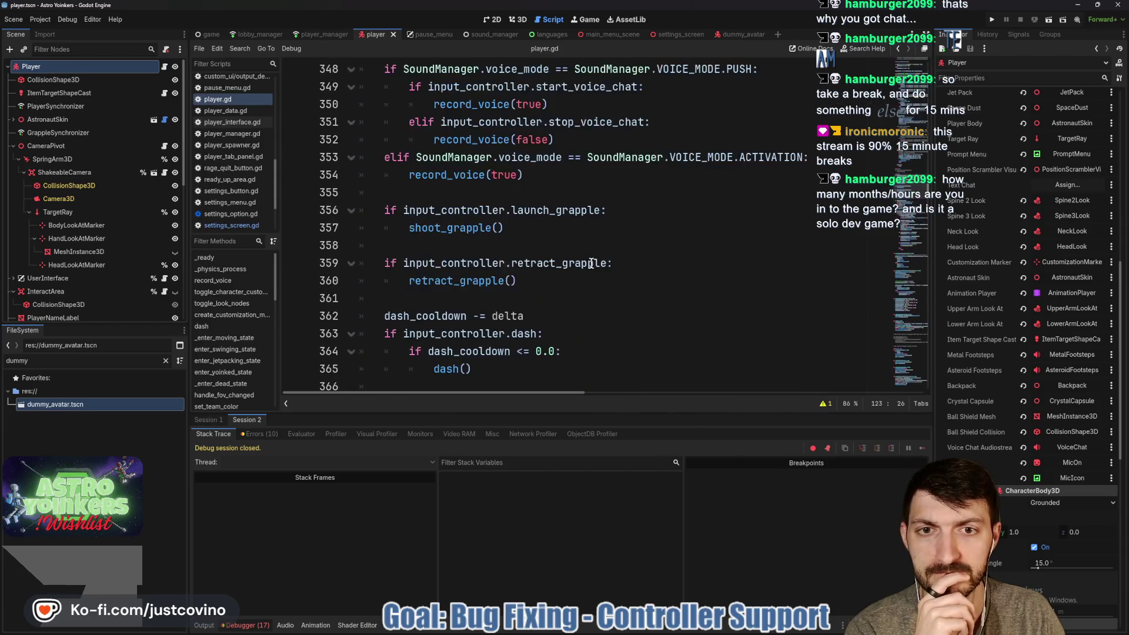
pyautogui.scroll(17, 592, 263)
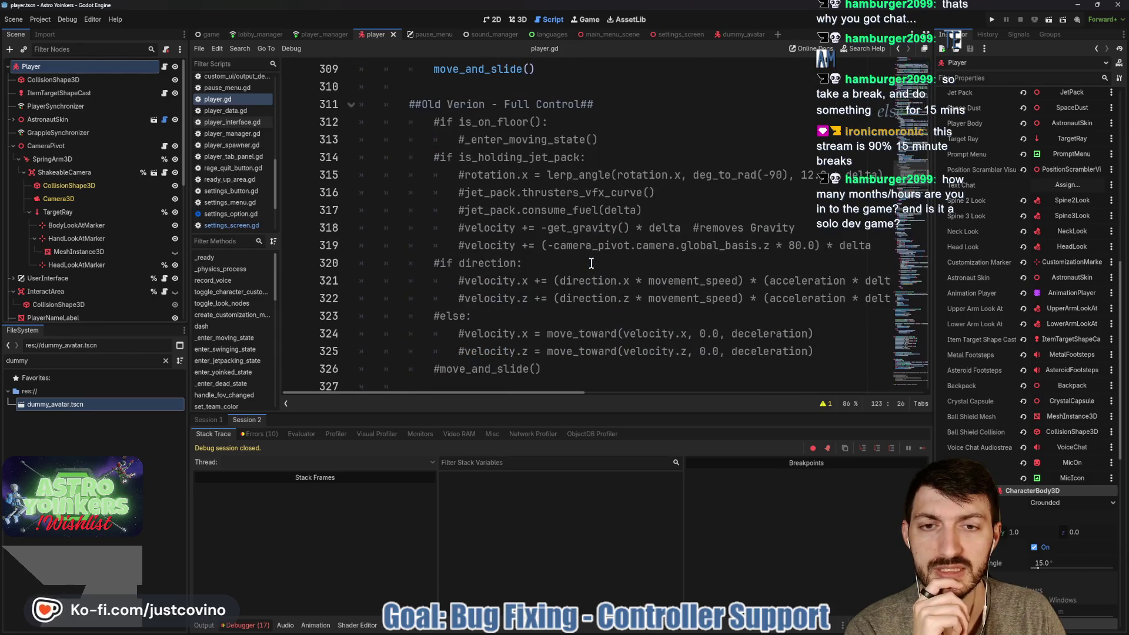
pyautogui.scroll(5, 592, 263)
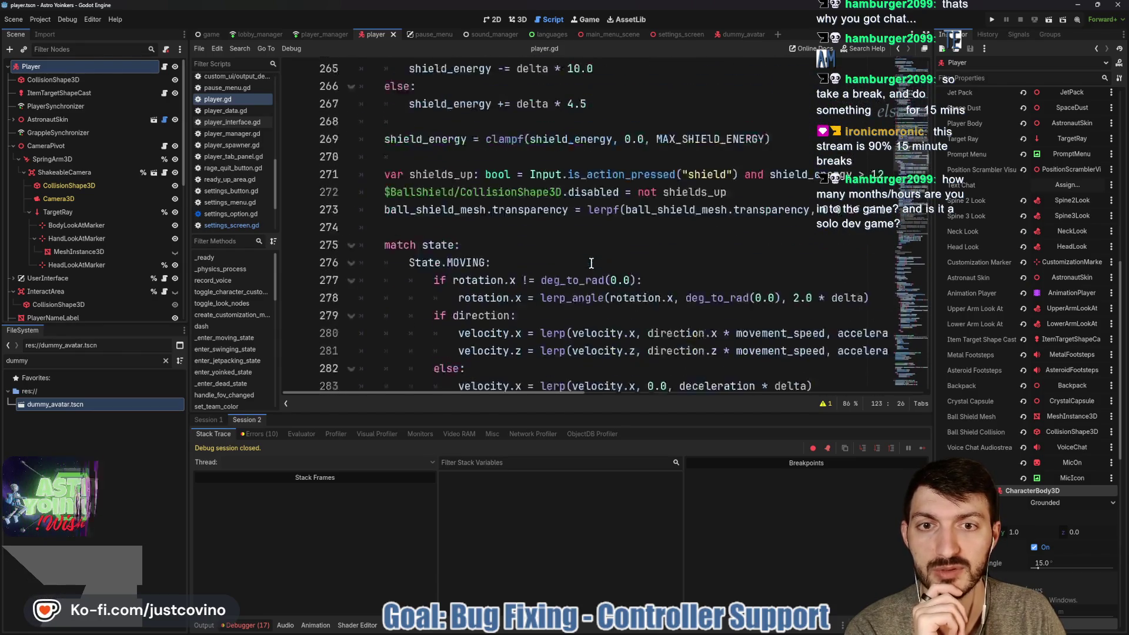
# Replace the $BallShield/CollisionShape3D path on line 272 with ball_shield_collision and save player.gd
pyautogui.click(562, 317)
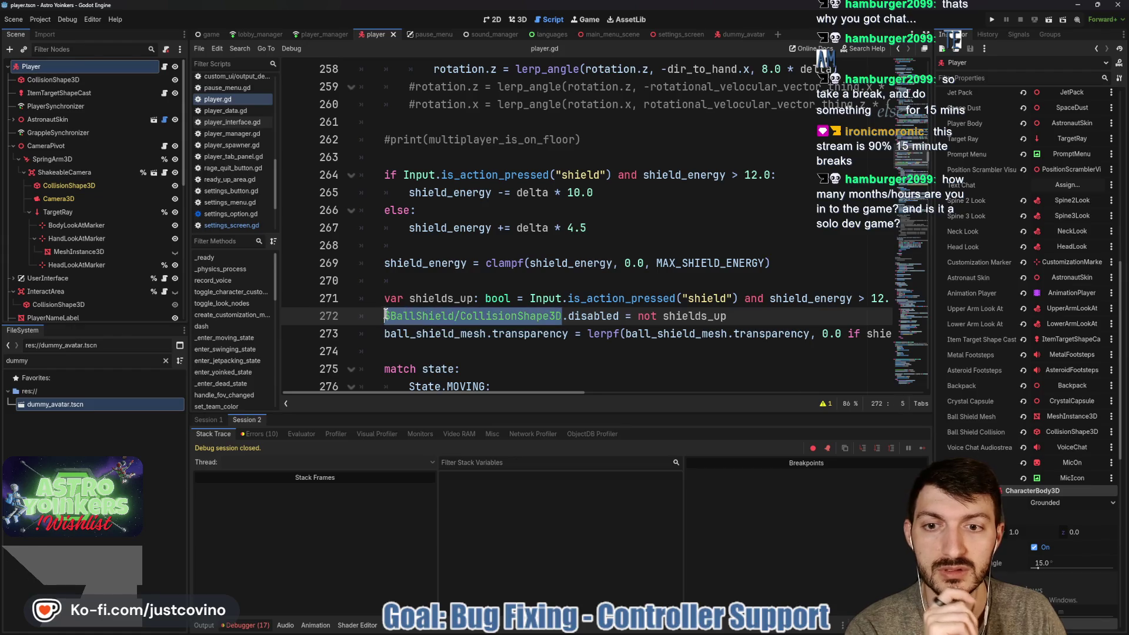
pyautogui.write('ball')
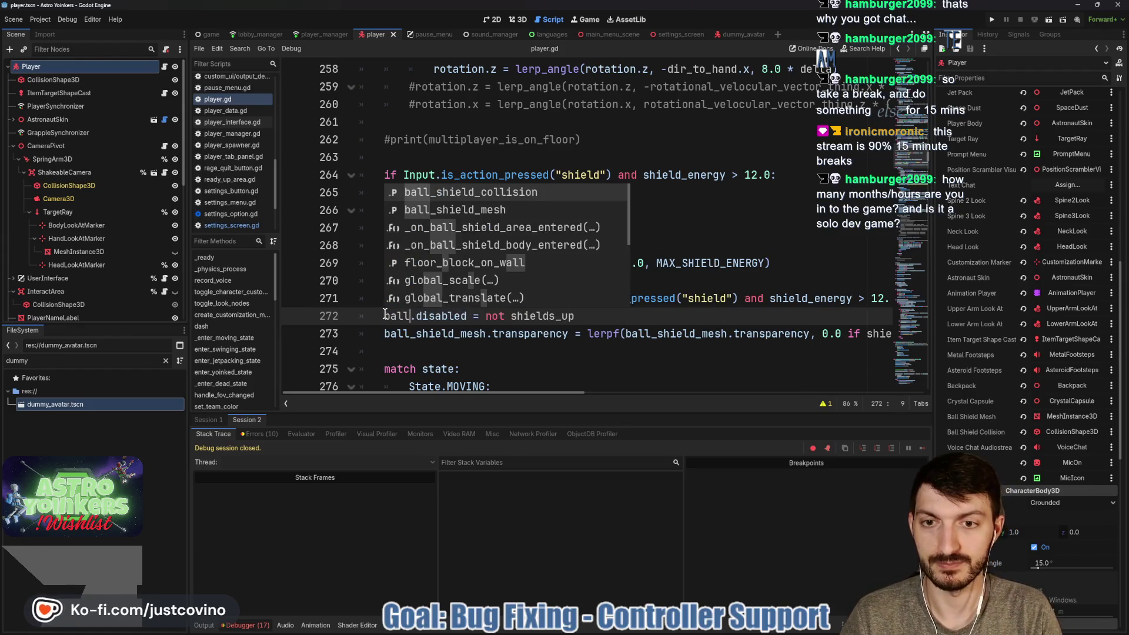
pyautogui.press('Return')
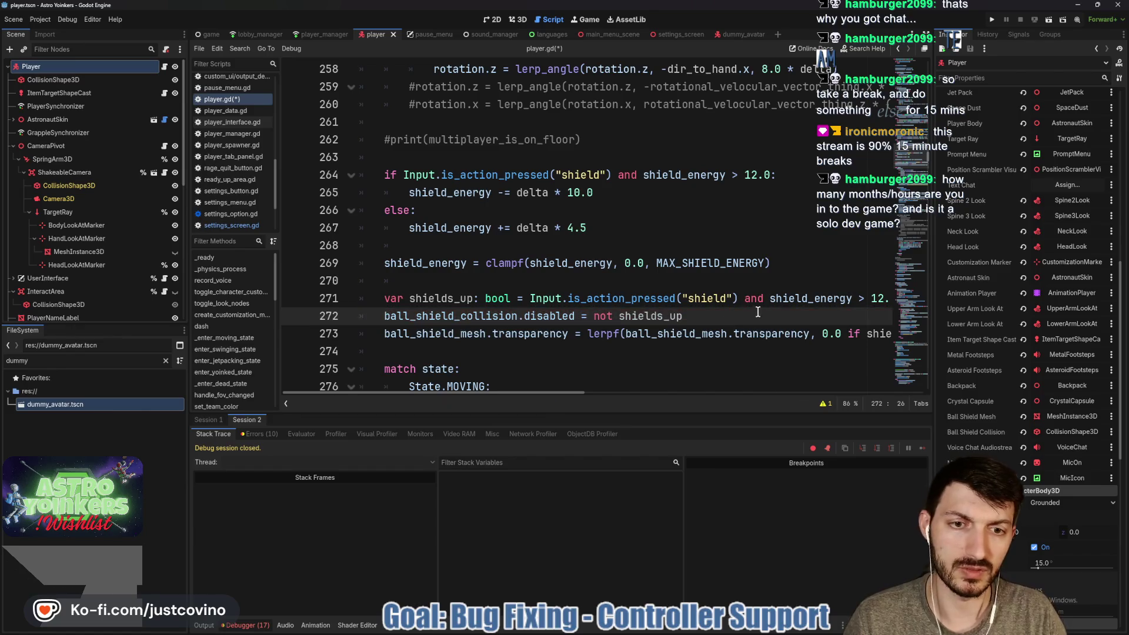
pyautogui.click(753, 316)
pyautogui.hotkey('ctrl', 's')
# Review the edited script and launch the game to test the shield change
pyautogui.scroll(-3, 700, 307)
pyautogui.scroll(3, 697, 307)
pyautogui.hscroll(5, 696, 307)
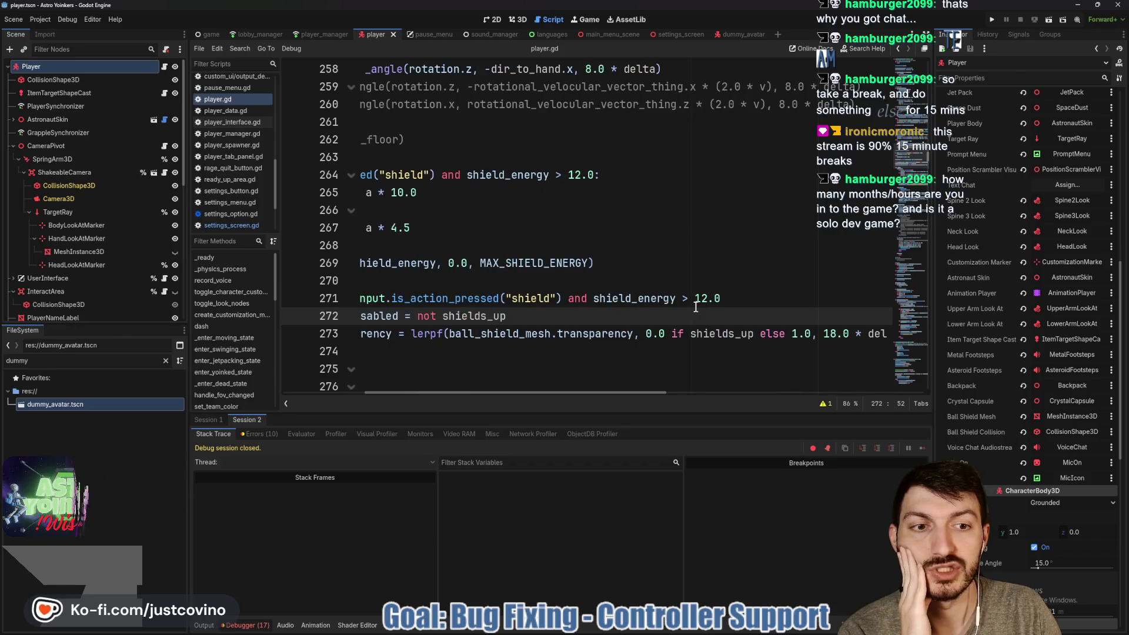
pyautogui.hscroll(-2, 693, 305)
pyautogui.hscroll(-2, 692, 305)
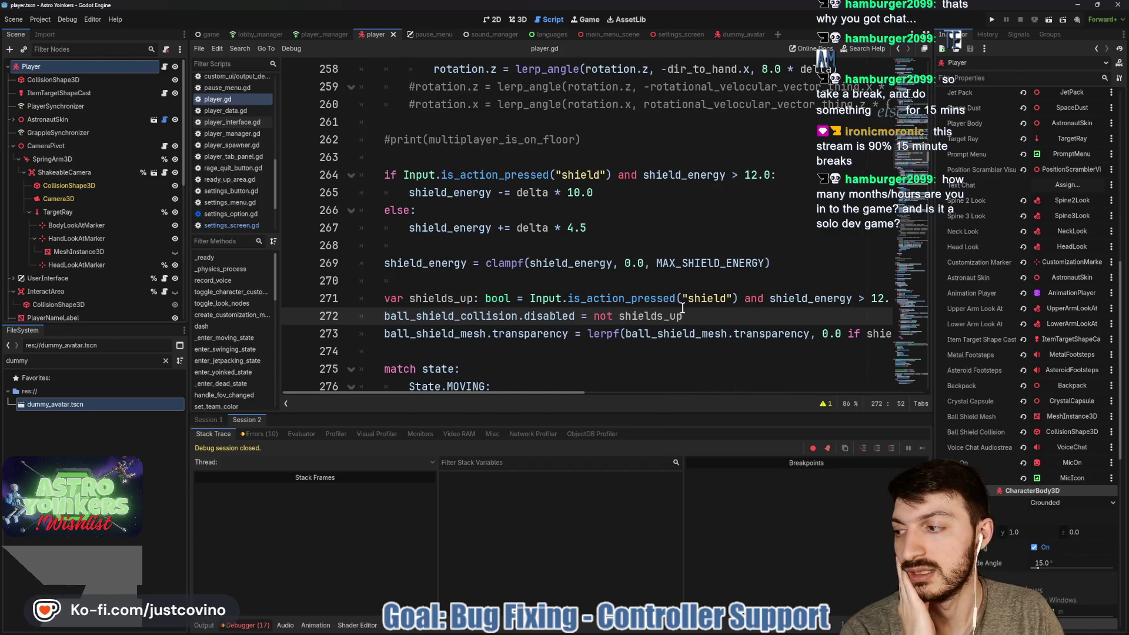
pyautogui.click(496, 288)
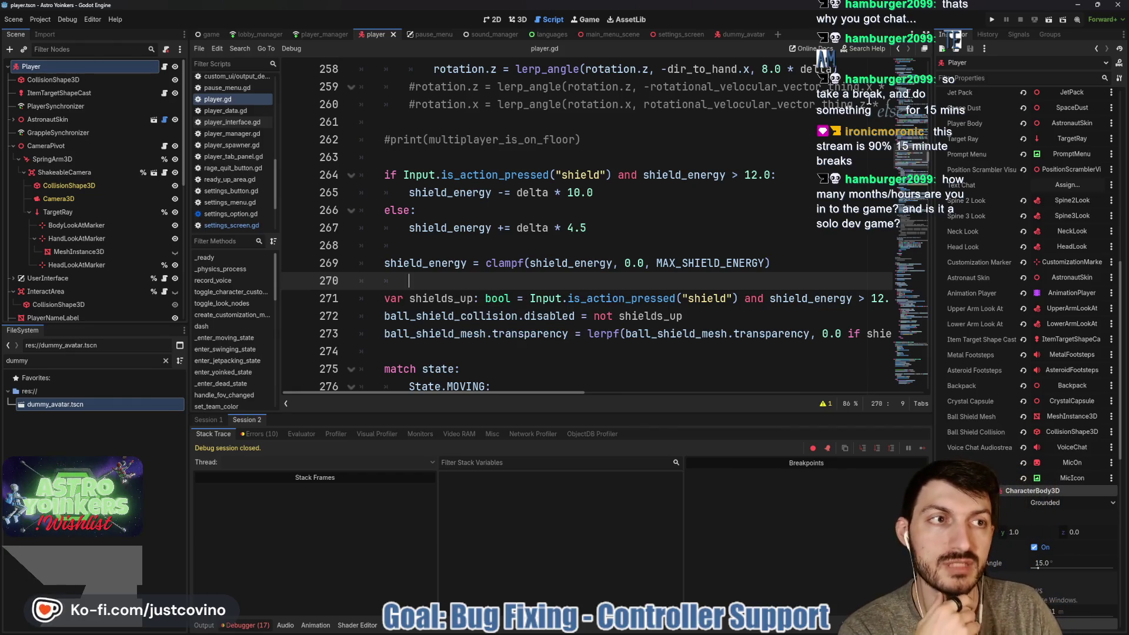
pyautogui.click(992, 17)
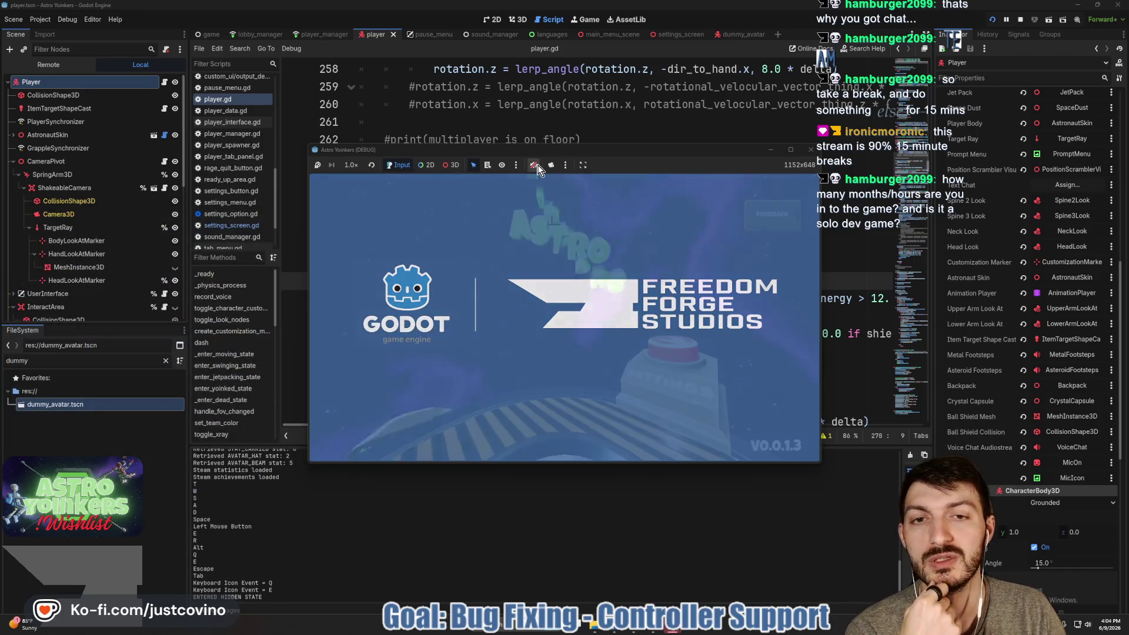
# Host a new lobby from the running game's main menu
pyautogui.click(429, 258)
pyautogui.click(544, 273)
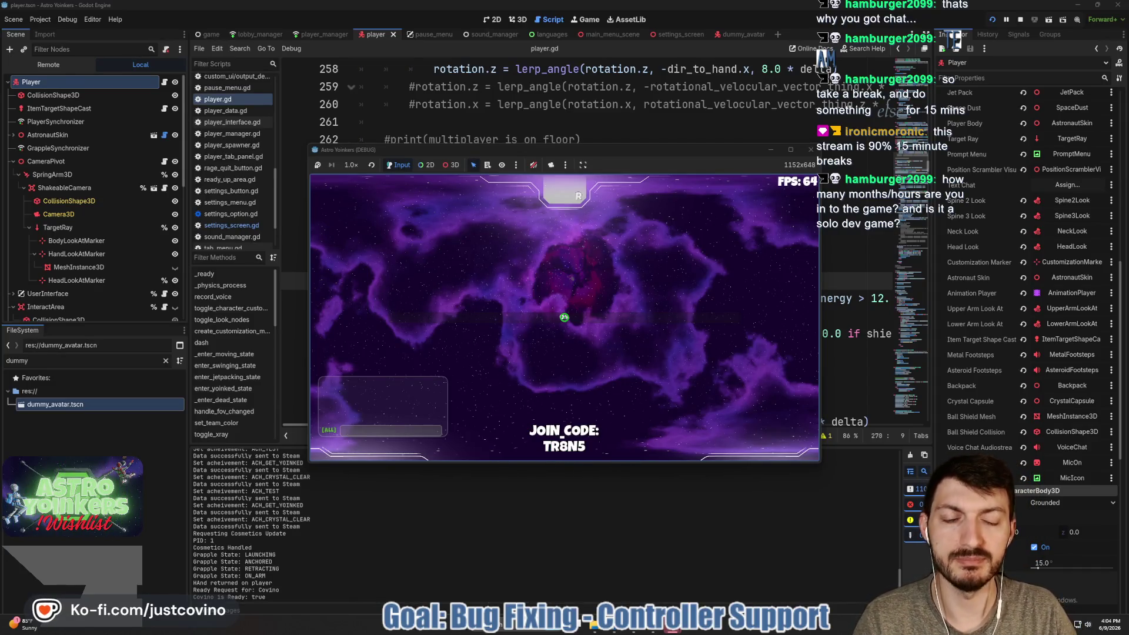
# Leave the game test and place the caret at the end of line 265 in player.gd
pyautogui.press('super')
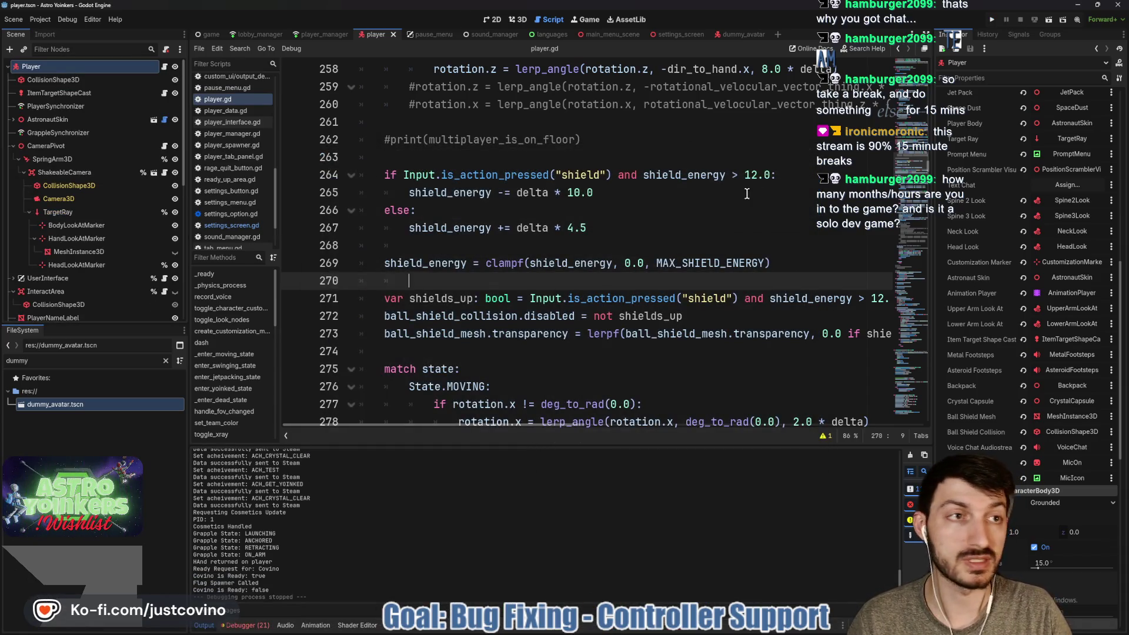
pyautogui.click(738, 197)
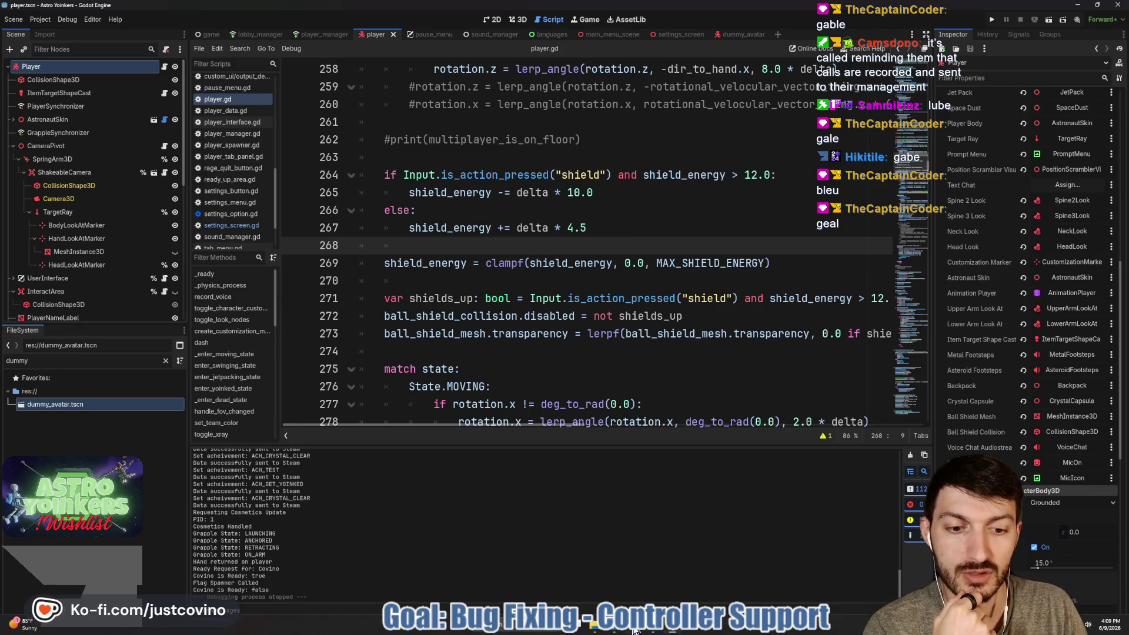
pyautogui.moveTo(653, 631)
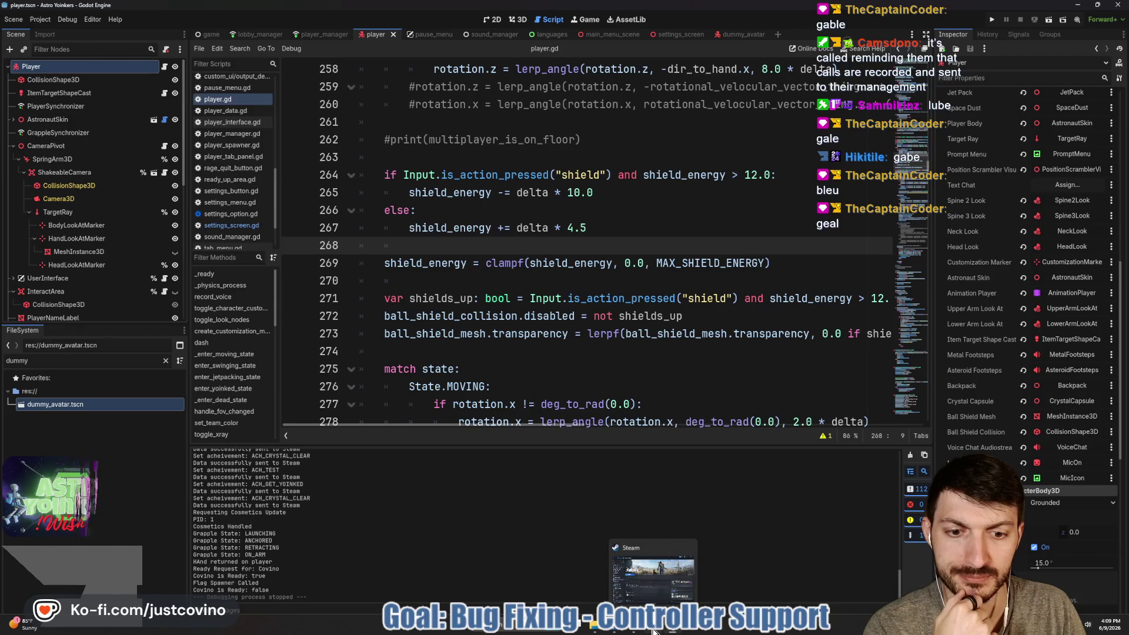
# Commit the three changed files as 'fixed shileeld problem', push to origin, then bring up the Notion board
pyautogui.click(635, 631)
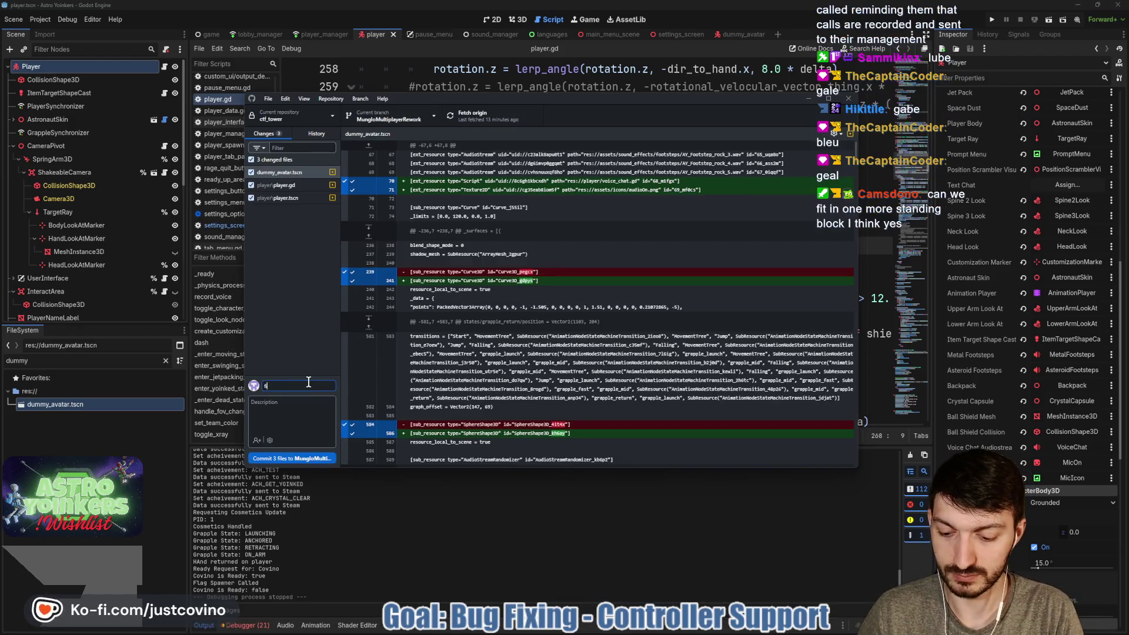
pyautogui.write('fixed shile')
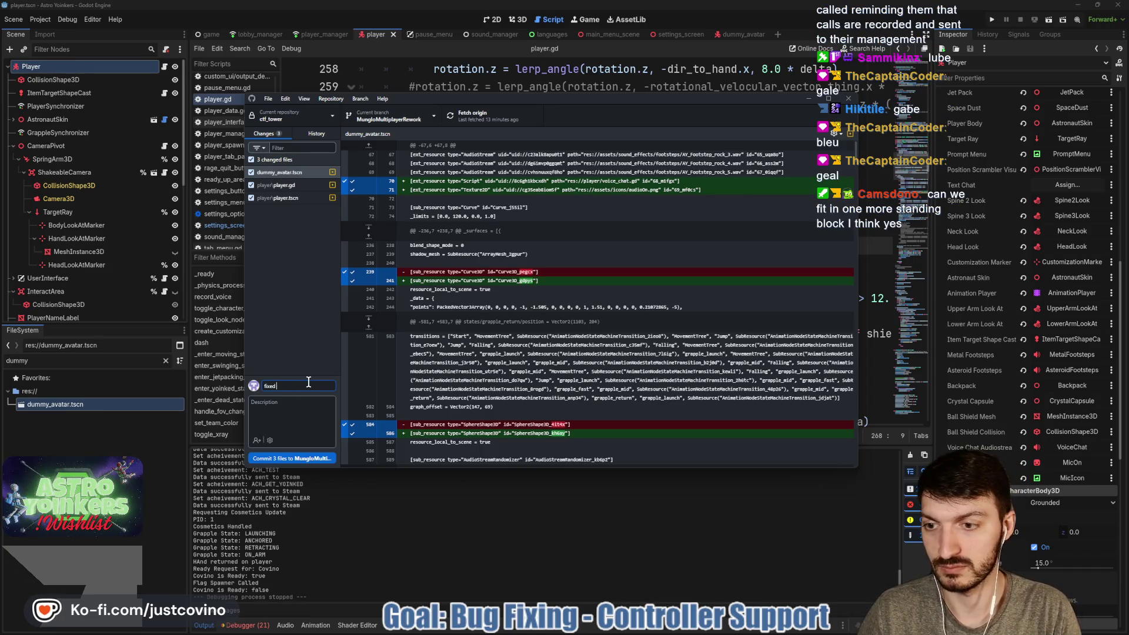
pyautogui.write('eld problem')
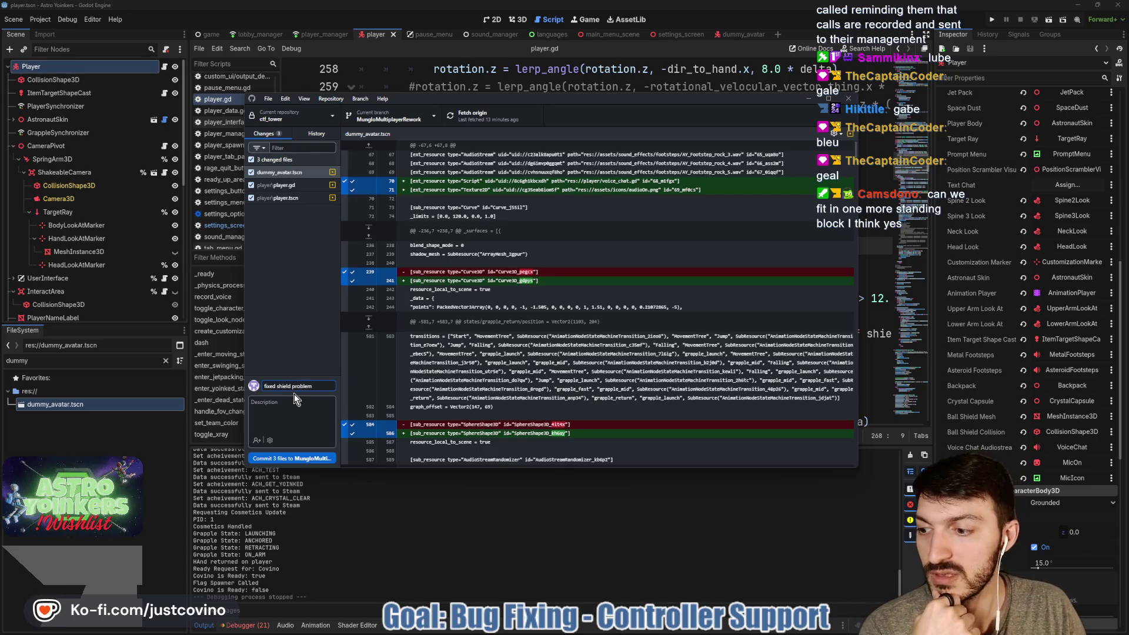
pyautogui.click(294, 458)
pyautogui.click(708, 217)
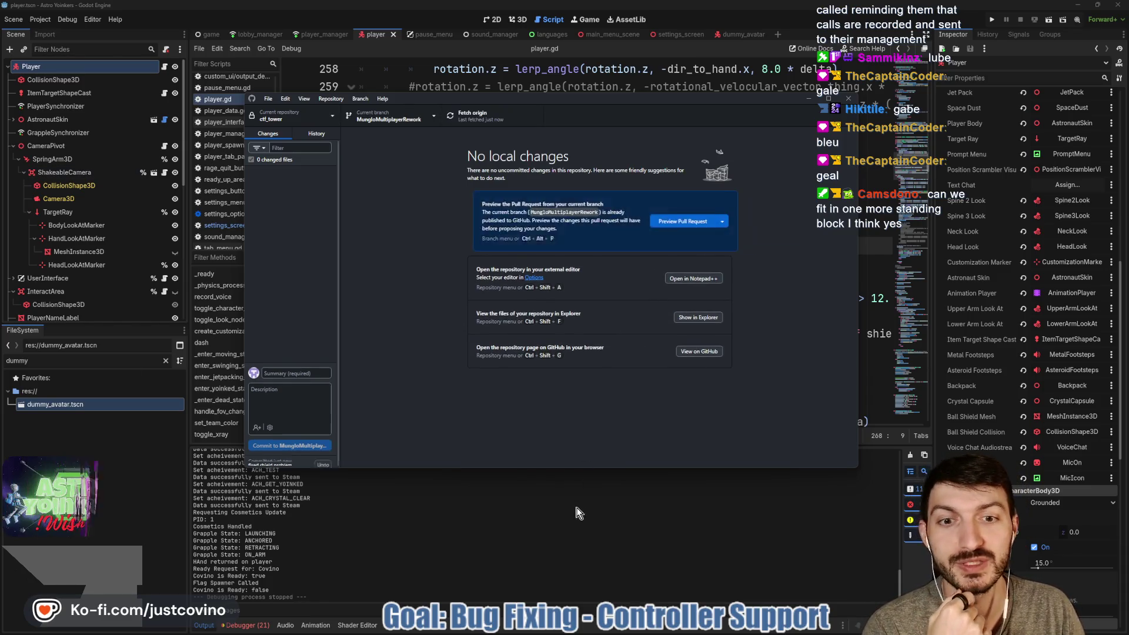
pyautogui.hotkey('alt', 'Tab')
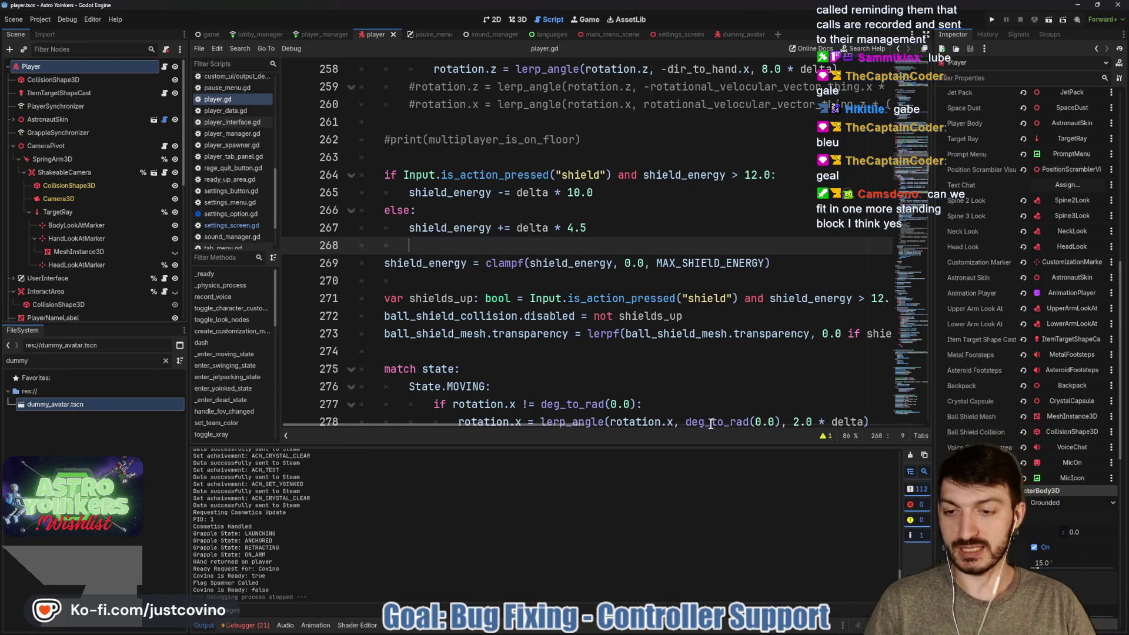
pyautogui.click(623, 631)
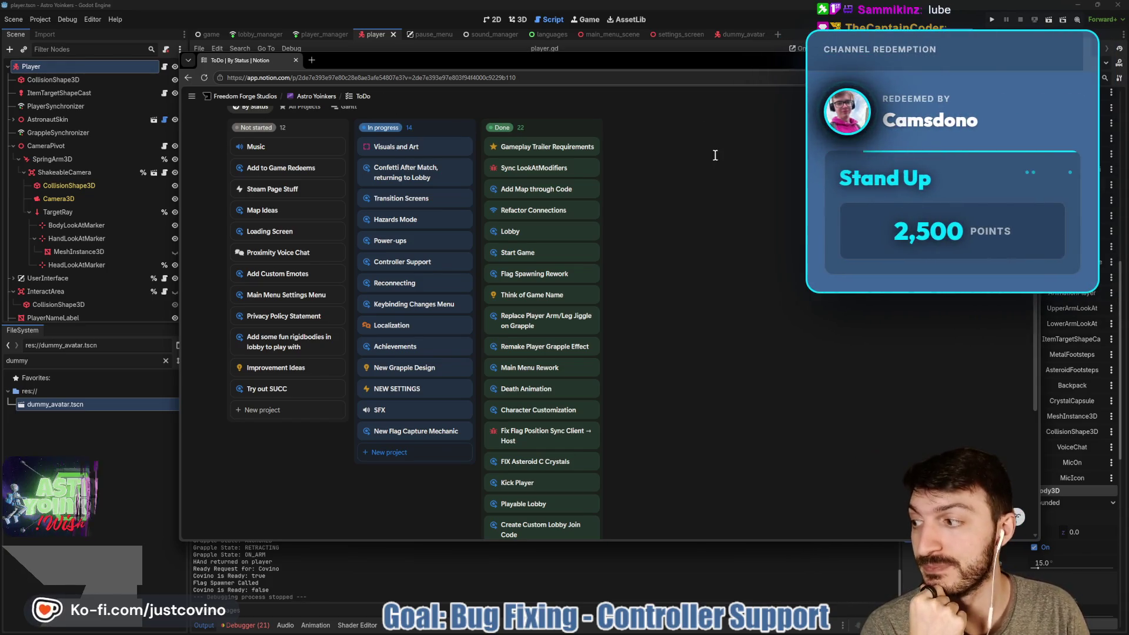
pyautogui.hotkey('alt', 'Tab')
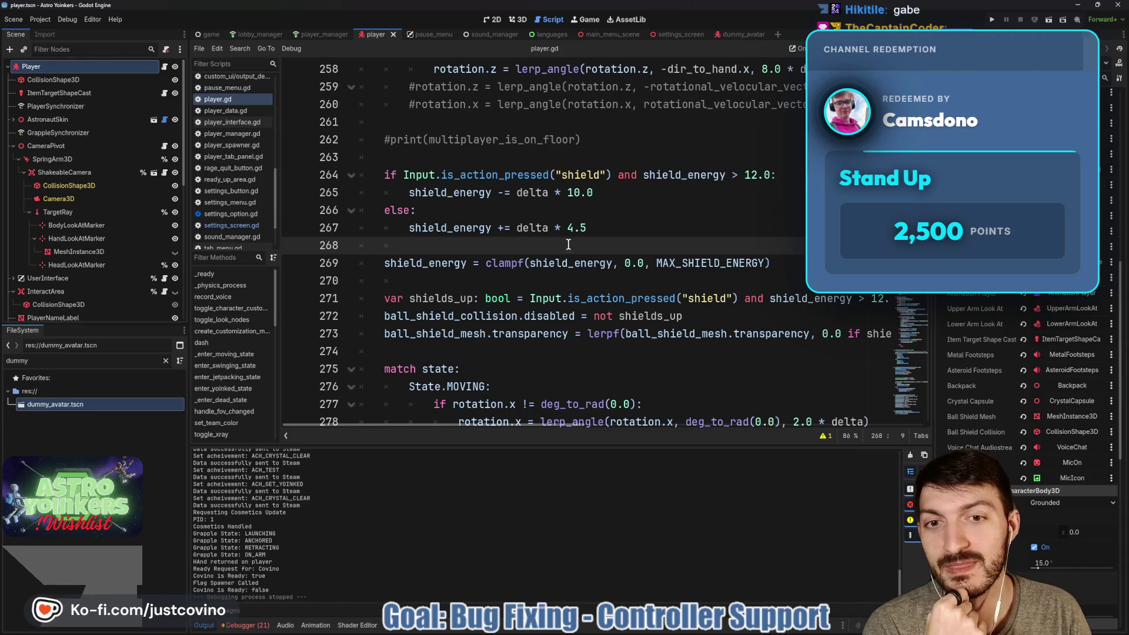
pyautogui.click(464, 212)
# Save the player scene and player.gd with the ball_shield_collision shield edit
pyautogui.click(446, 244)
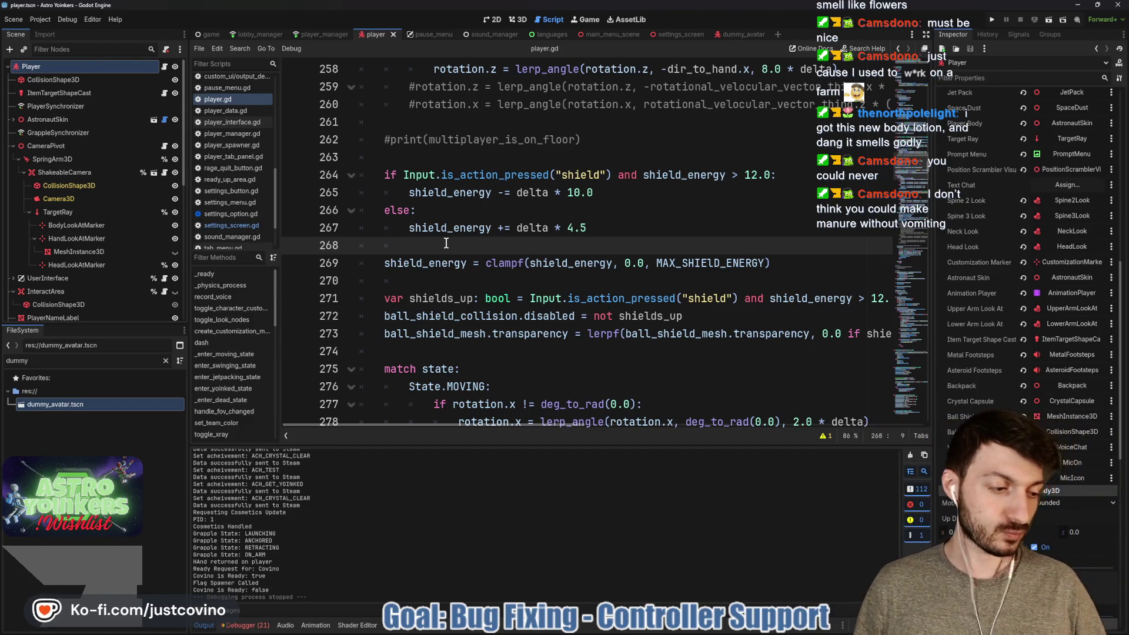
pyautogui.moveTo(478, 308)
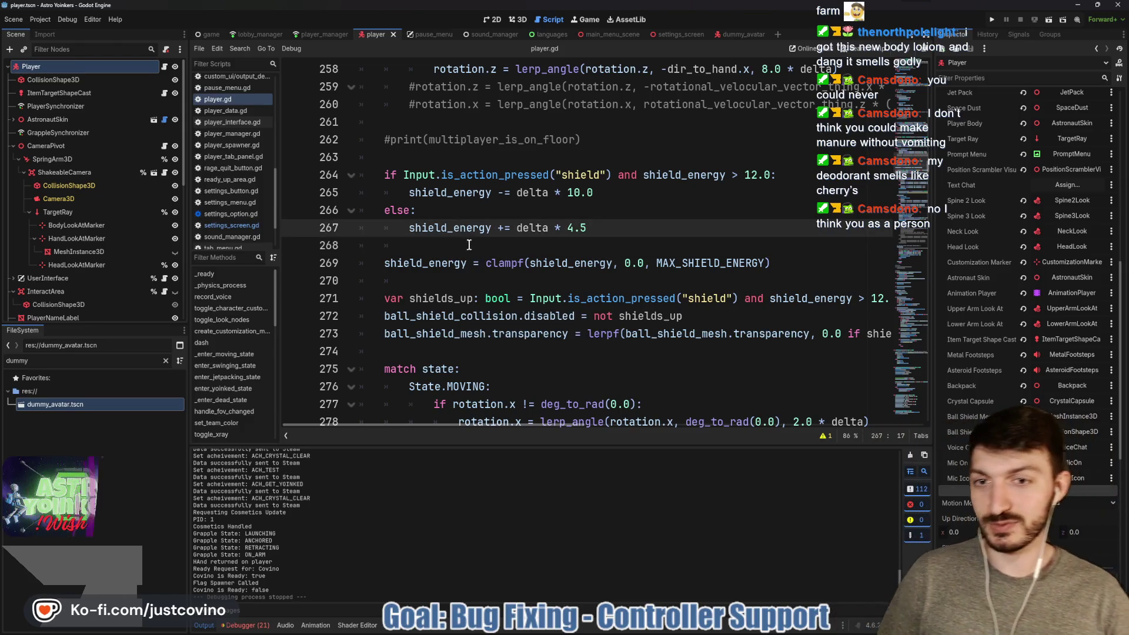
pyautogui.hotkey('ctrl', 's')
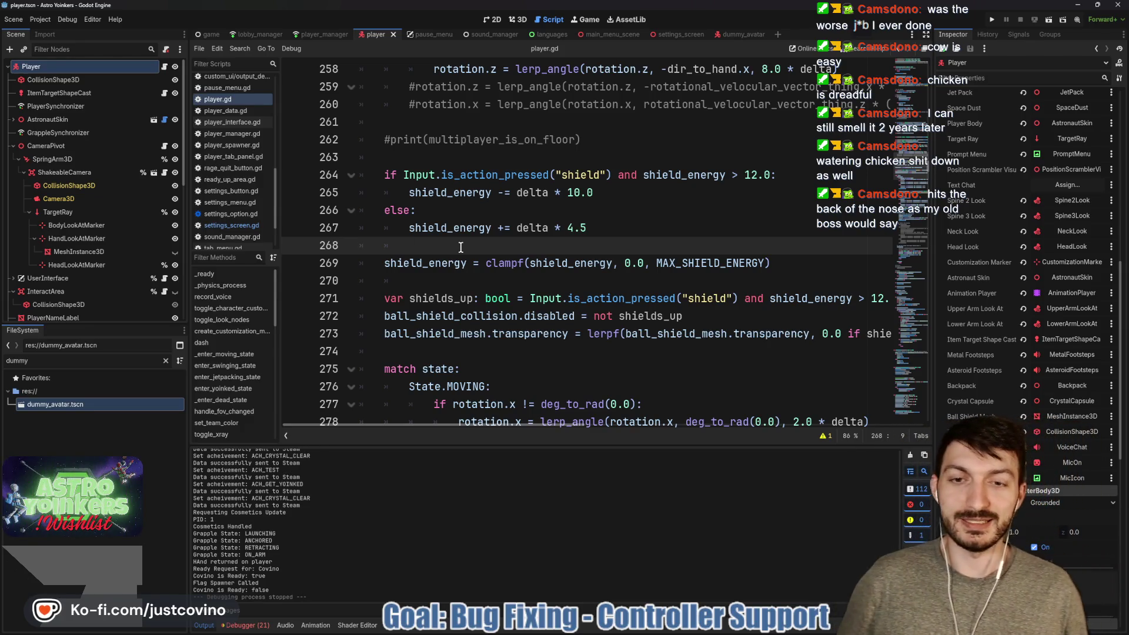
pyautogui.click(431, 145)
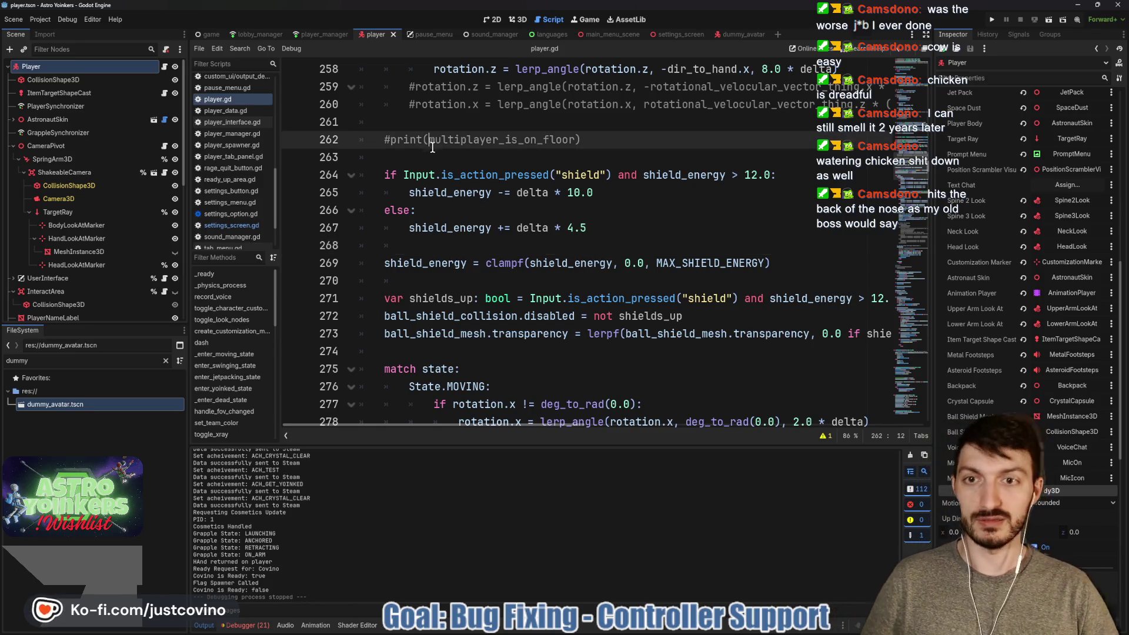
pyautogui.click(426, 154)
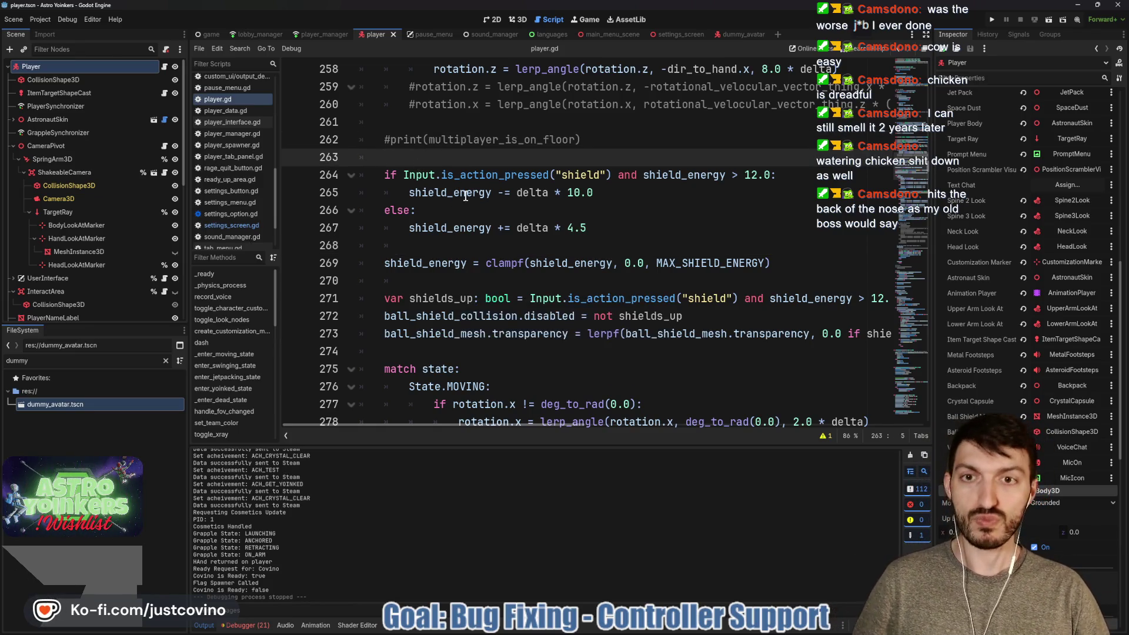
pyautogui.scroll(3, 465, 214)
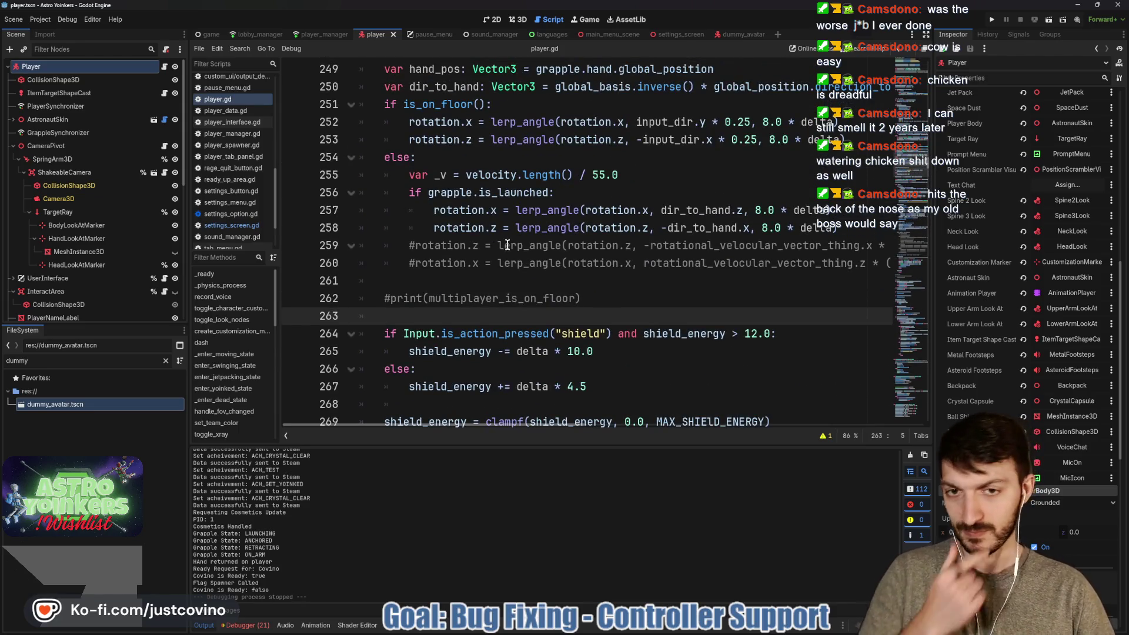
pyautogui.scroll(5, 493, 271)
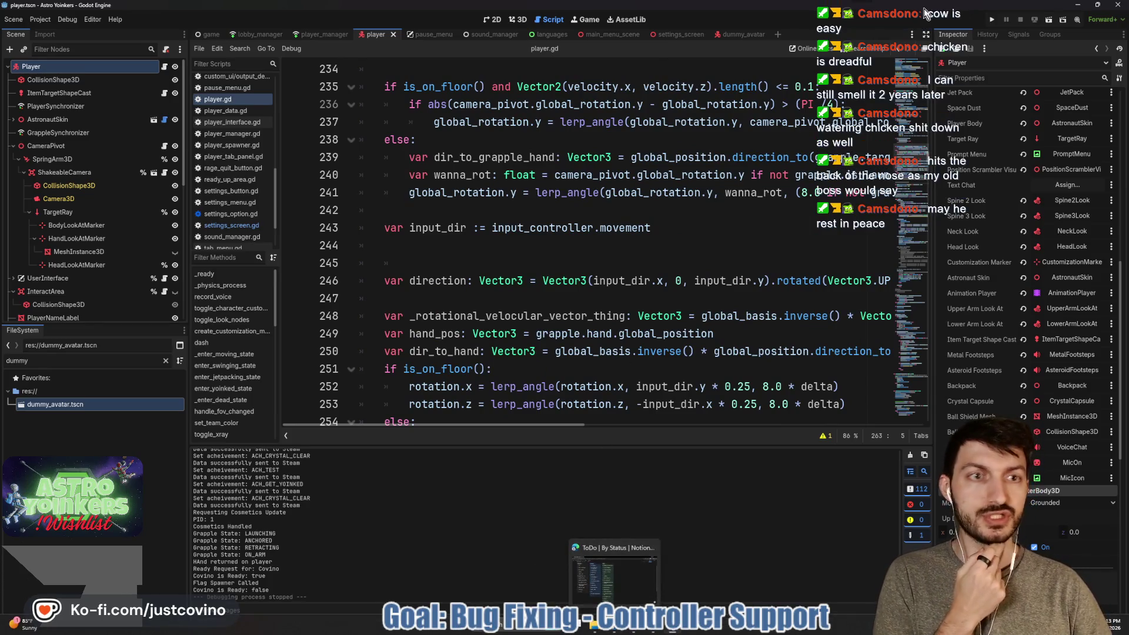
# Launch the game and enlarge and reposition its test window
pyautogui.click(990, 21)
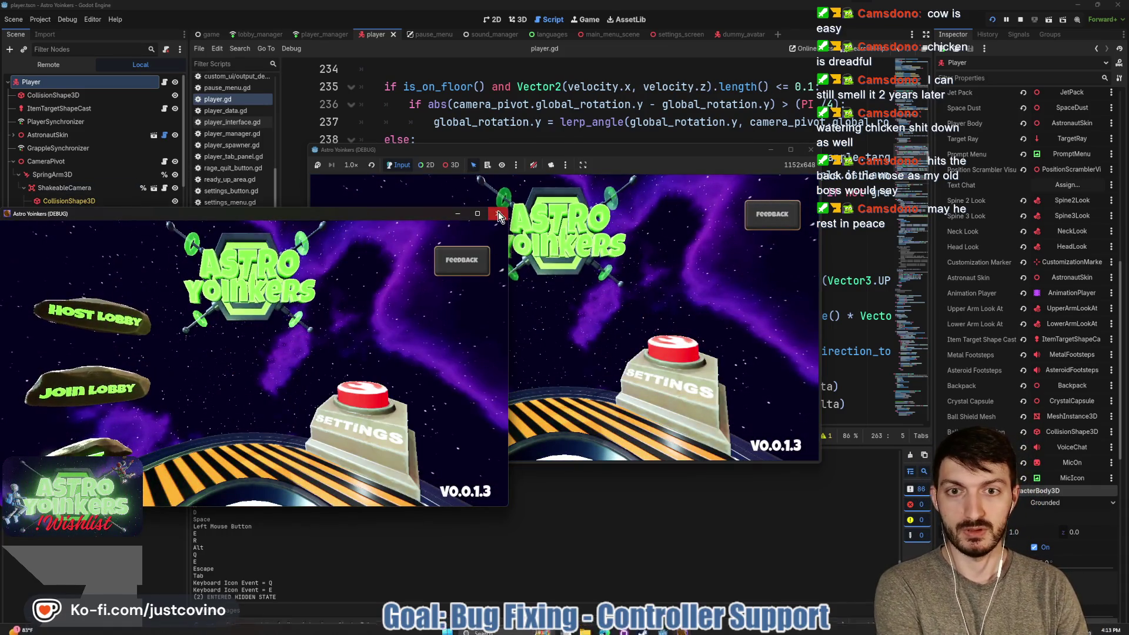
pyautogui.moveTo(696, 148); pyautogui.dragTo(647, 100)
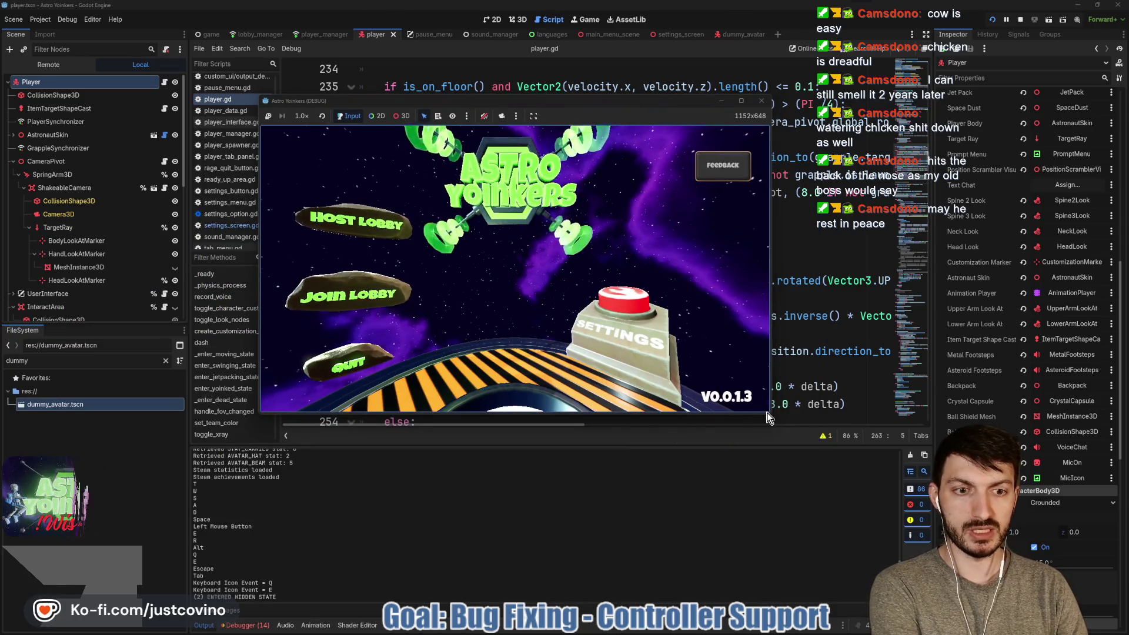
pyautogui.moveTo(770, 414)
pyautogui.mouseDown()
pyautogui.moveTo(871, 521)
pyautogui.moveTo(897, 504)
pyautogui.moveTo(891, 482)
pyautogui.mouseUp()
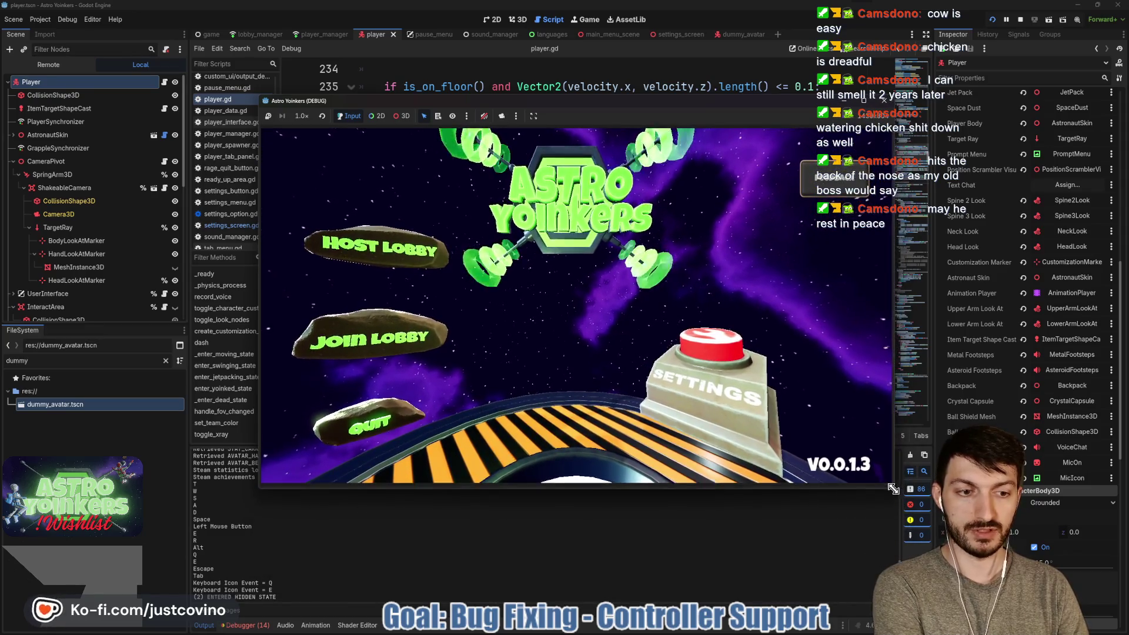
pyautogui.moveTo(619, 97); pyautogui.dragTo(552, 89)
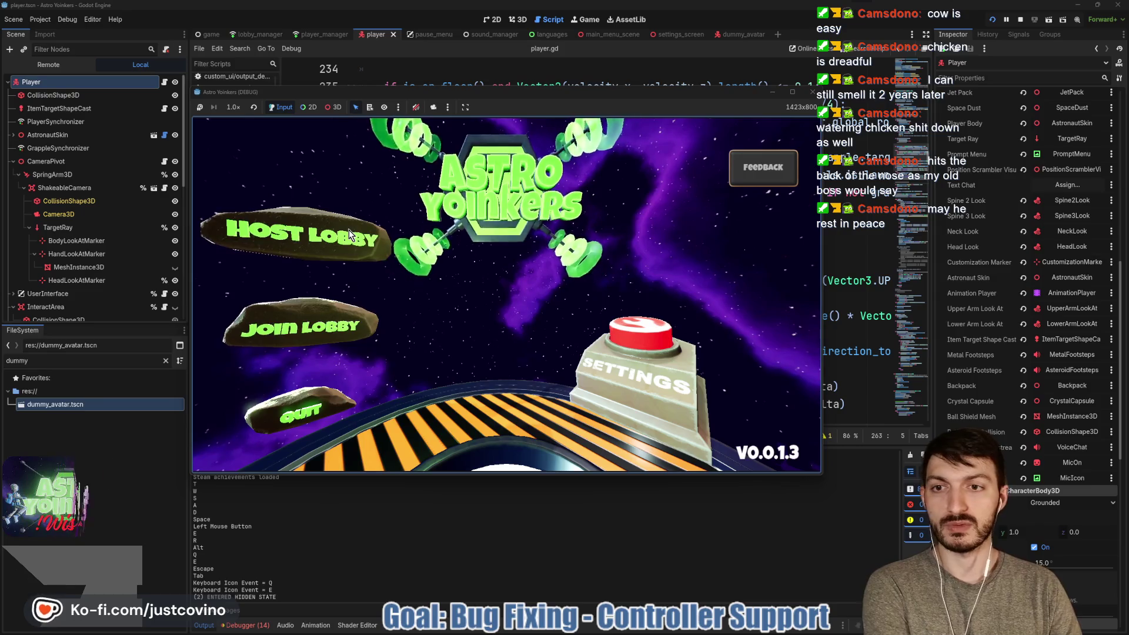
# Open the Join Lobby screen, return to the title menu, and stop the test run
pyautogui.click(329, 334)
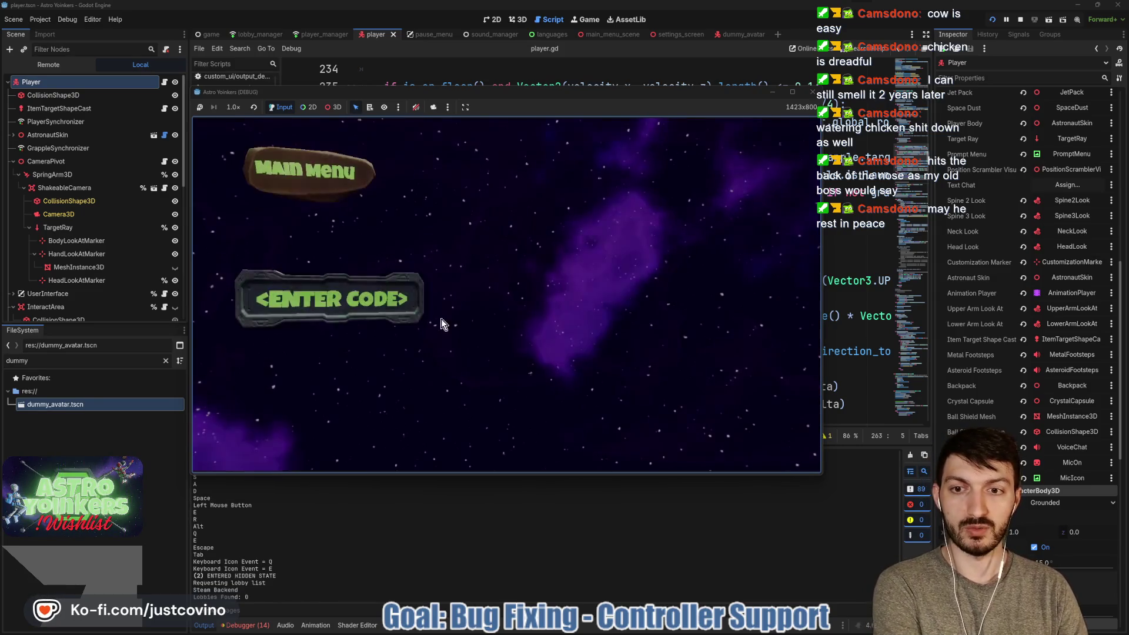
pyautogui.press('Escape')
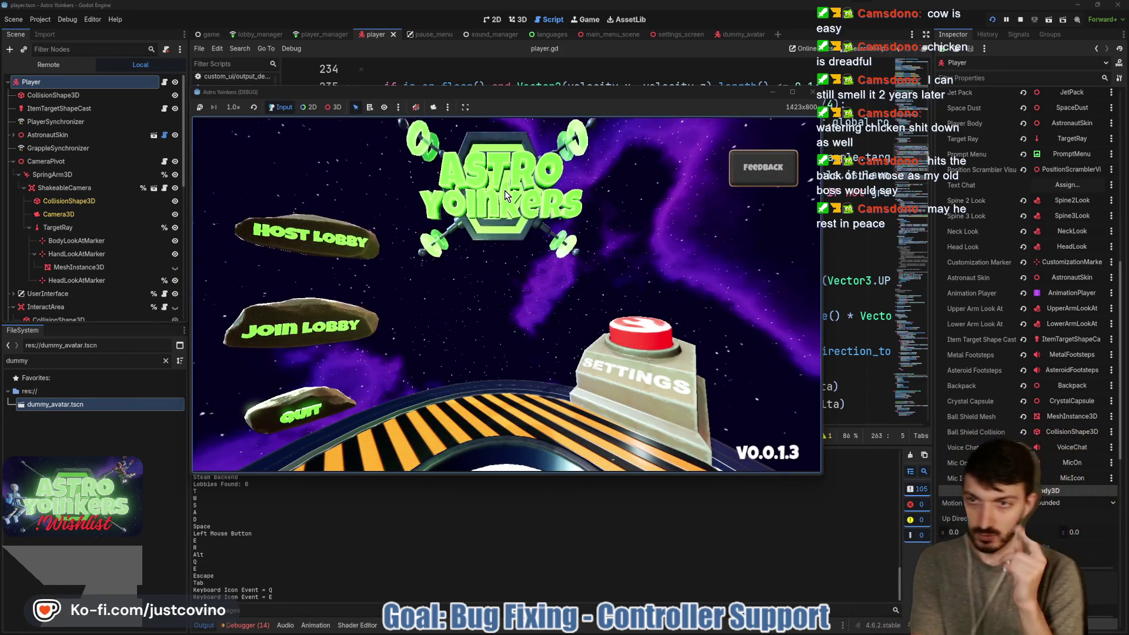
pyautogui.press('F8')
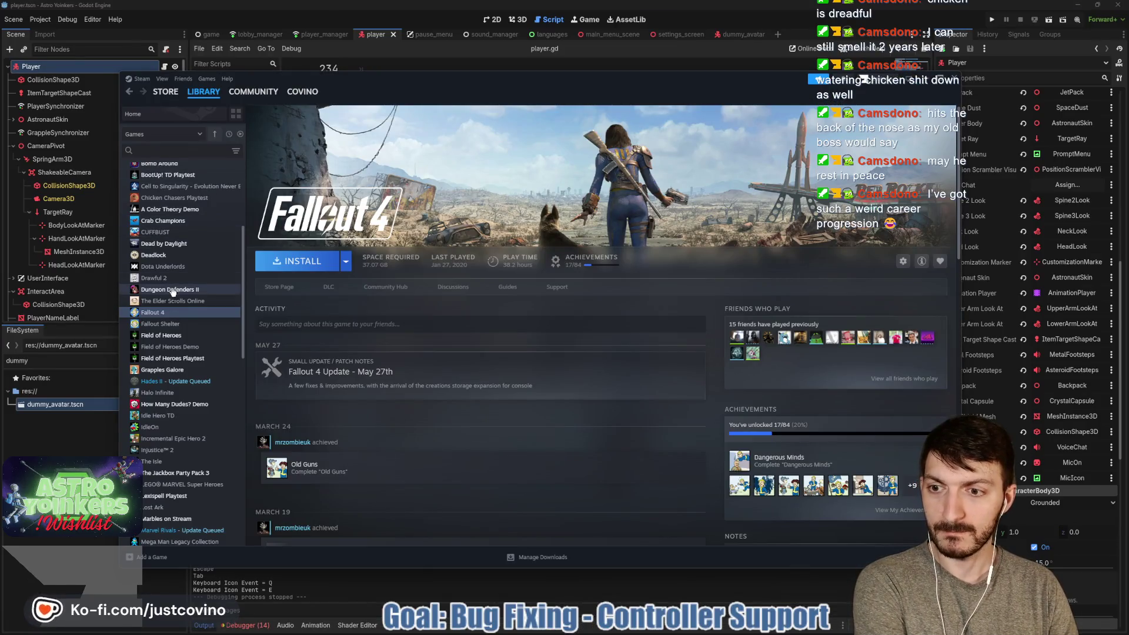
# Select Astro Yoinkers Playtest in the Steam library and play it
pyautogui.scroll(5, 169, 350)
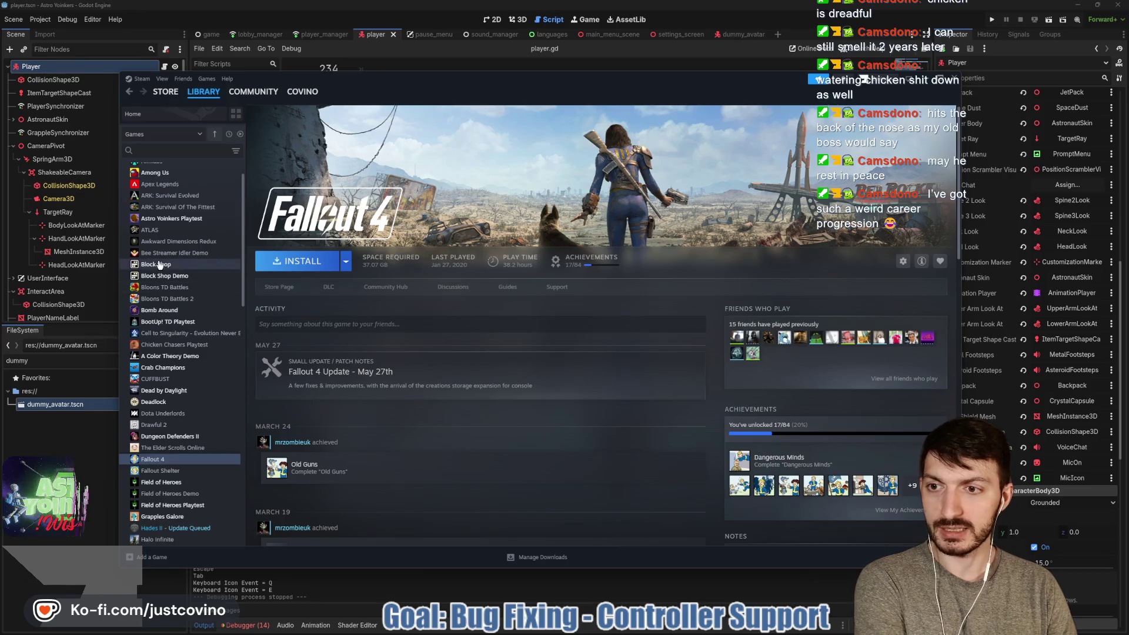
pyautogui.click(171, 248)
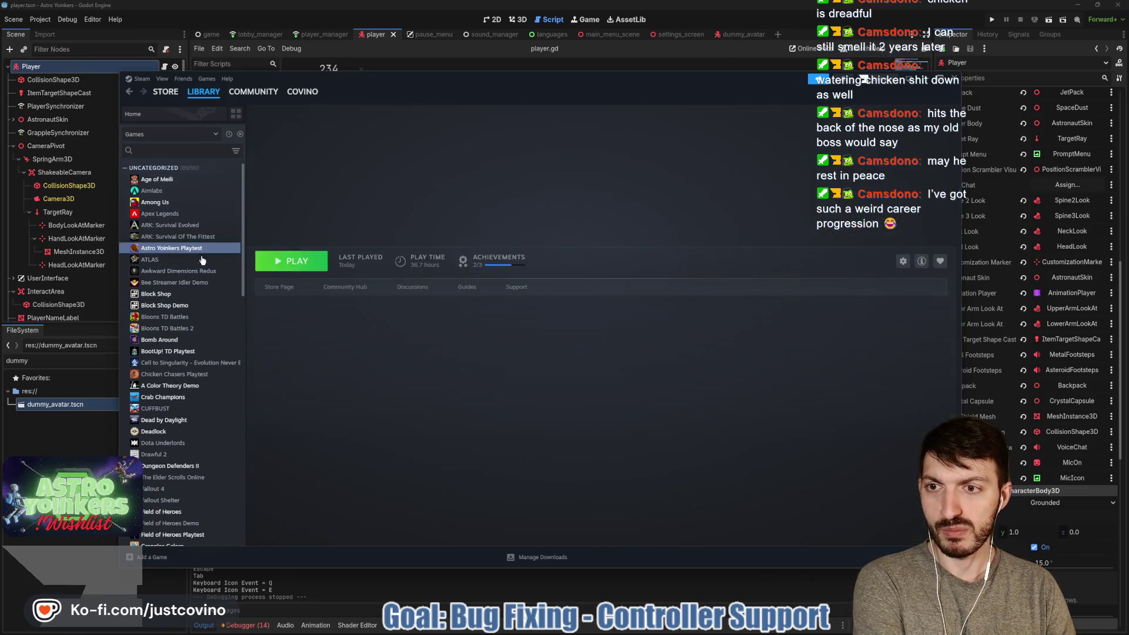
pyautogui.click(285, 266)
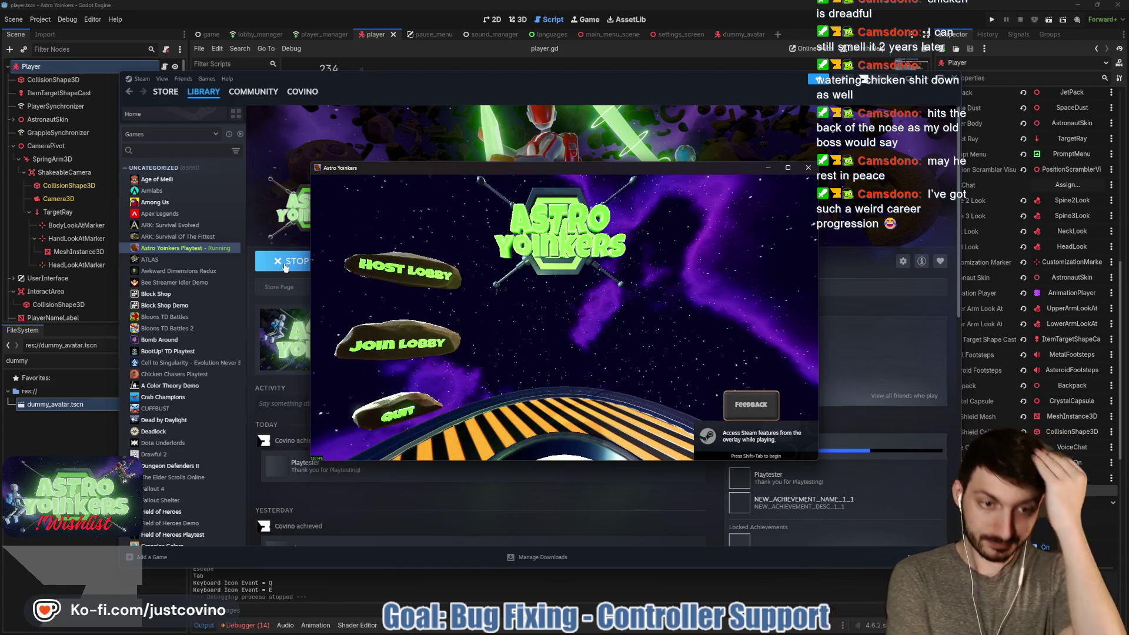
# Maximize the game window, then open the Steam overlay and rearrange its panels
pyautogui.click(789, 169)
pyautogui.hotkey('shift', 'Tab')
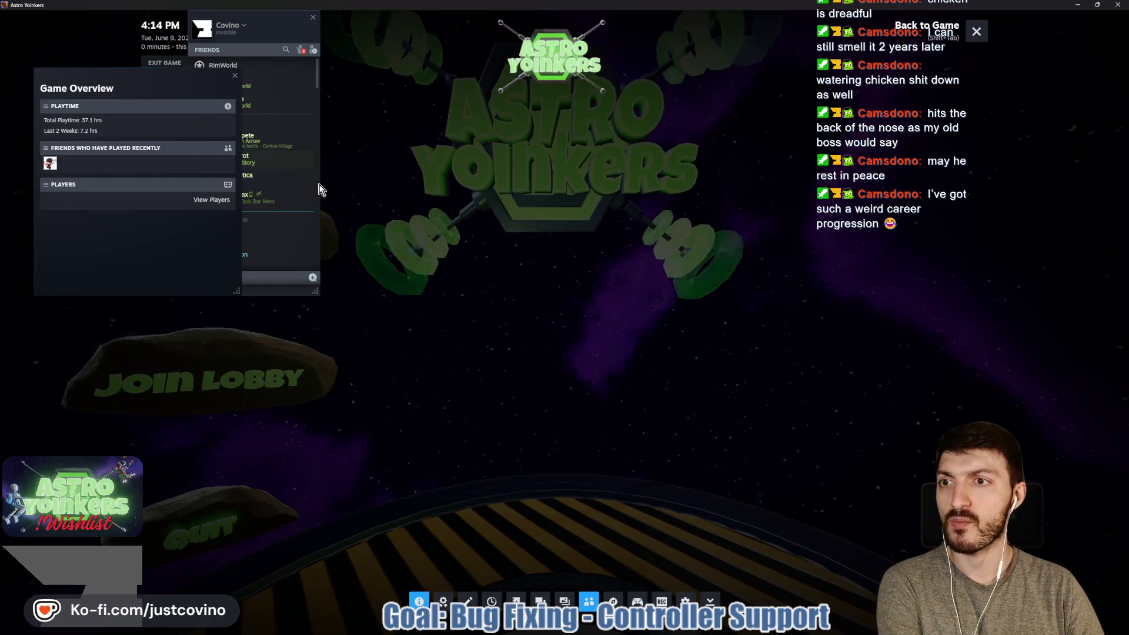
pyautogui.moveTo(166, 75)
pyautogui.mouseDown()
pyautogui.moveTo(149, 72)
pyautogui.moveTo(124, 170)
pyautogui.mouseUp()
pyautogui.moveTo(252, 27)
pyautogui.mouseDown()
pyautogui.moveTo(344, 101)
pyautogui.moveTo(807, 102)
pyautogui.moveTo(1024, 82)
pyautogui.mouseUp()
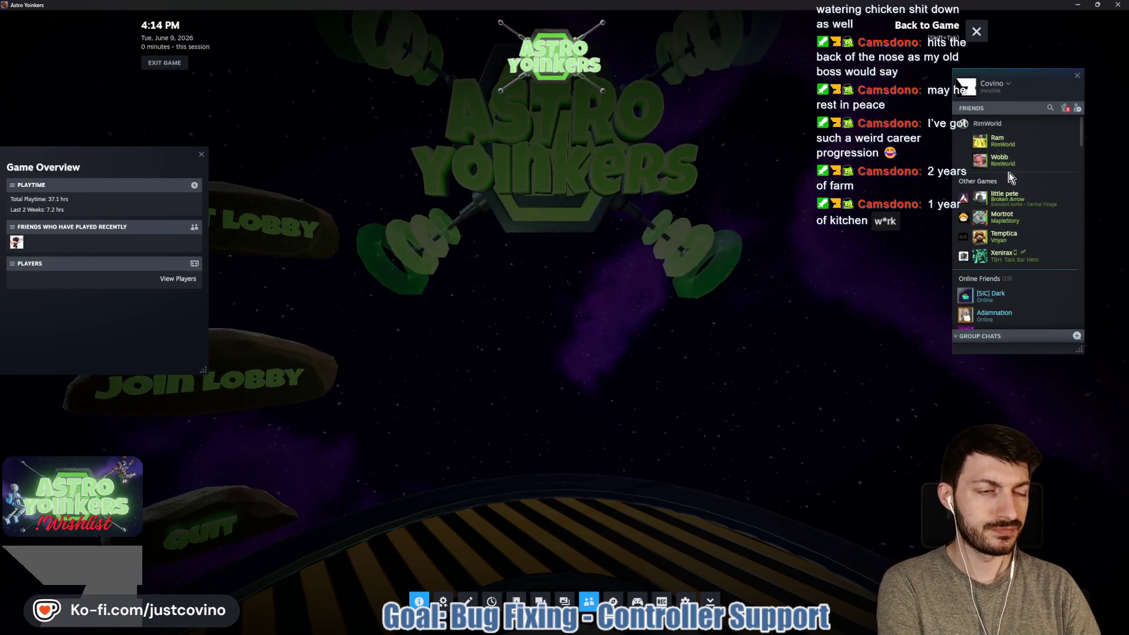
pyautogui.scroll(-5, 1001, 200)
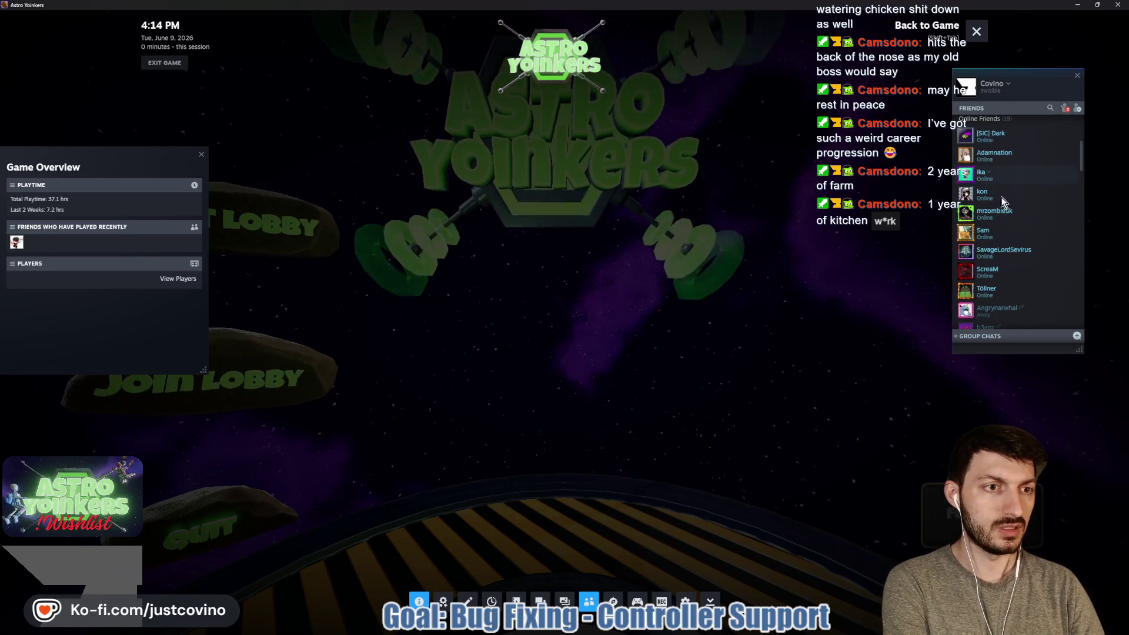
pyautogui.rightClick(992, 234)
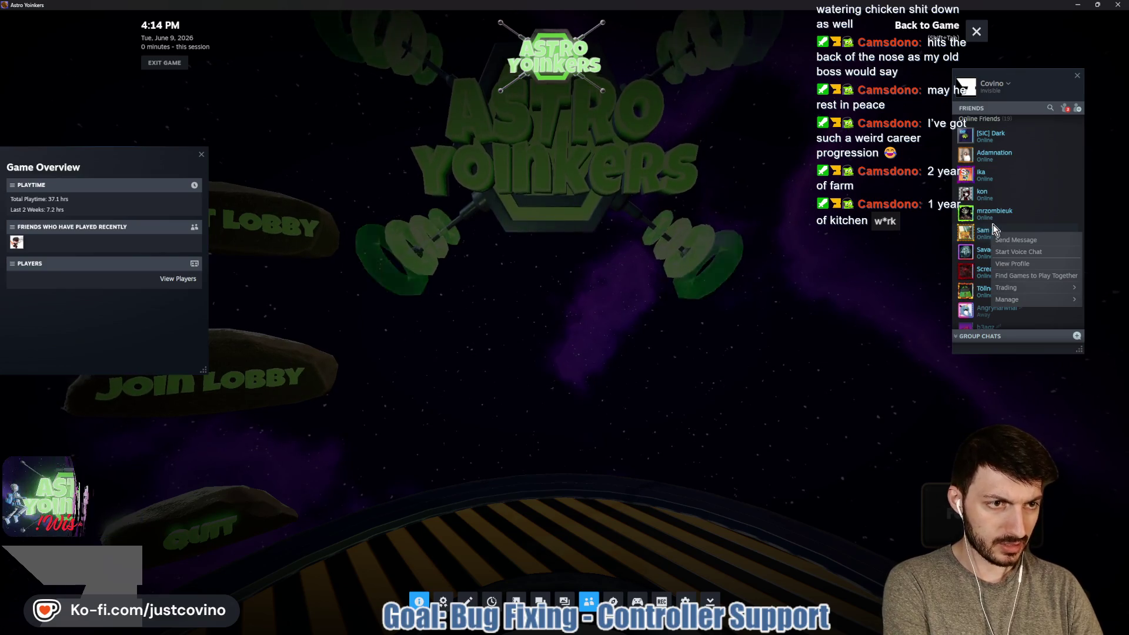
pyautogui.rightClick(993, 229)
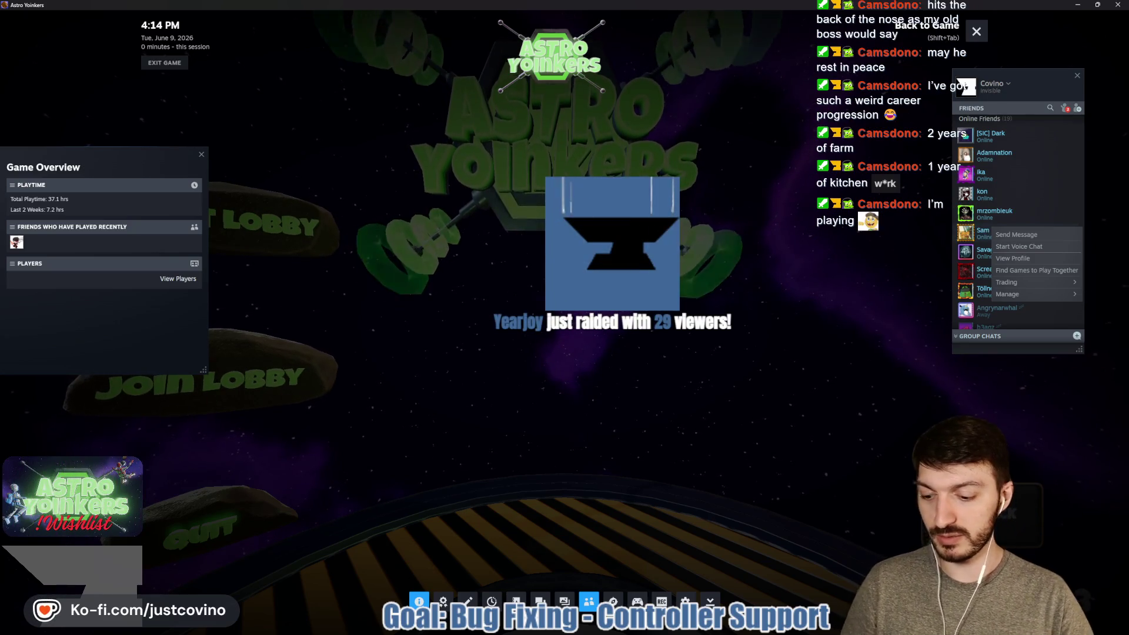
pyautogui.hotkey('shift', 'Tab')
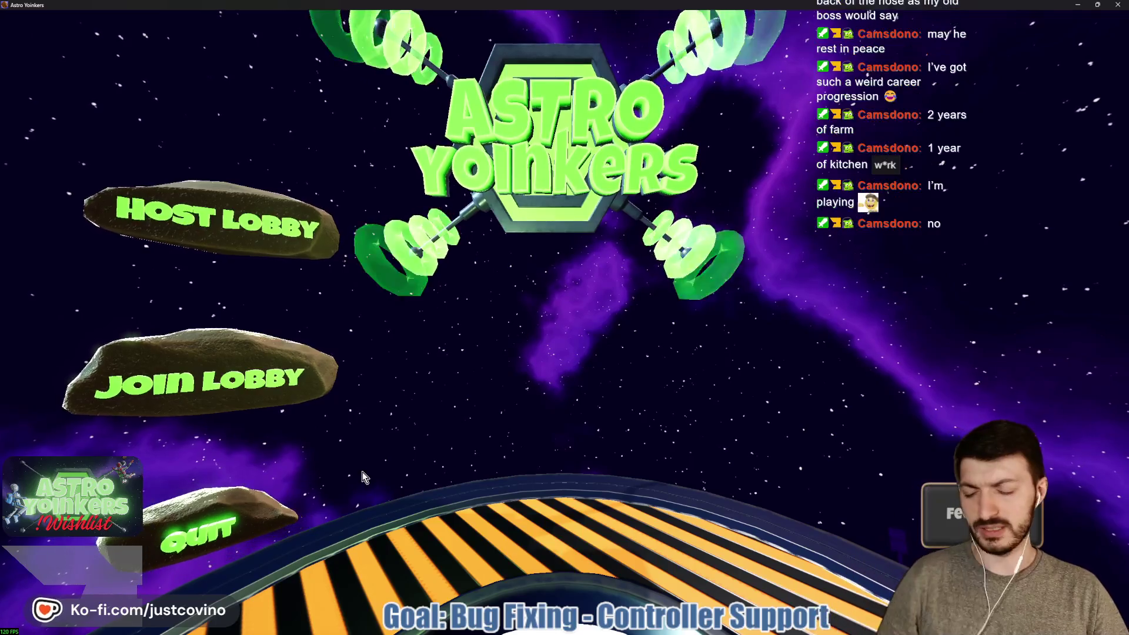
# Reopen the Steam overlay to check incoming friend requests, then close it
pyautogui.hotkey('shift', 'Tab')
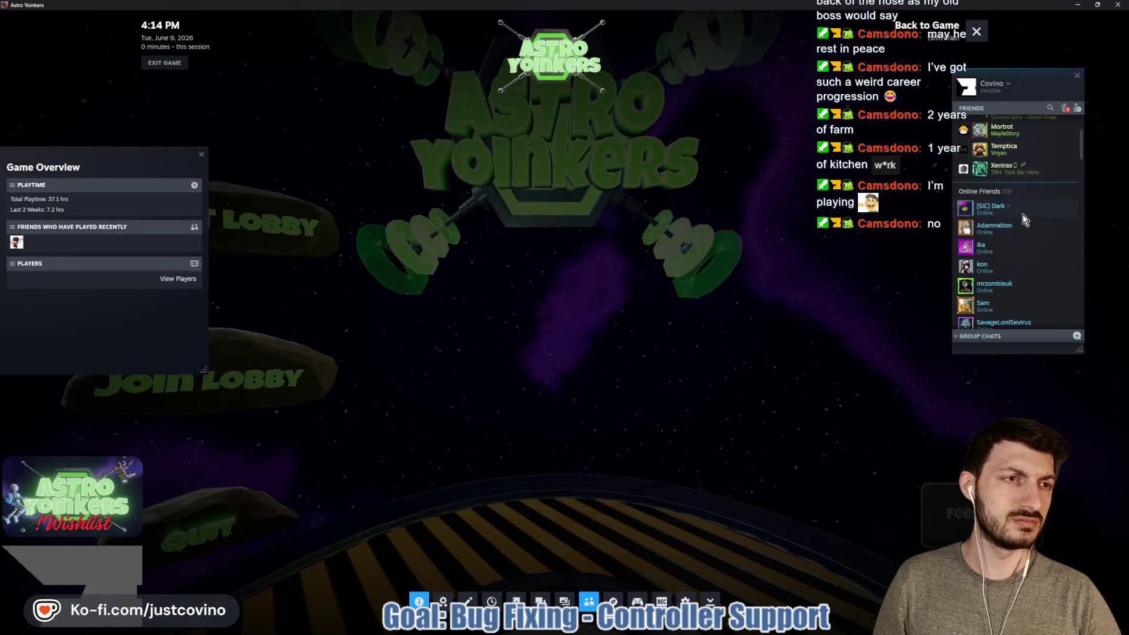
pyautogui.scroll(3, 1021, 206)
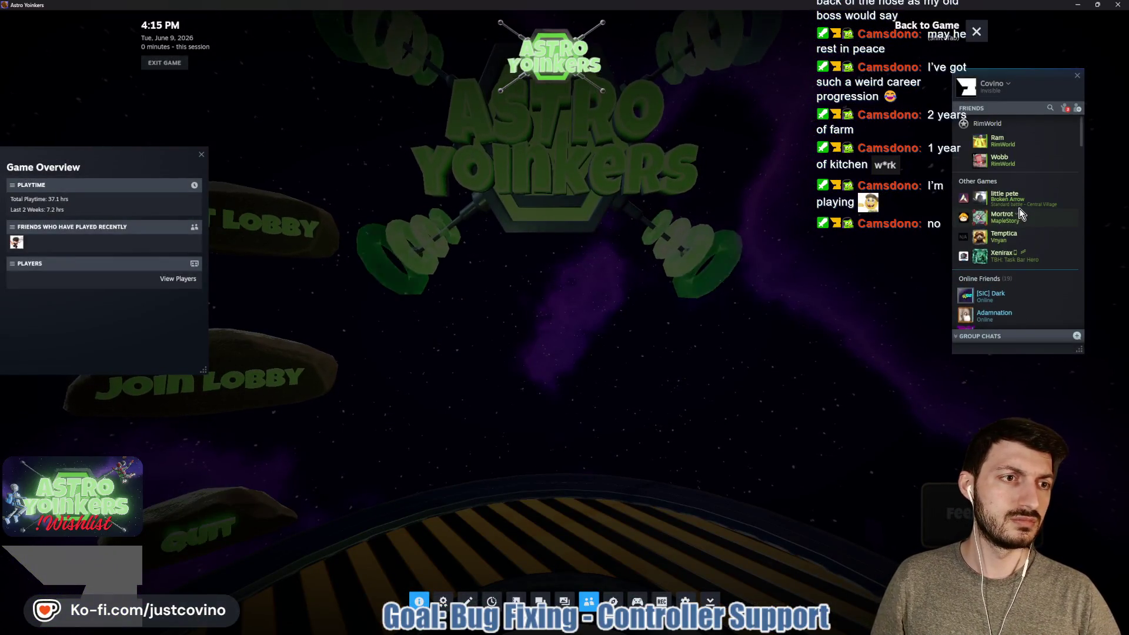
pyautogui.click(1066, 110)
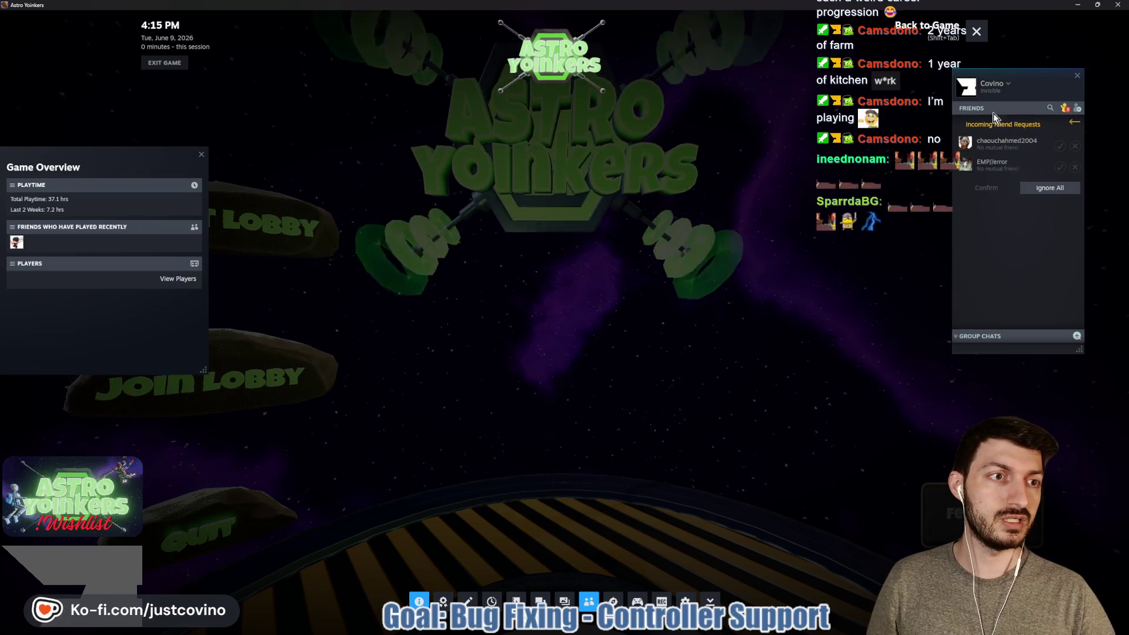
pyautogui.click(1075, 122)
pyautogui.hotkey('shift', 'Tab')
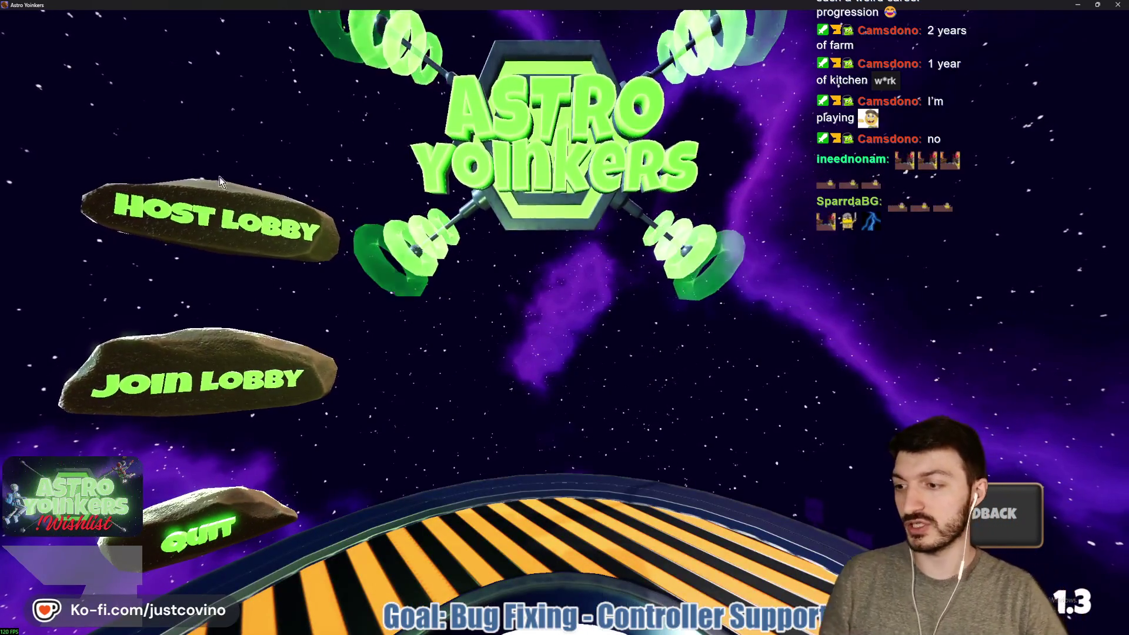
# Quit the game via the Pause Menu's Rage Quit and confirm
pyautogui.press('Escape')
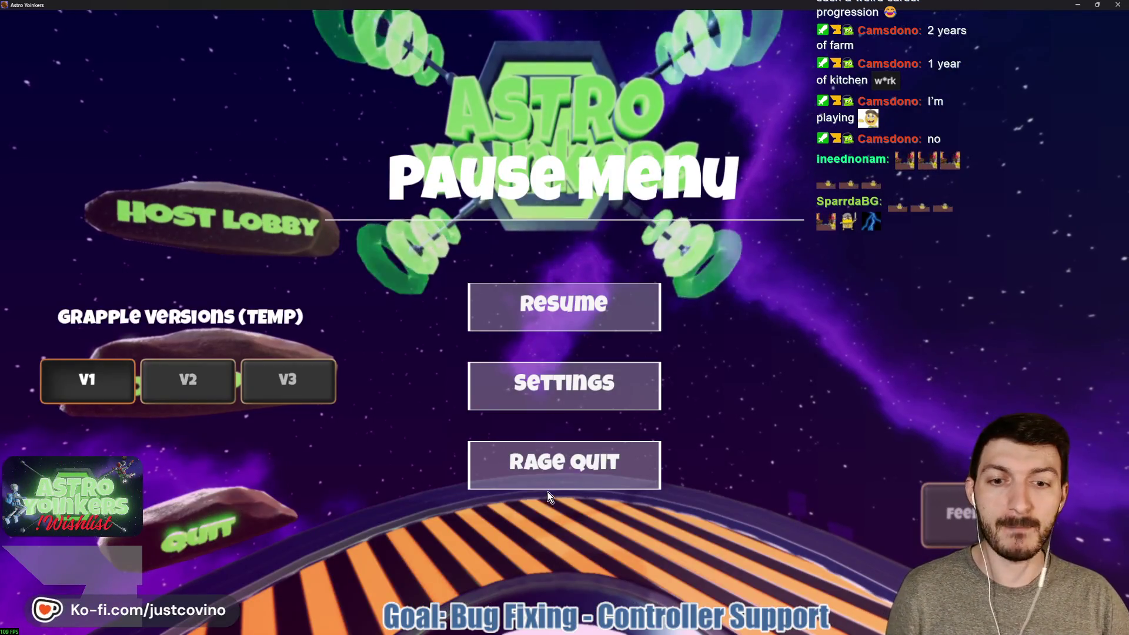
pyautogui.click(549, 487)
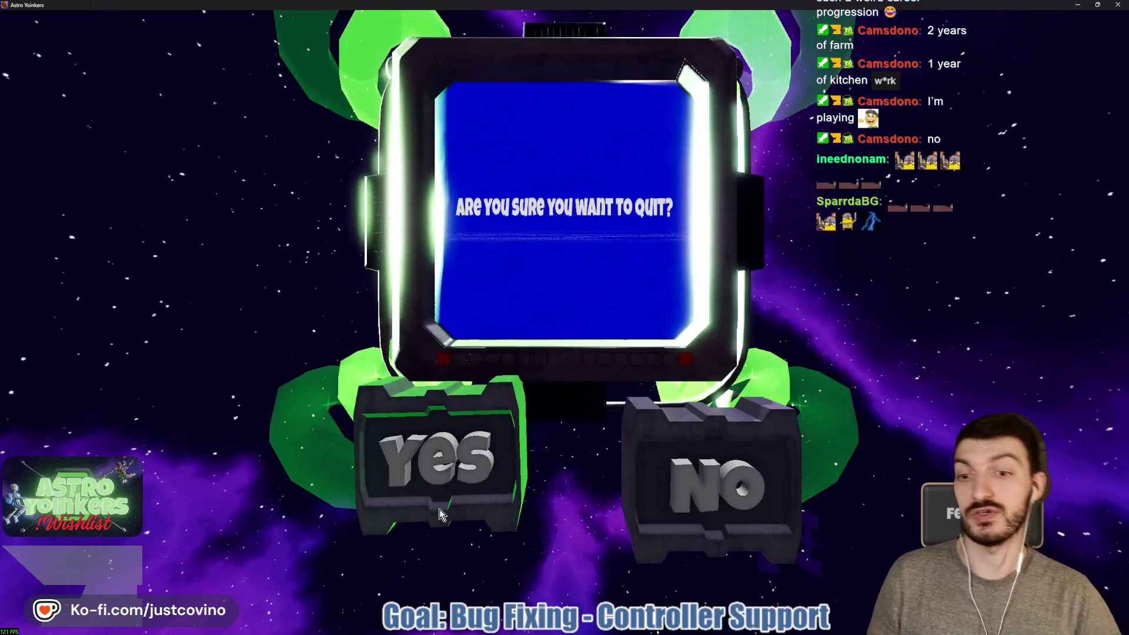
pyautogui.click(439, 507)
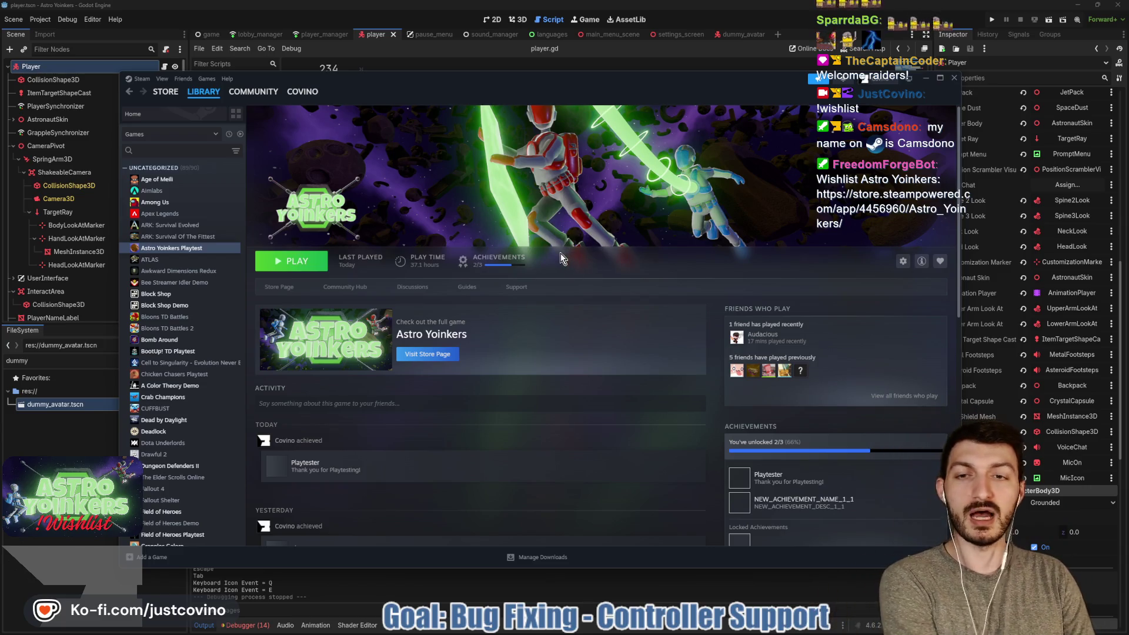
# Go to the Astro Yoinkers store page, browse it, and show the fifth media item
pyautogui.click(288, 291)
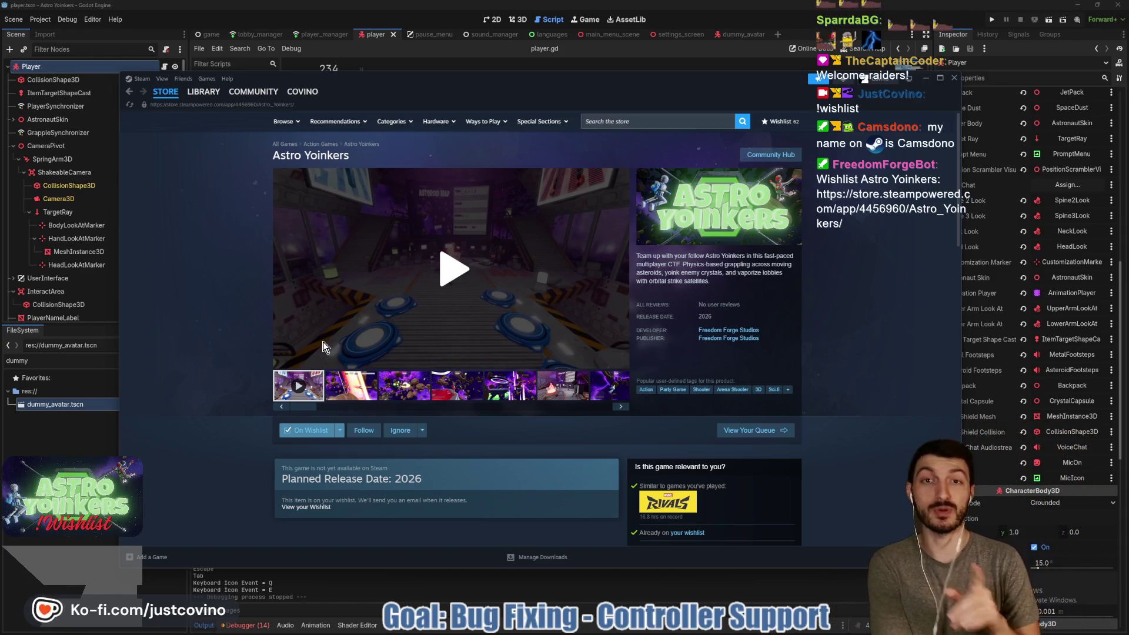
pyautogui.scroll(-6, 330, 341)
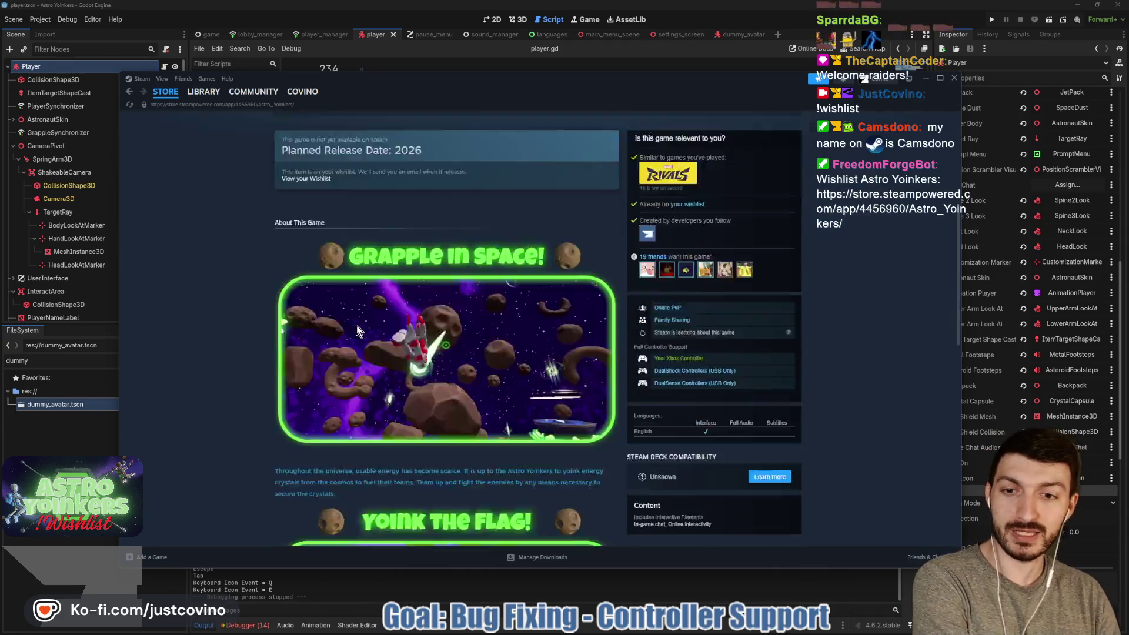
pyautogui.scroll(6, 358, 341)
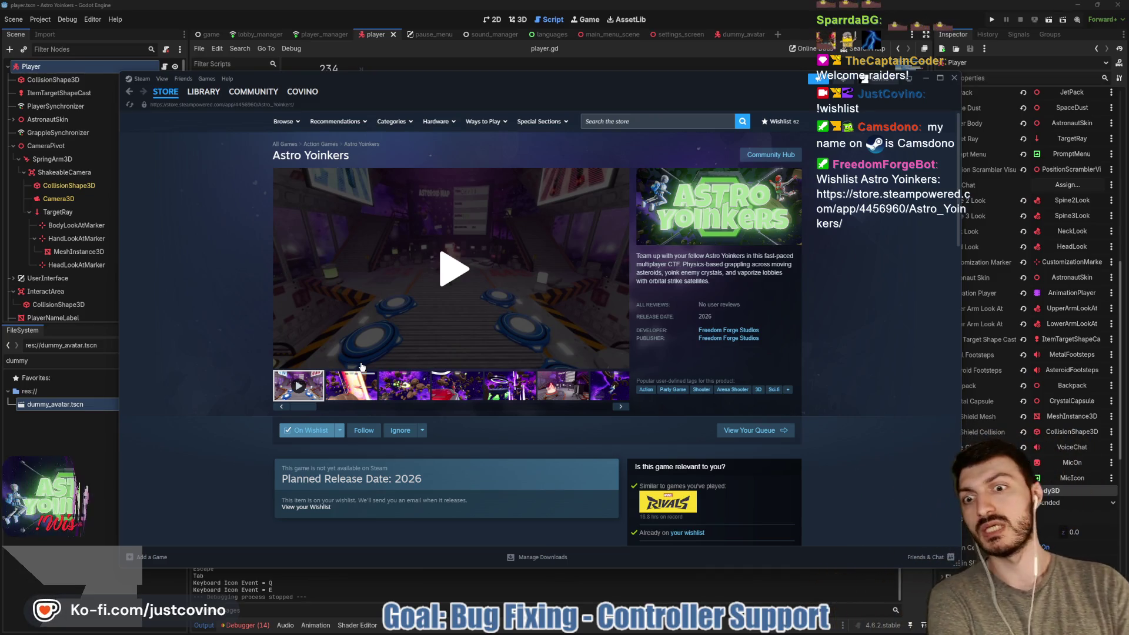
pyautogui.click(512, 384)
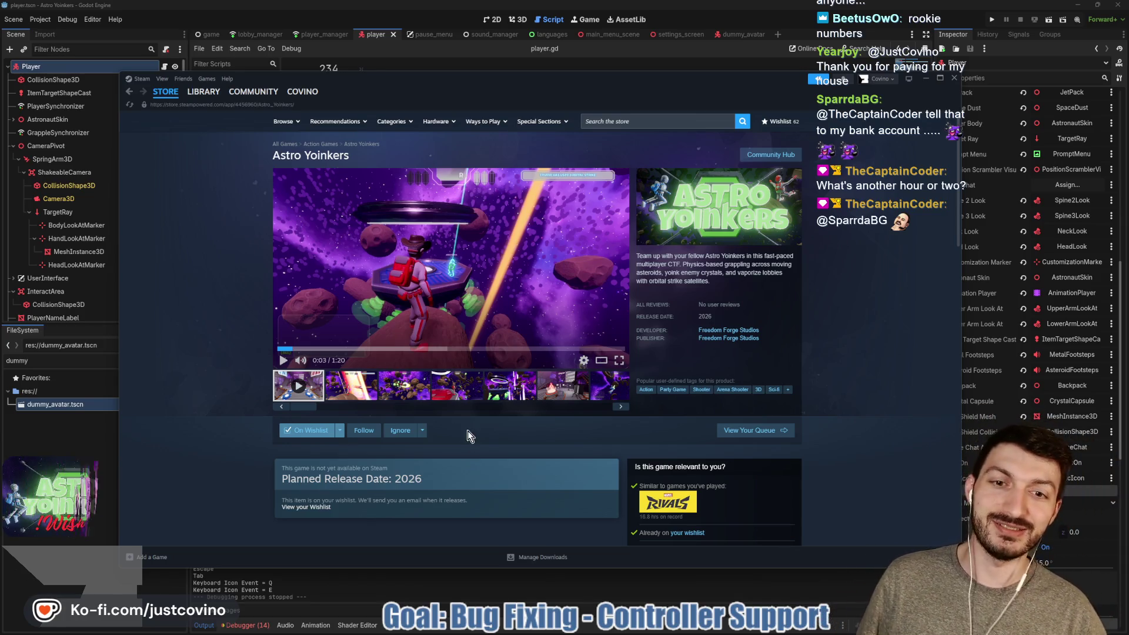
# Minimize Steam, save the scene, and place the cursor on empty line 244 of player.gd
pyautogui.click(928, 81)
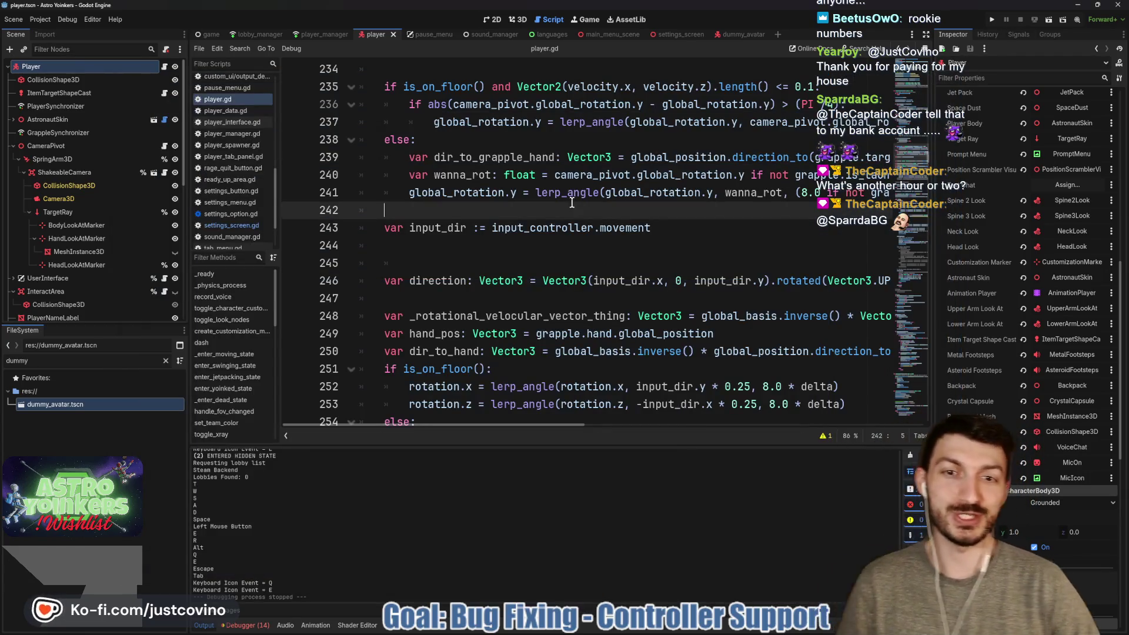
pyautogui.hotkey('ctrl', 's')
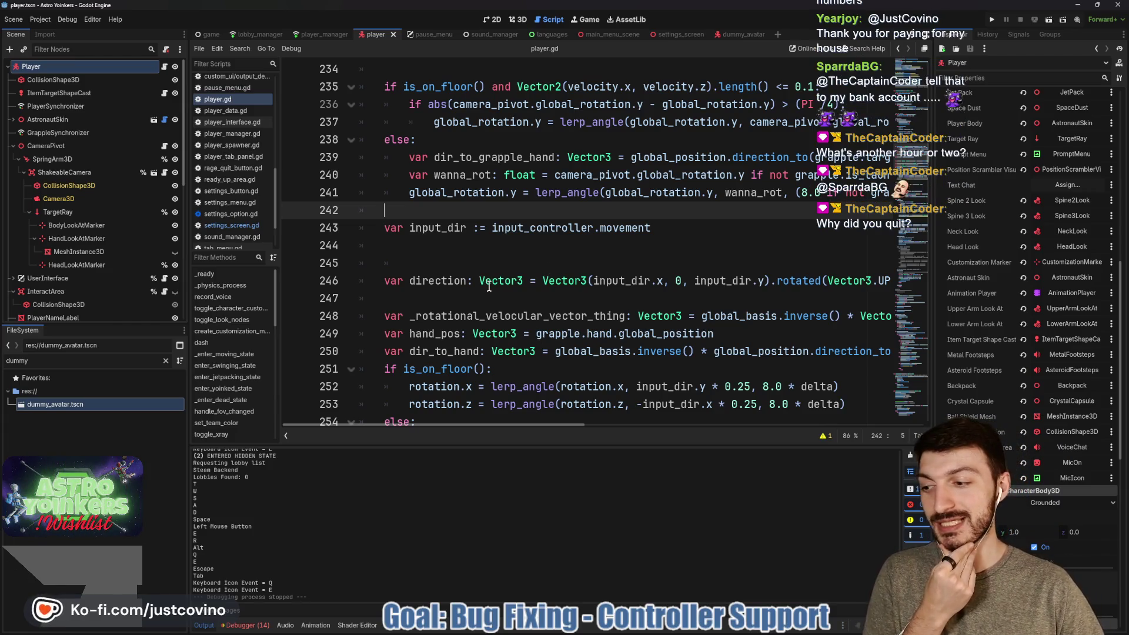
pyautogui.moveTo(500, 281)
pyautogui.click(547, 248)
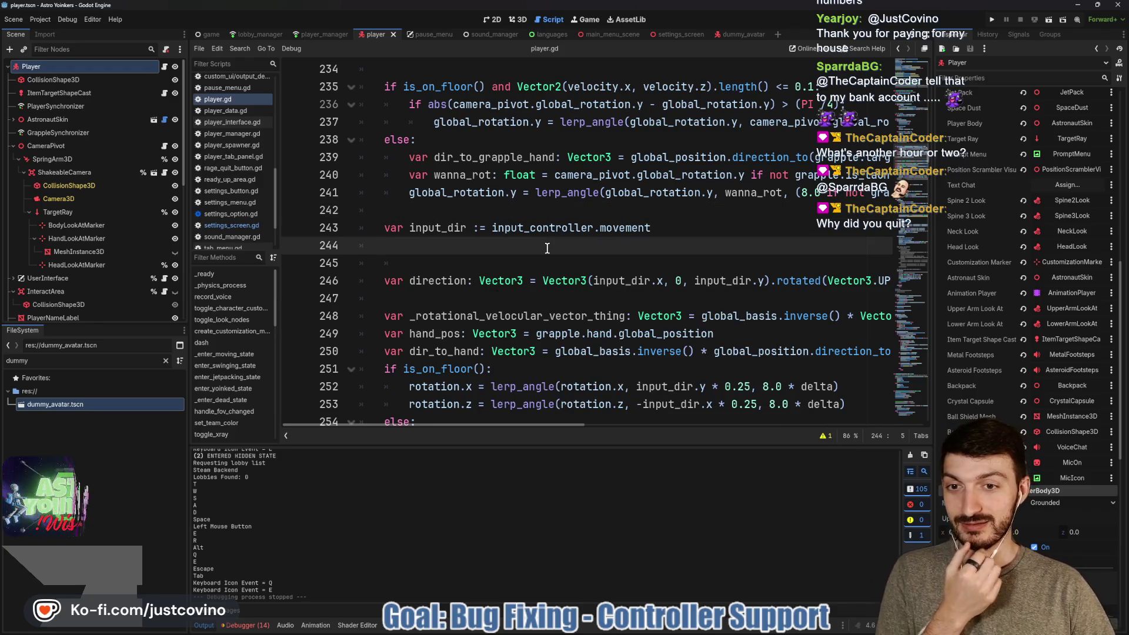
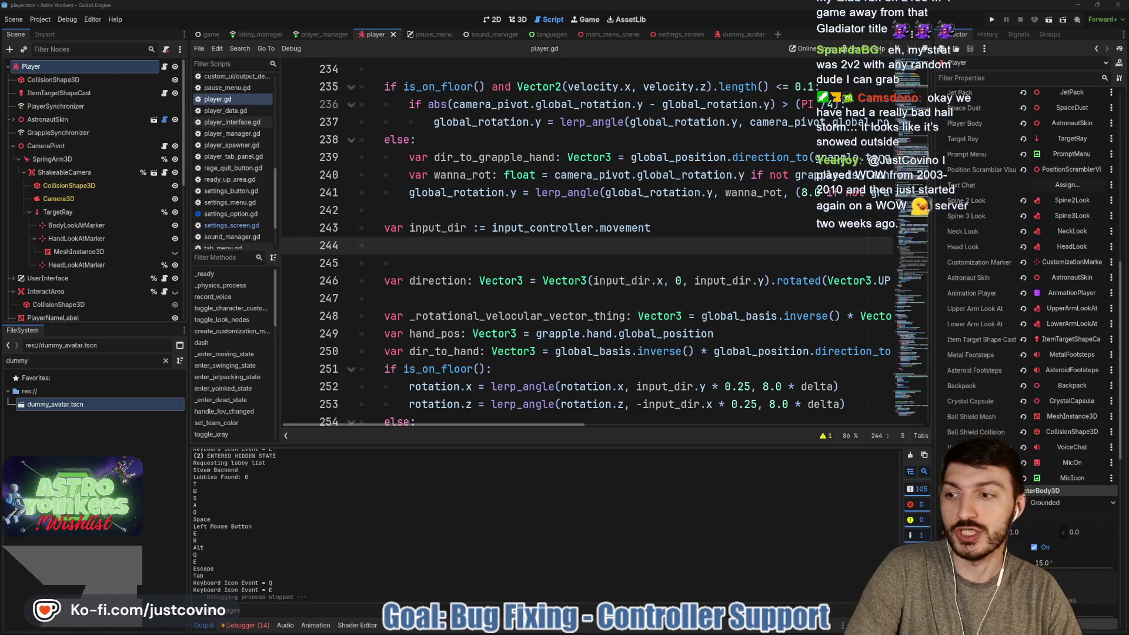
# Step through blank lines 244-245 and the else: branch of the shield code in player.gd
pyautogui.click(516, 262)
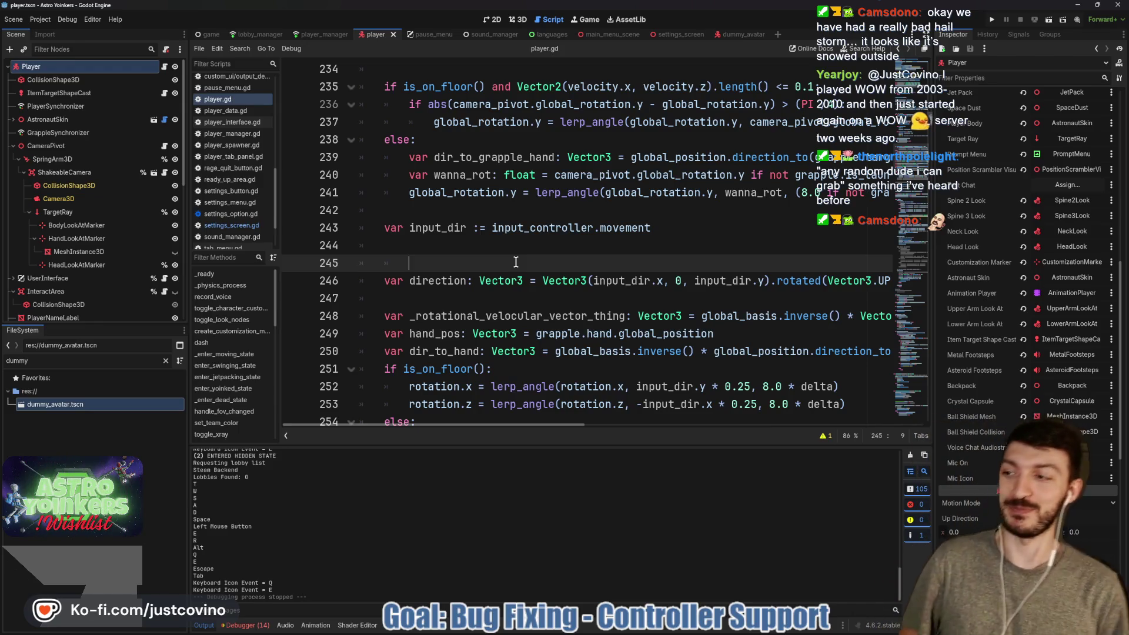
pyautogui.click(492, 245)
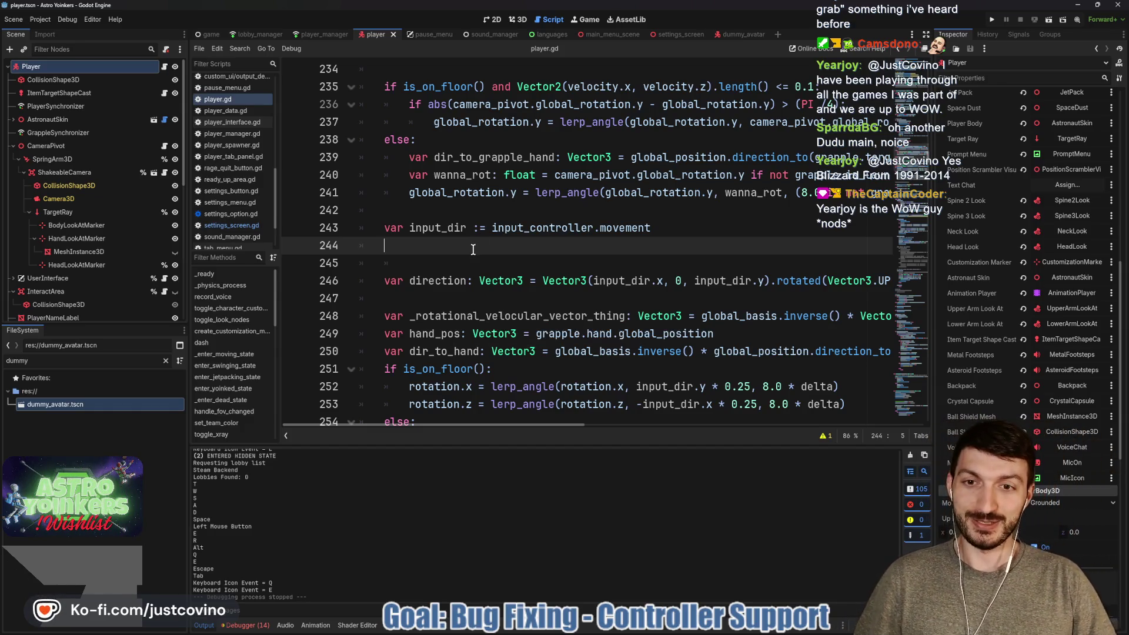
pyautogui.click(472, 258)
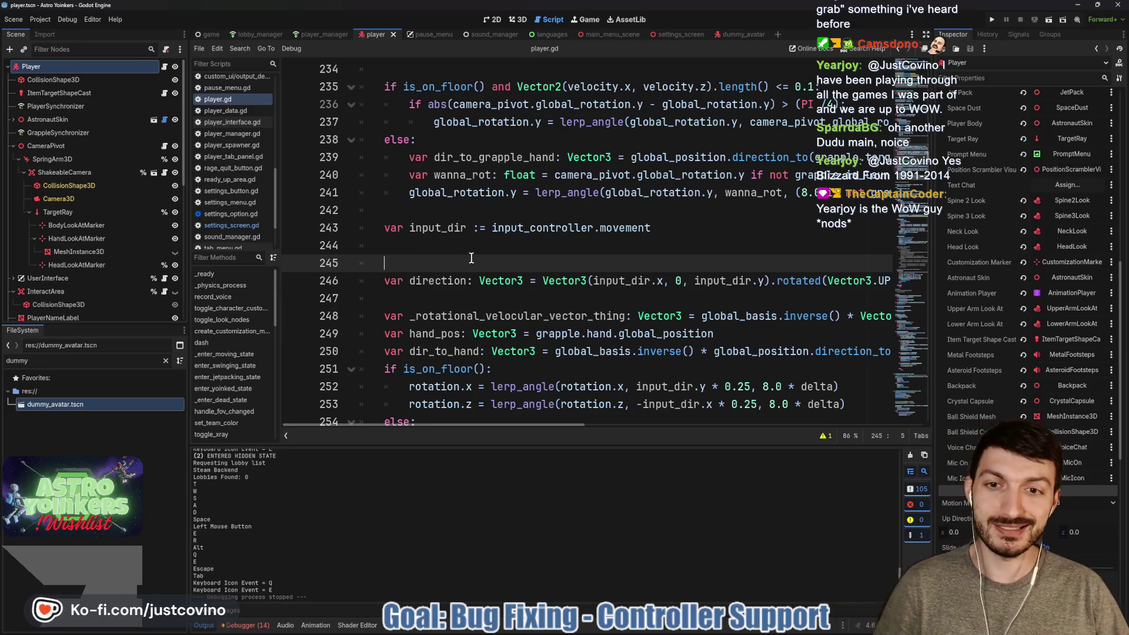
pyautogui.scroll(-3, 472, 258)
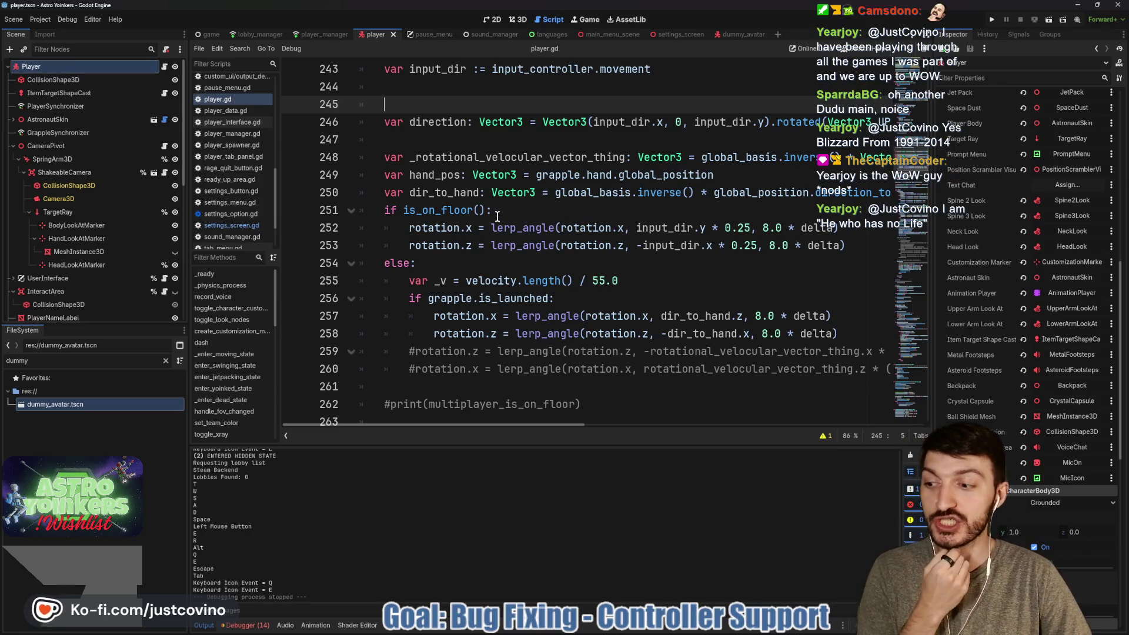
pyautogui.click(486, 263)
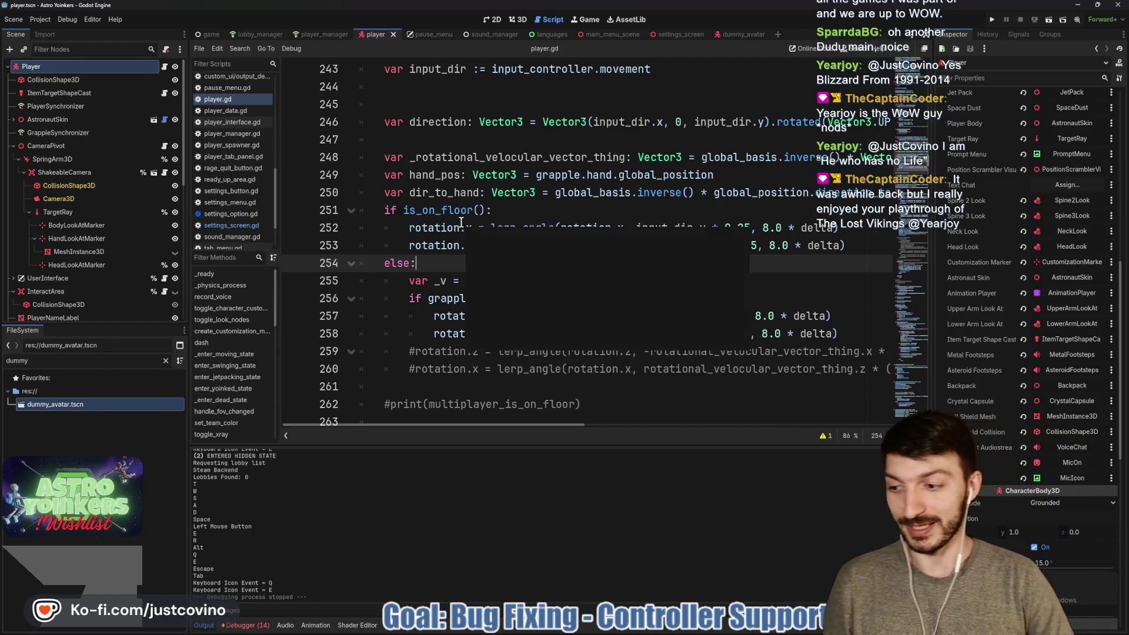
# Check the is_on_floor() condition, then save player.gd from blank line 261
pyautogui.moveTo(450, 225)
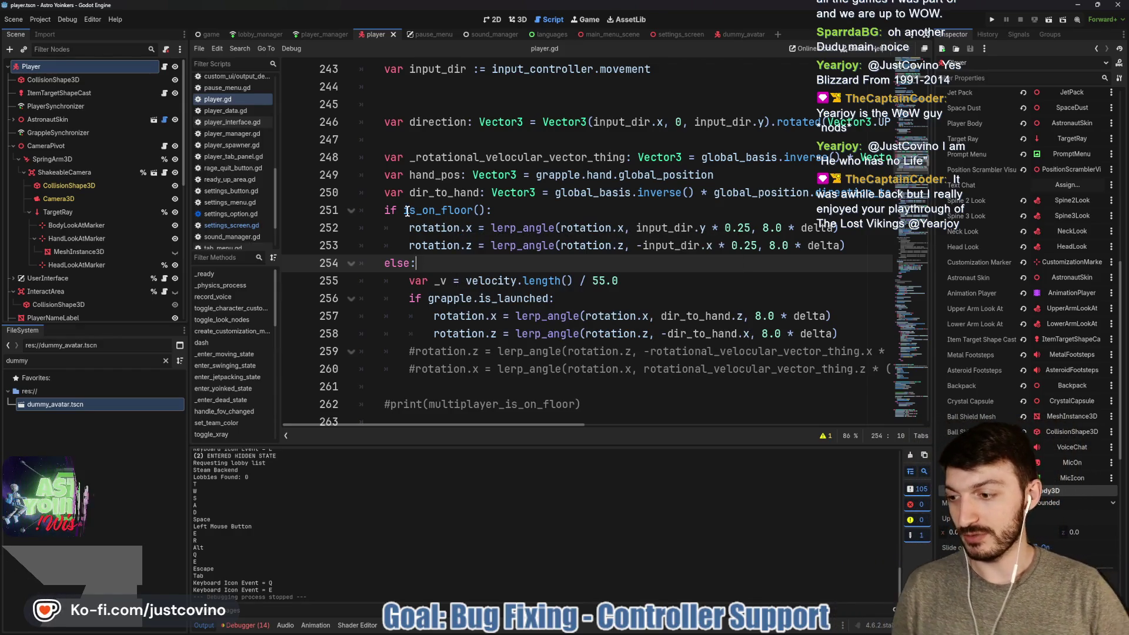
pyautogui.moveTo(407, 212)
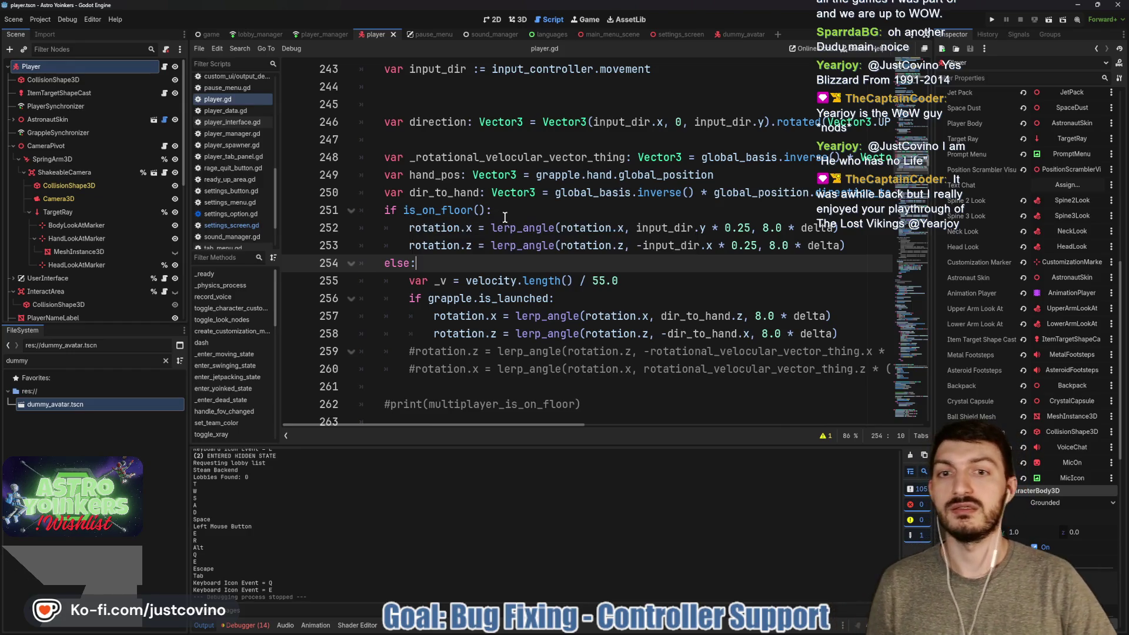
pyautogui.click(505, 217)
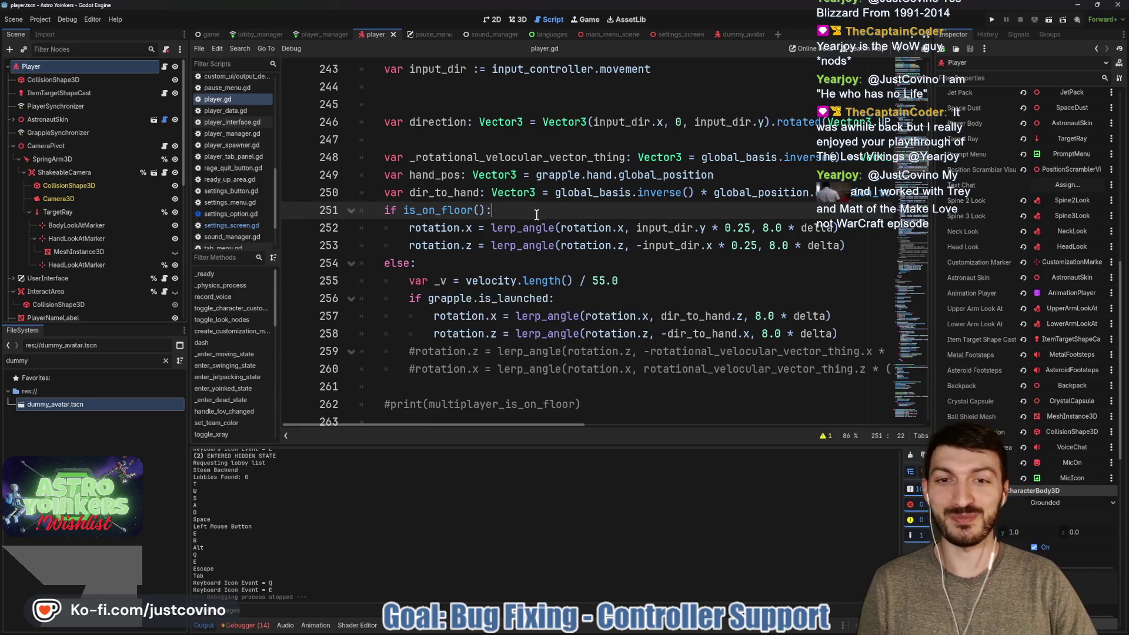
pyautogui.scroll(-4, 515, 200)
pyautogui.click(505, 177)
pyautogui.hotkey('ctrl', 's')
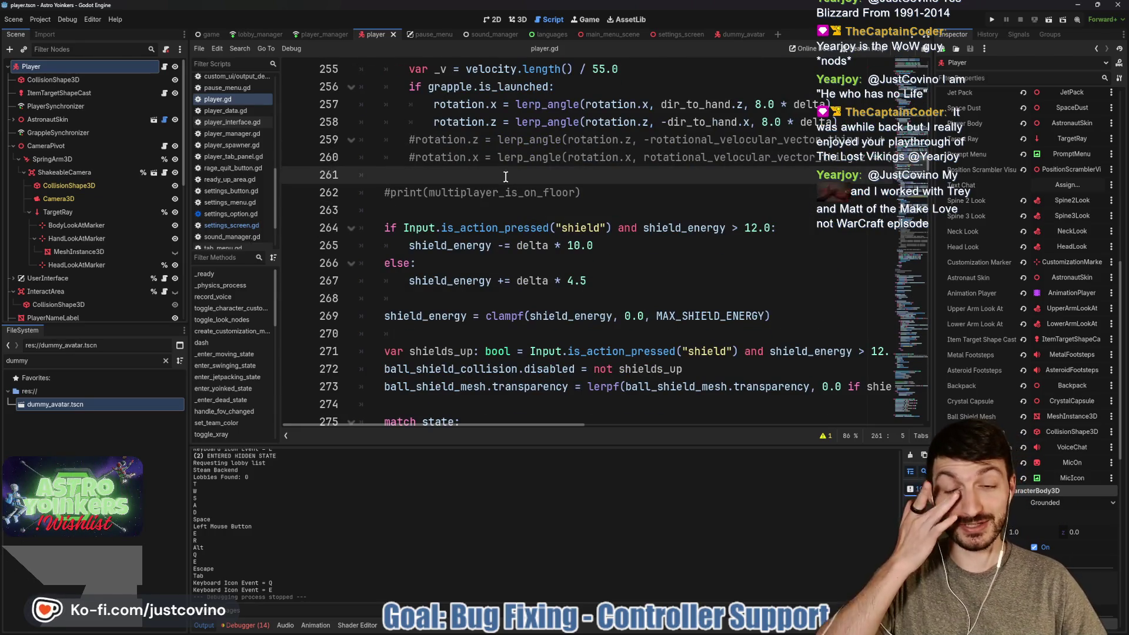
# Save player.gd again at line 268 and review the code past the clamp
pyautogui.scroll(-2, 457, 211)
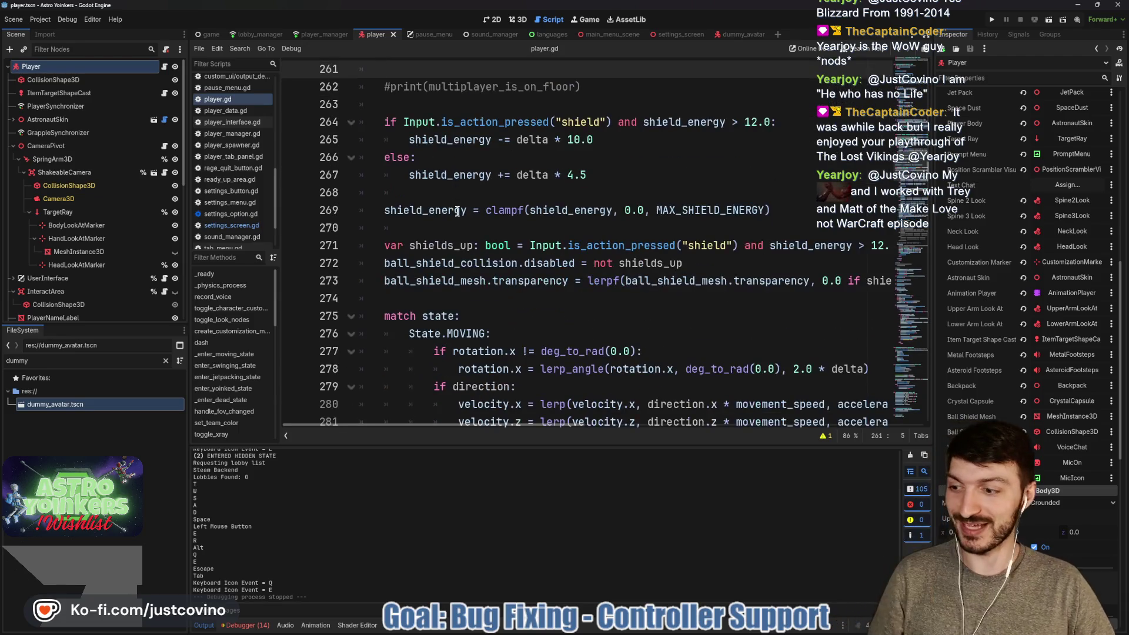
pyautogui.click(486, 194)
pyautogui.hotkey('ctrl', 's')
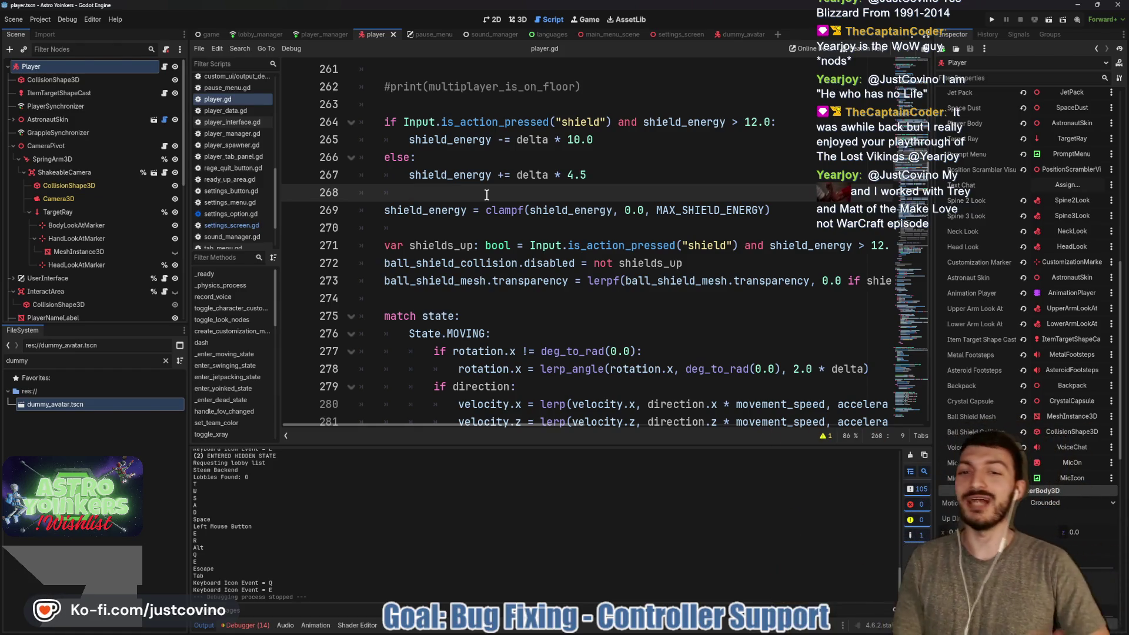
pyautogui.click(466, 225)
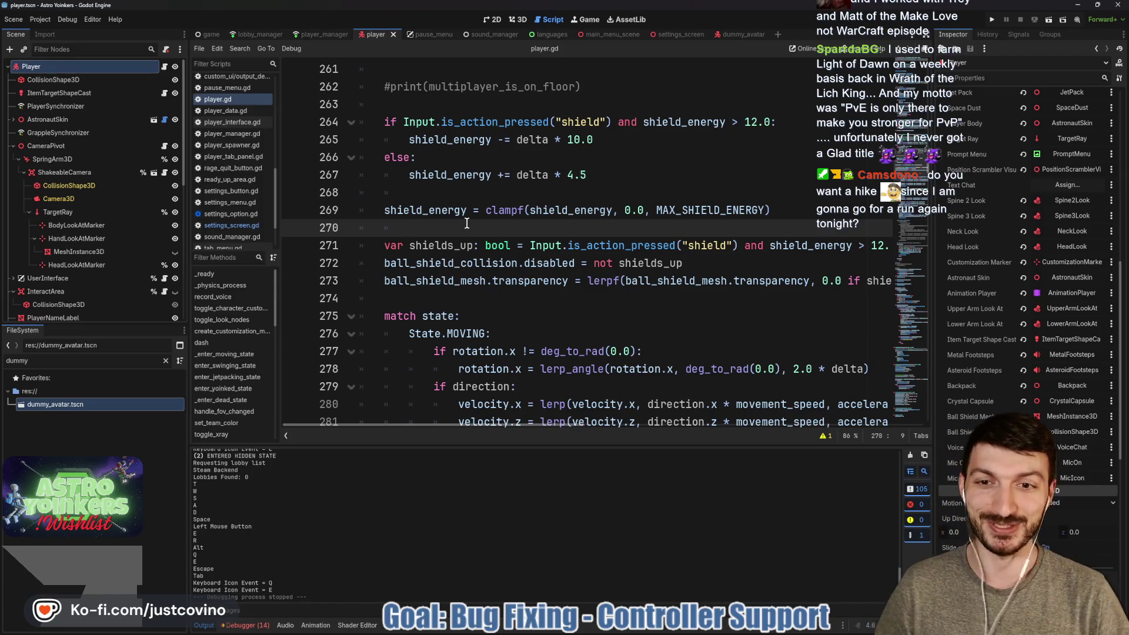
pyautogui.scroll(-1, 499, 251)
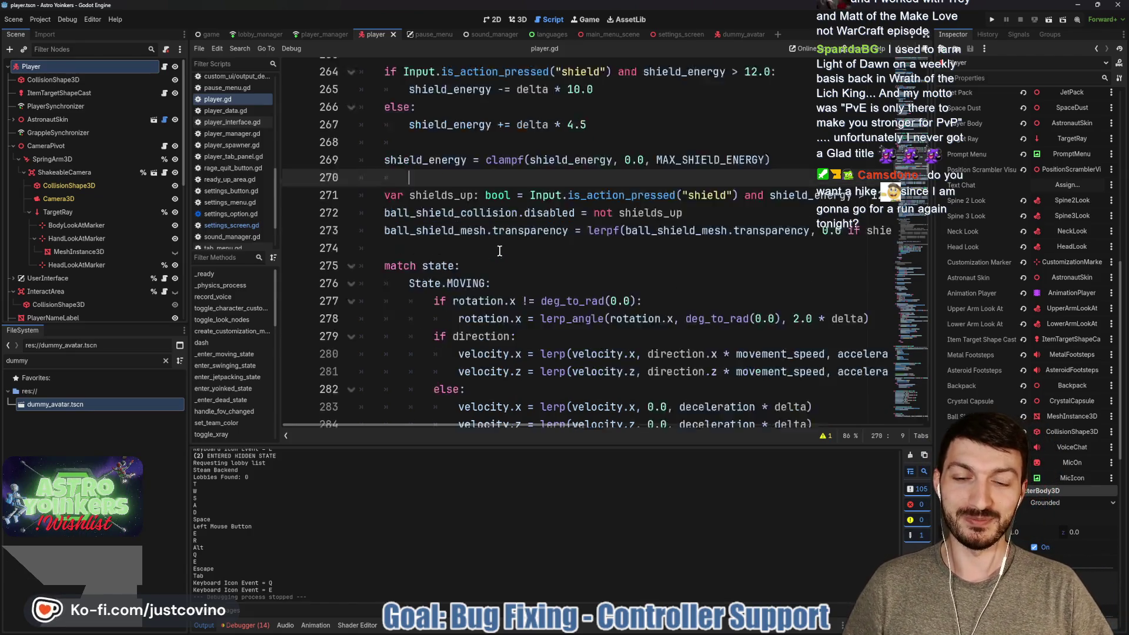
pyautogui.scroll(-3, 499, 252)
pyautogui.click(508, 227)
pyautogui.scroll(-4, 502, 206)
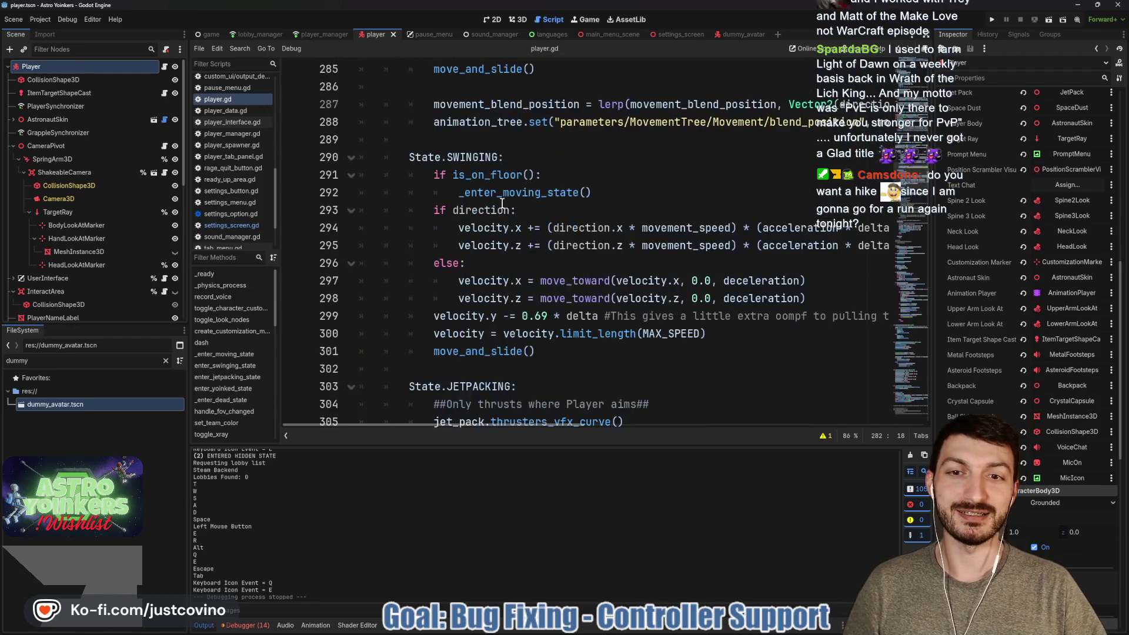
pyautogui.click(485, 141)
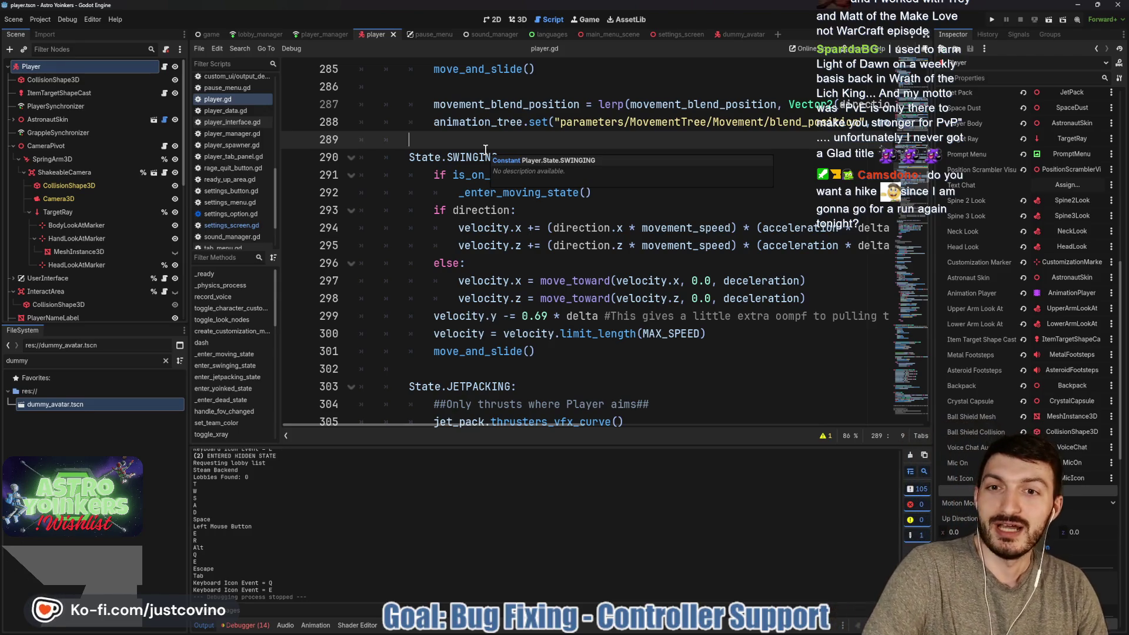
pyautogui.click(485, 151)
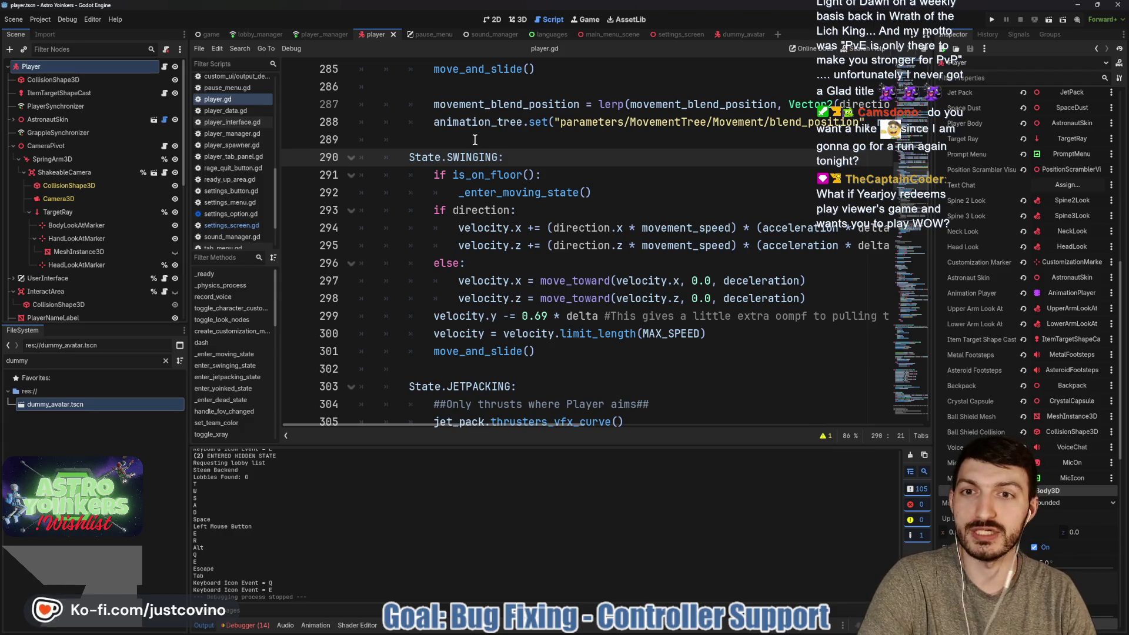
pyautogui.click(475, 138)
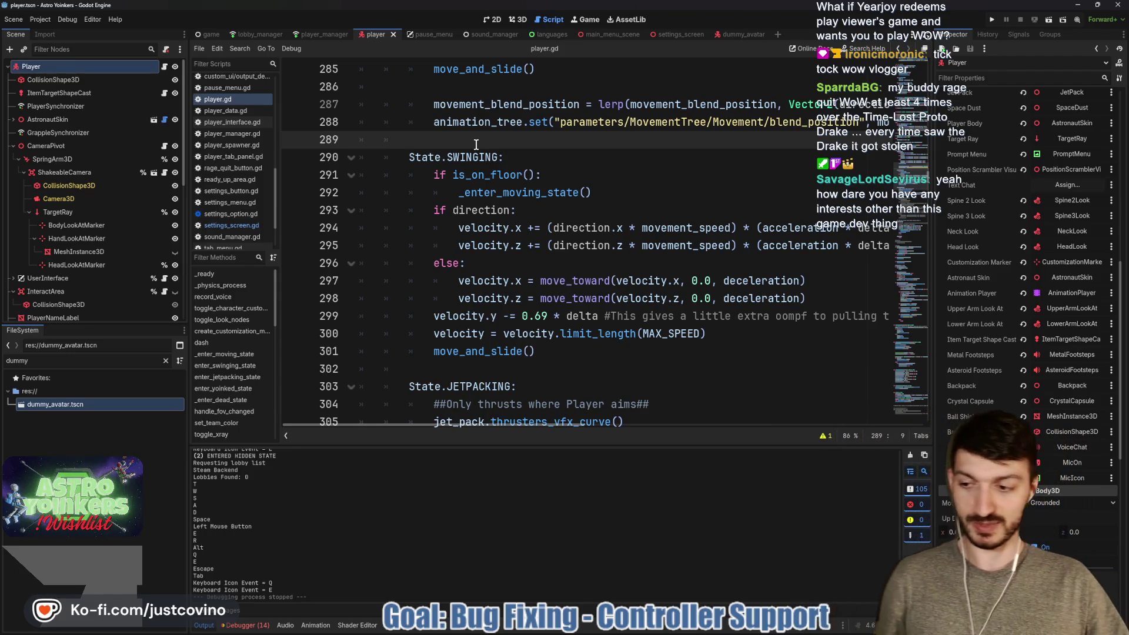
pyautogui.scroll(-6, 494, 145)
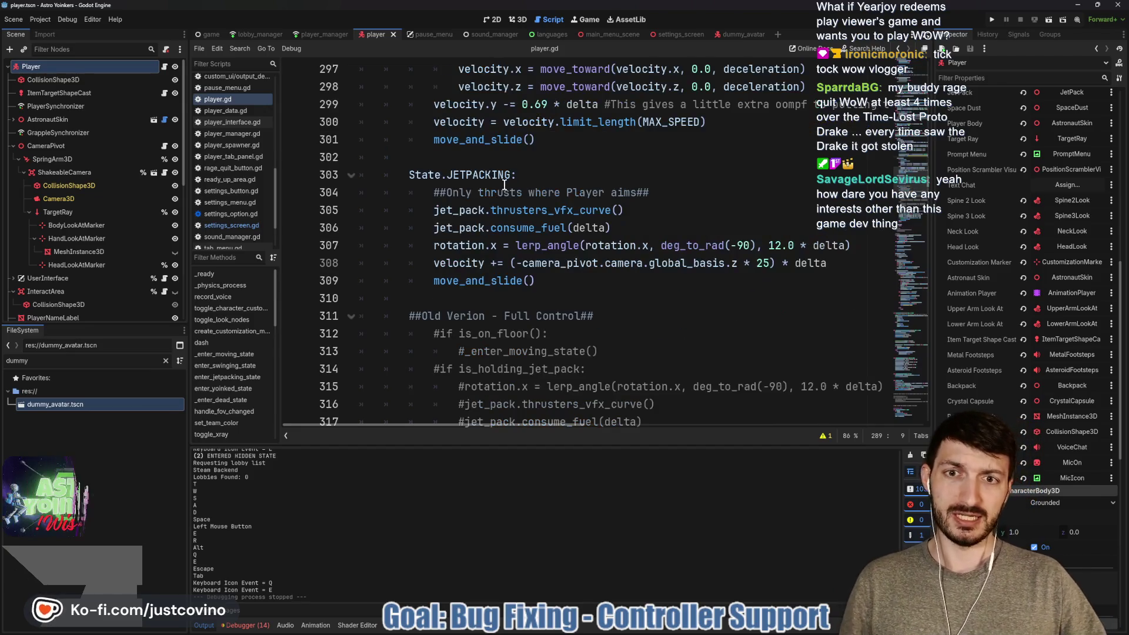
# Save the Player scene repeatedly from blank line 310 after the JETPACKING code
pyautogui.click(522, 187)
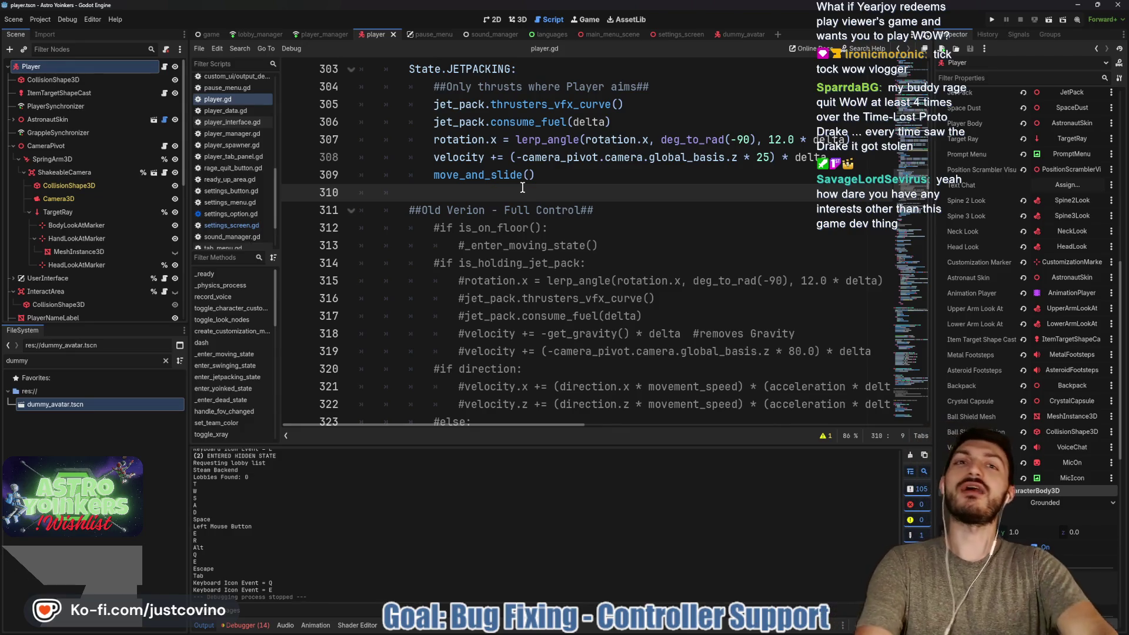
pyautogui.hotkey('ctrl', 's')
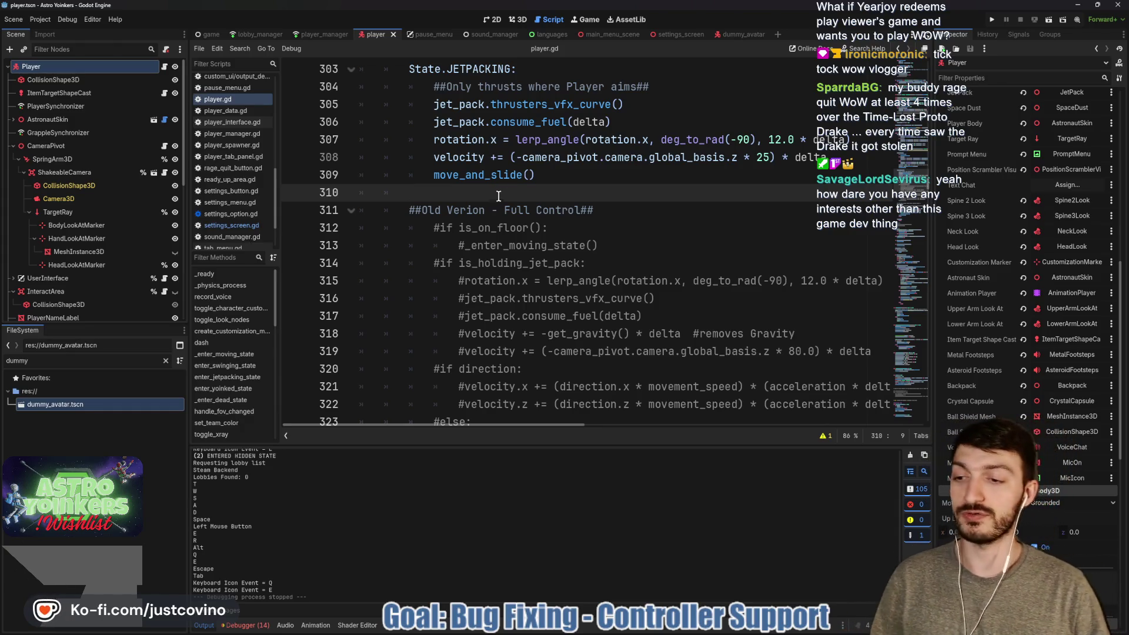
pyautogui.hotkey('ctrl', 's')
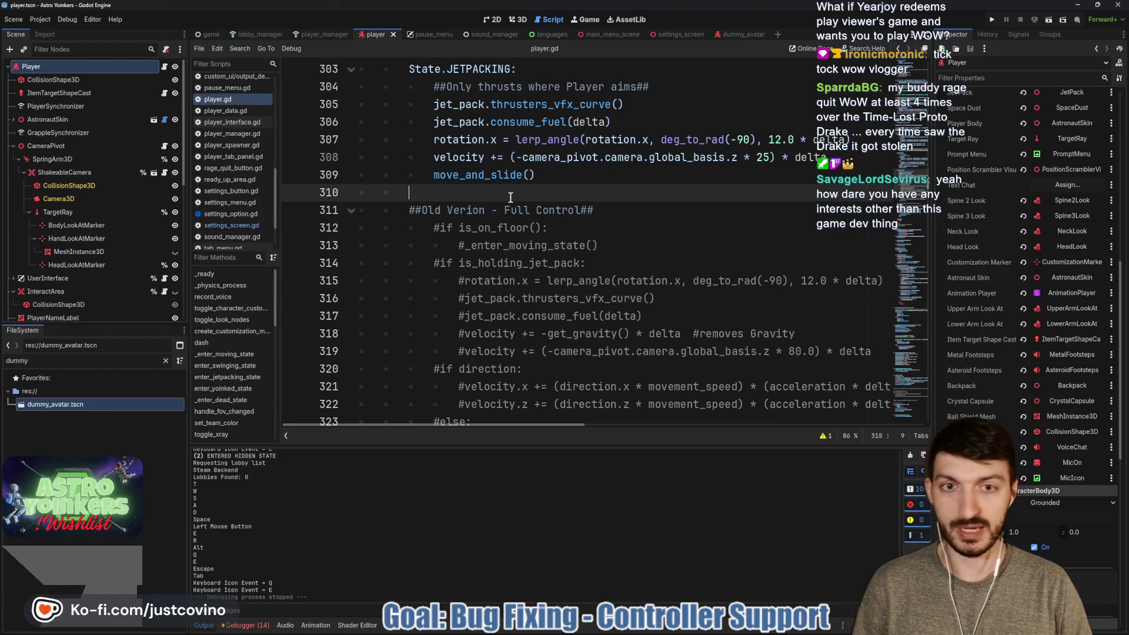
pyautogui.hotkey('ctrl', 's')
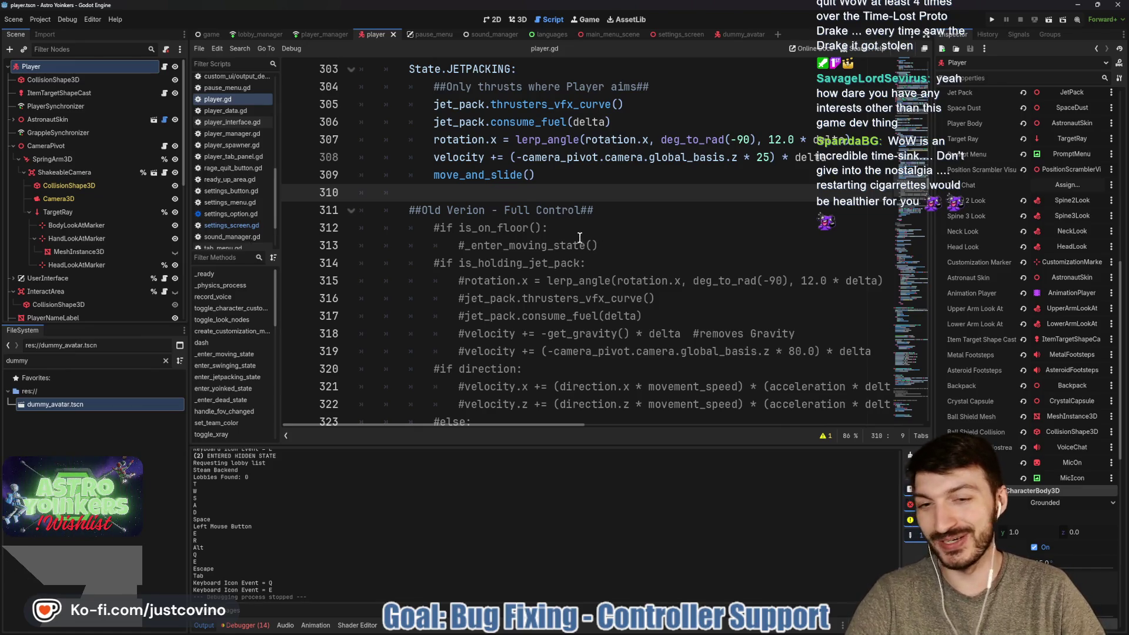
pyautogui.scroll(-5, 499, 199)
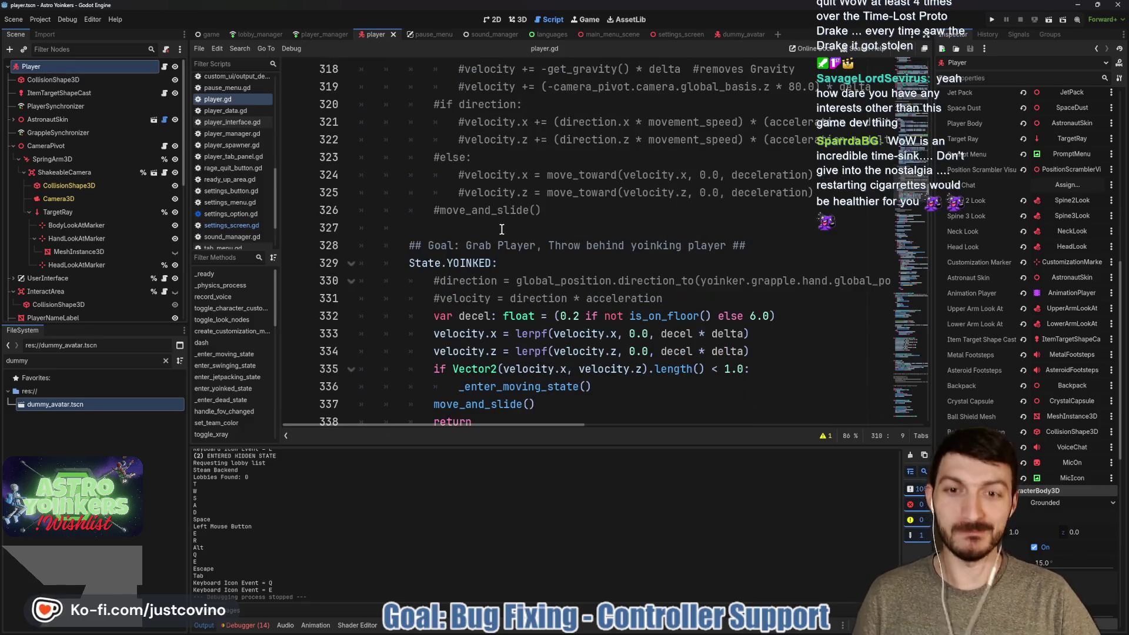
# Remove the trailing space after the State.YOINKED: line in player.gd
pyautogui.click(502, 230)
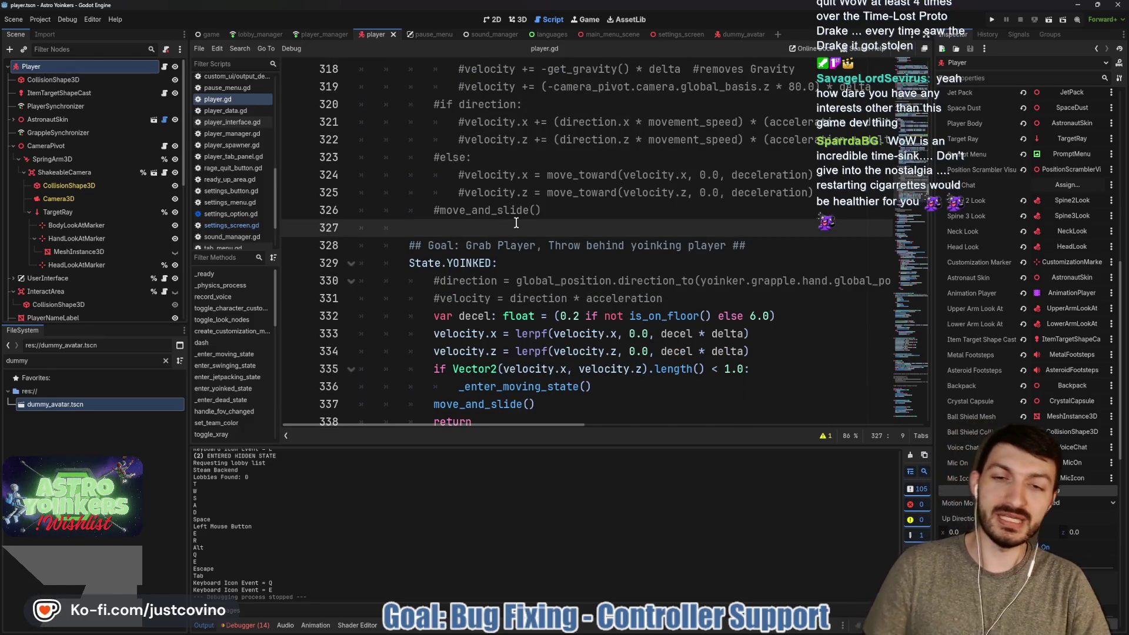
pyautogui.scroll(-1, 511, 225)
pyautogui.click(513, 214)
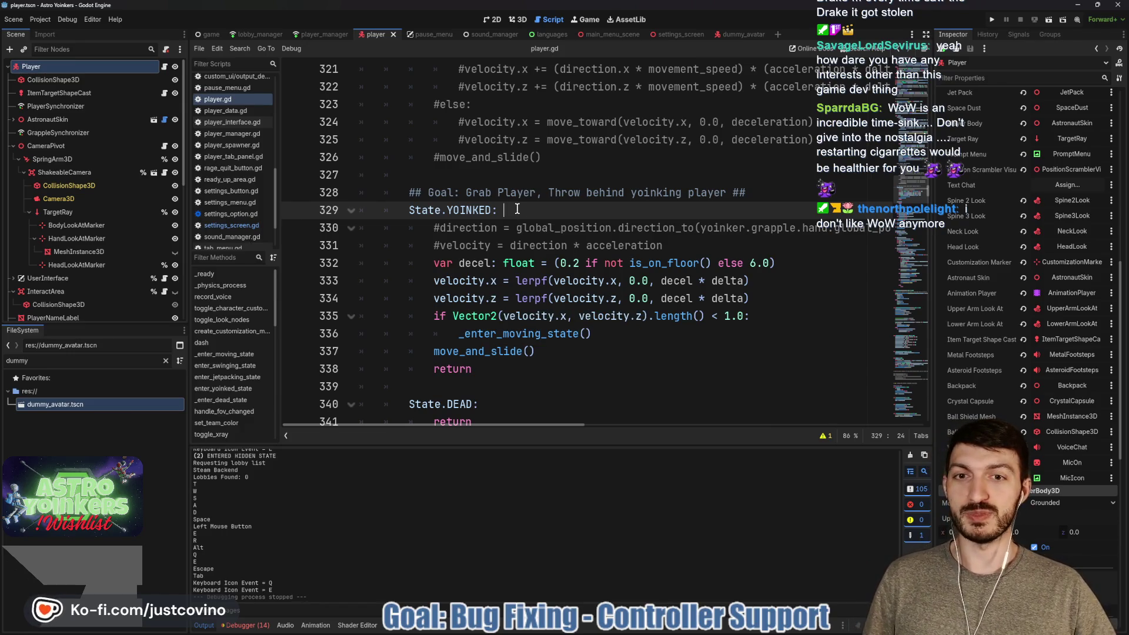
pyautogui.press('BackSpace')
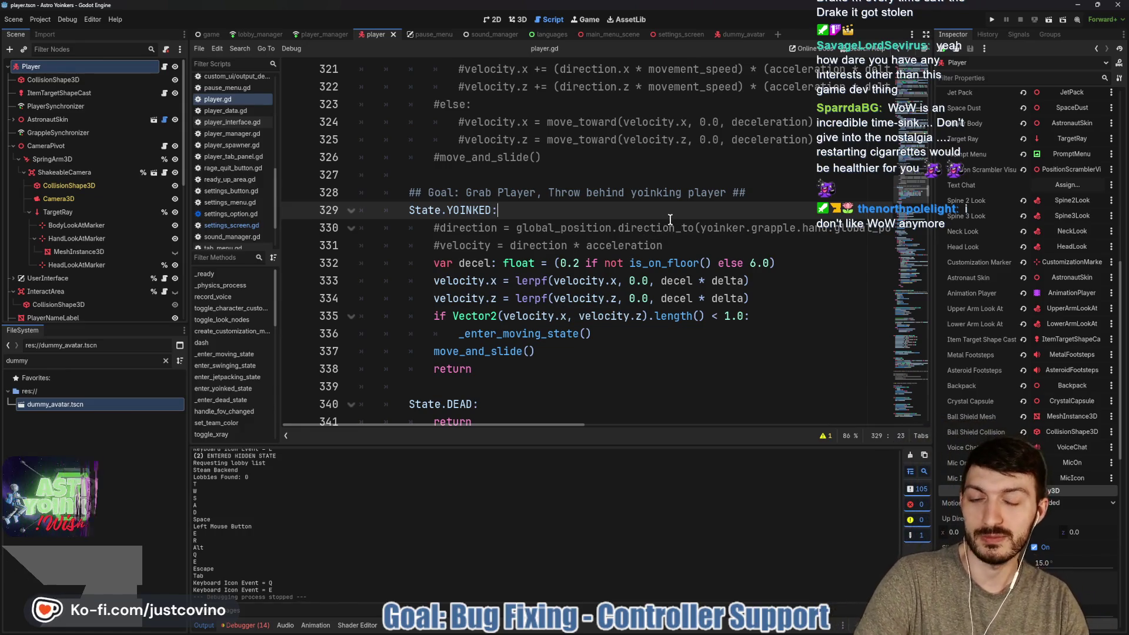
# Start a debug run of Astro Yoinkers with Run Project (F5)
pyautogui.scroll(-6, 671, 219)
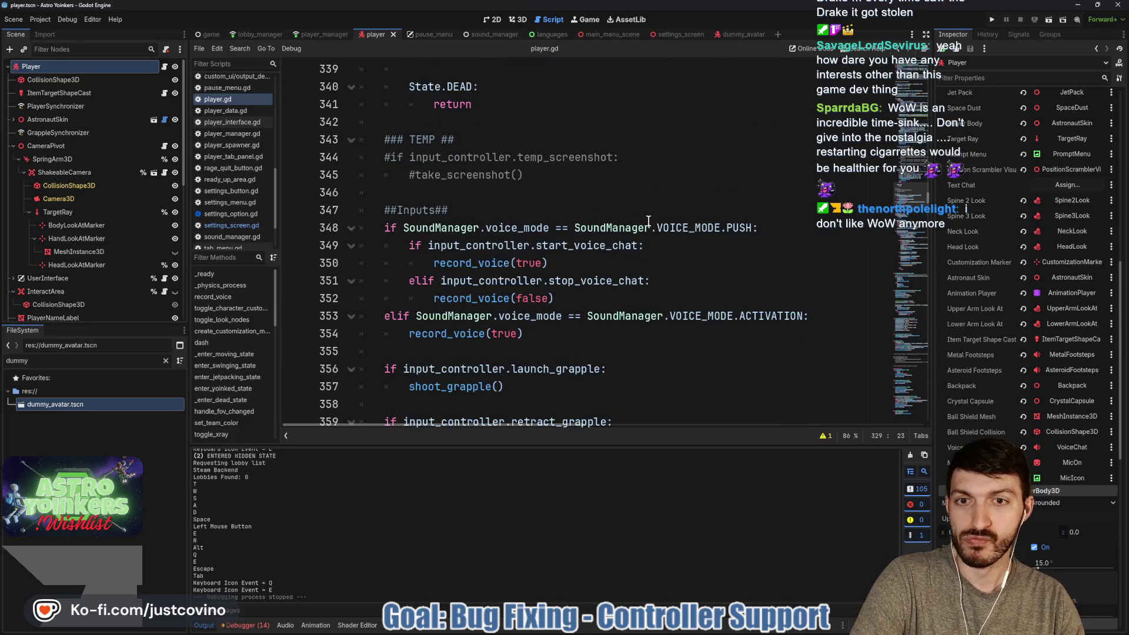
pyautogui.scroll(-1, 631, 224)
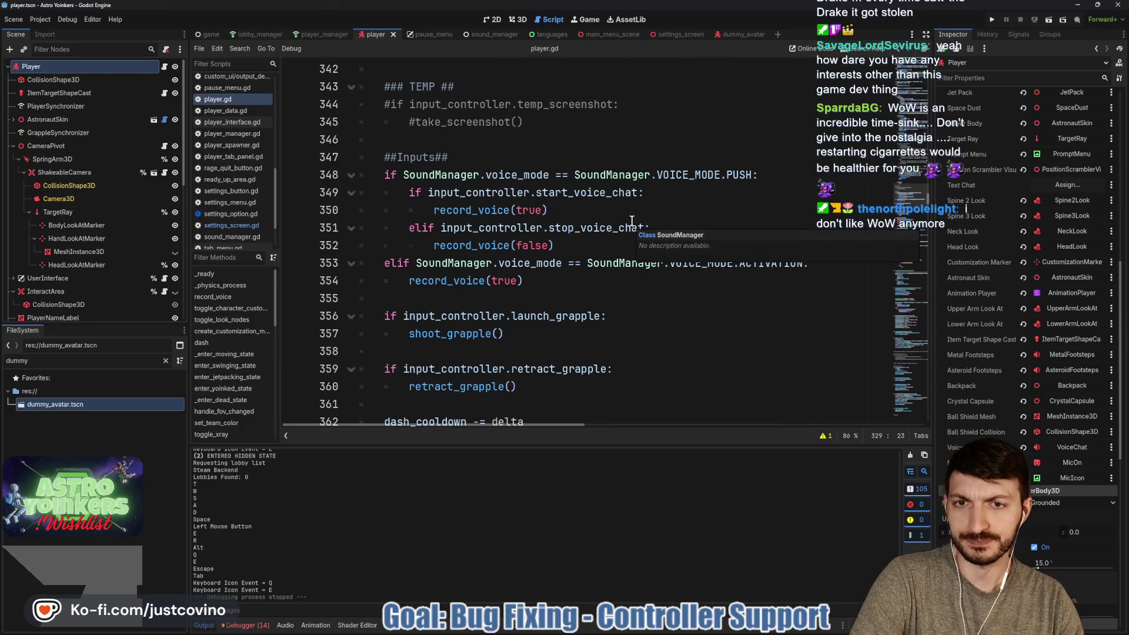
pyautogui.scroll(-5, 631, 221)
pyautogui.click(992, 19)
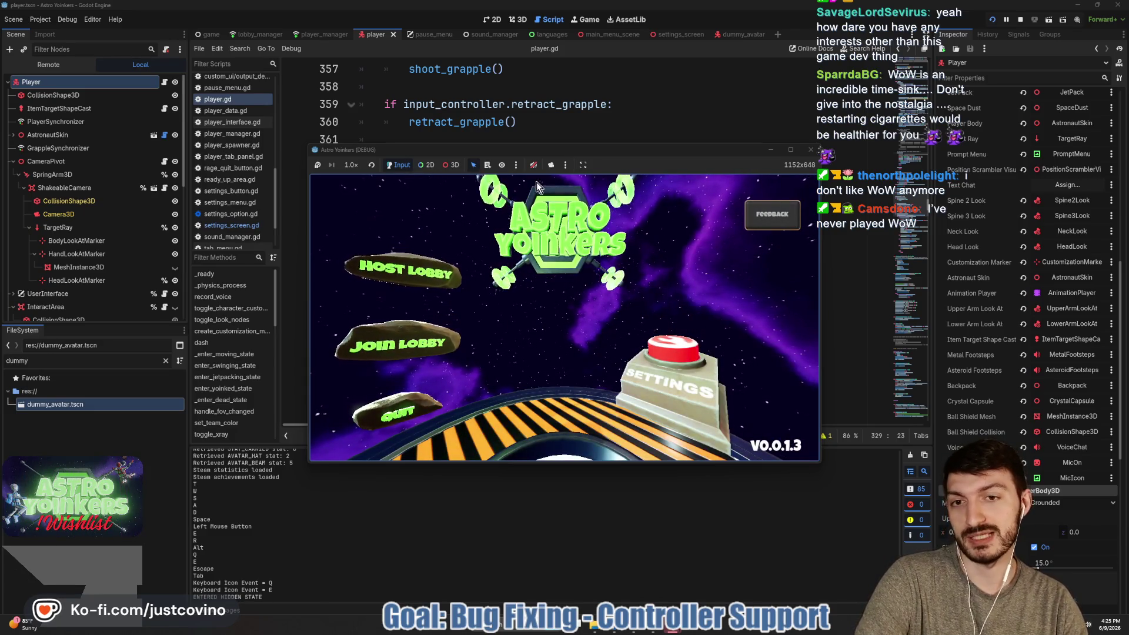
# Move and enlarge the debug game window, then host and create a lobby
pyautogui.moveTo(601, 146)
pyautogui.mouseDown()
pyautogui.moveTo(431, 74)
pyautogui.moveTo(422, 58)
pyautogui.mouseUp()
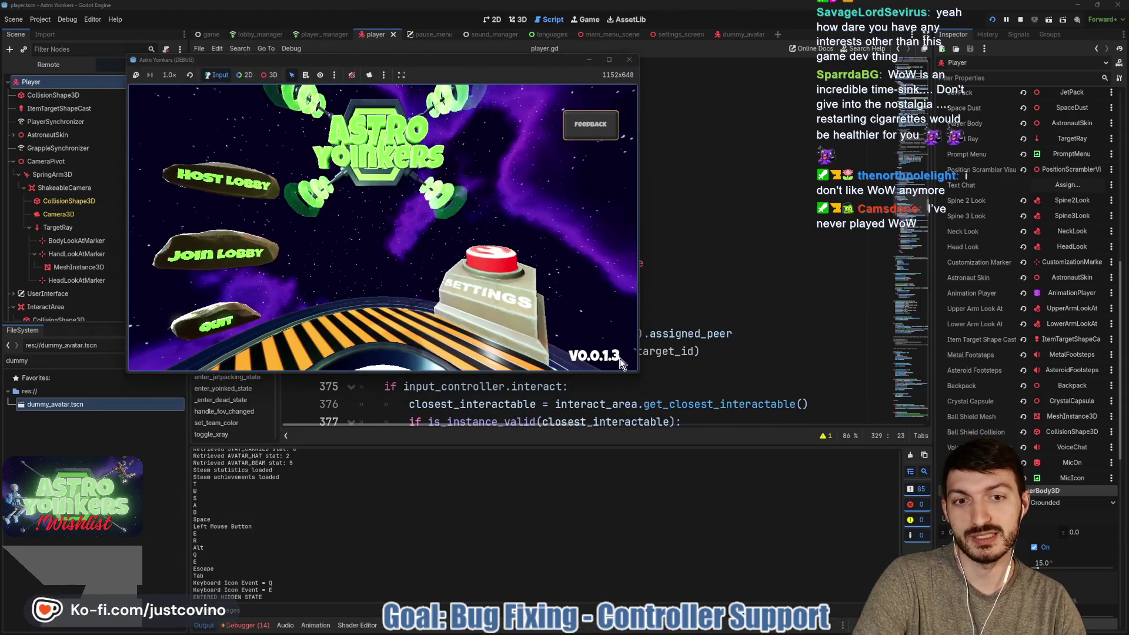
pyautogui.moveTo(638, 371); pyautogui.dragTo(861, 529)
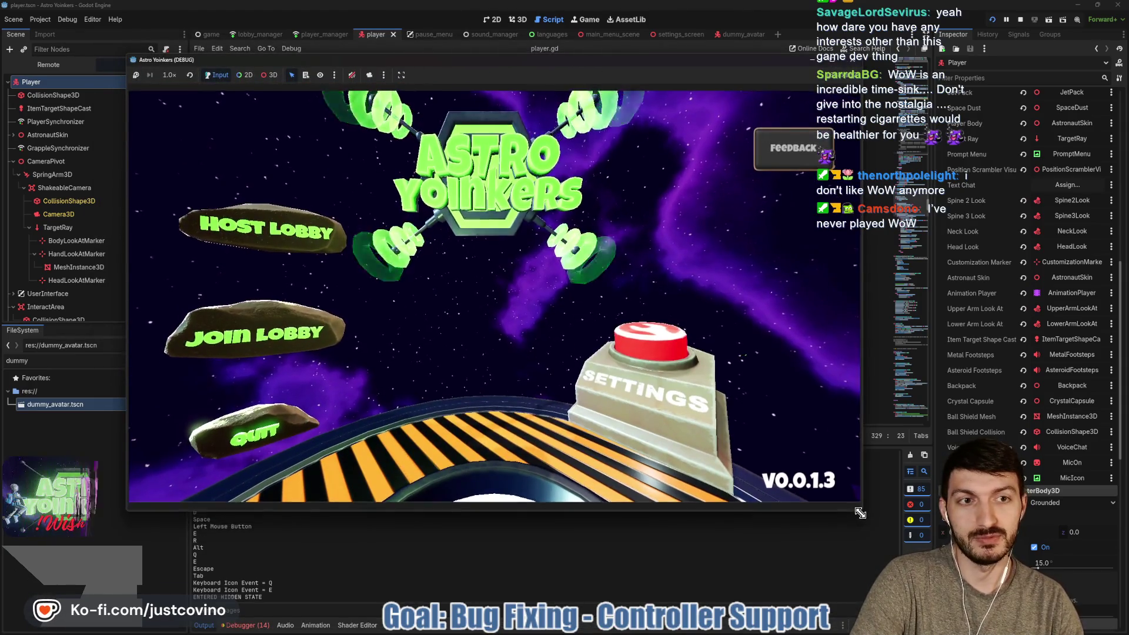
pyautogui.click(281, 253)
pyautogui.click(454, 250)
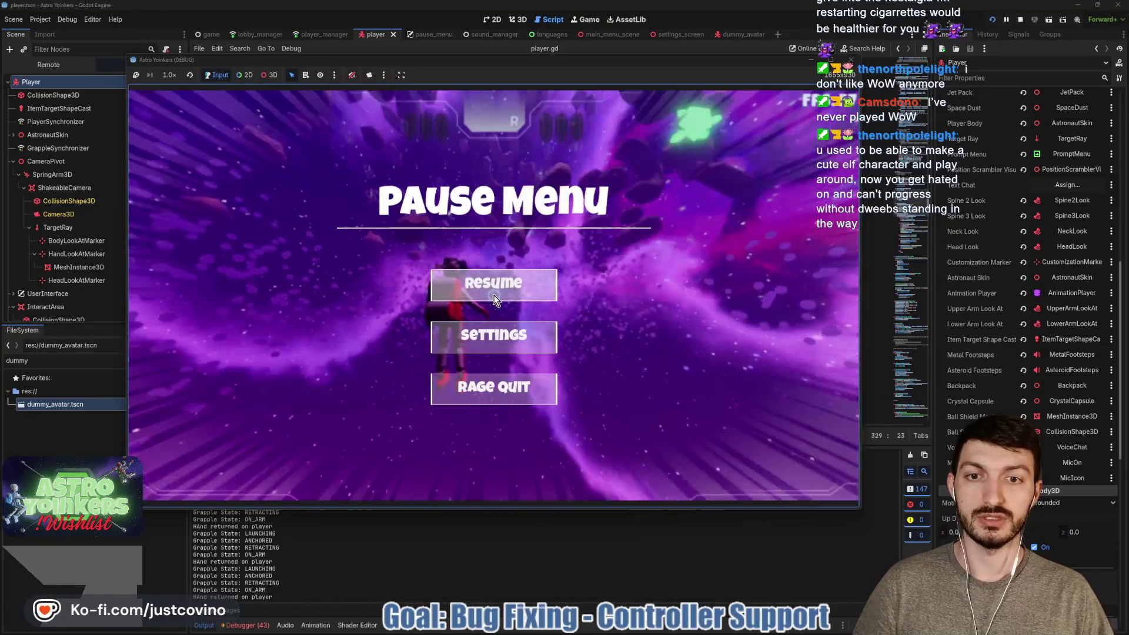
# Pause, open Settings, and cycle Video, Audio, Keybindings to Languages with Q/E
pyautogui.press('Escape')
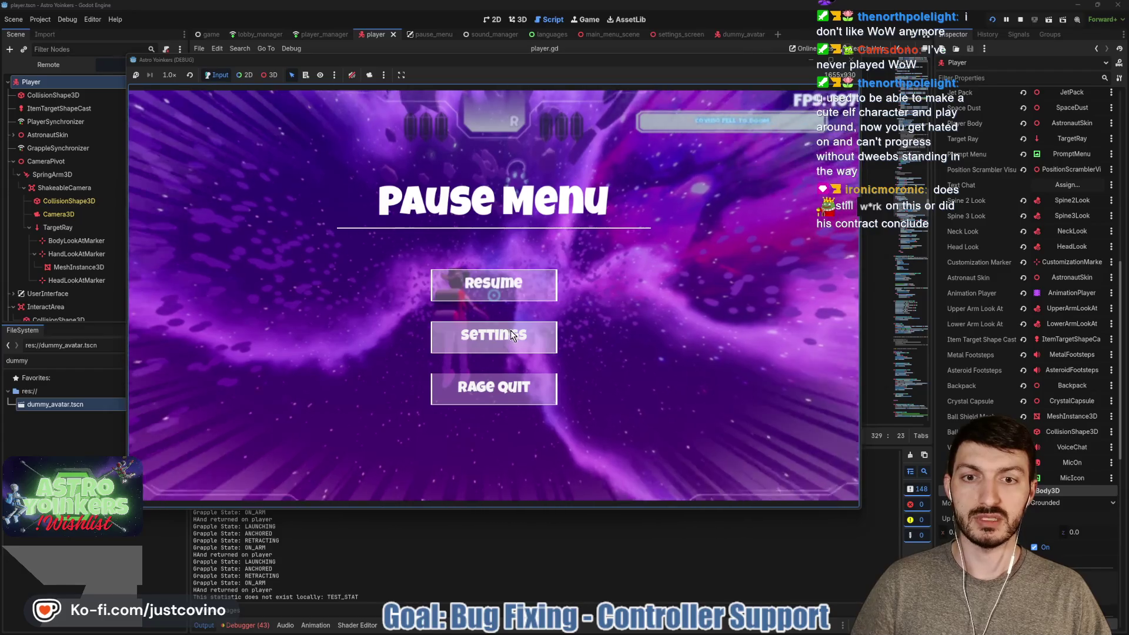
pyautogui.click(507, 340)
pyautogui.press('q')
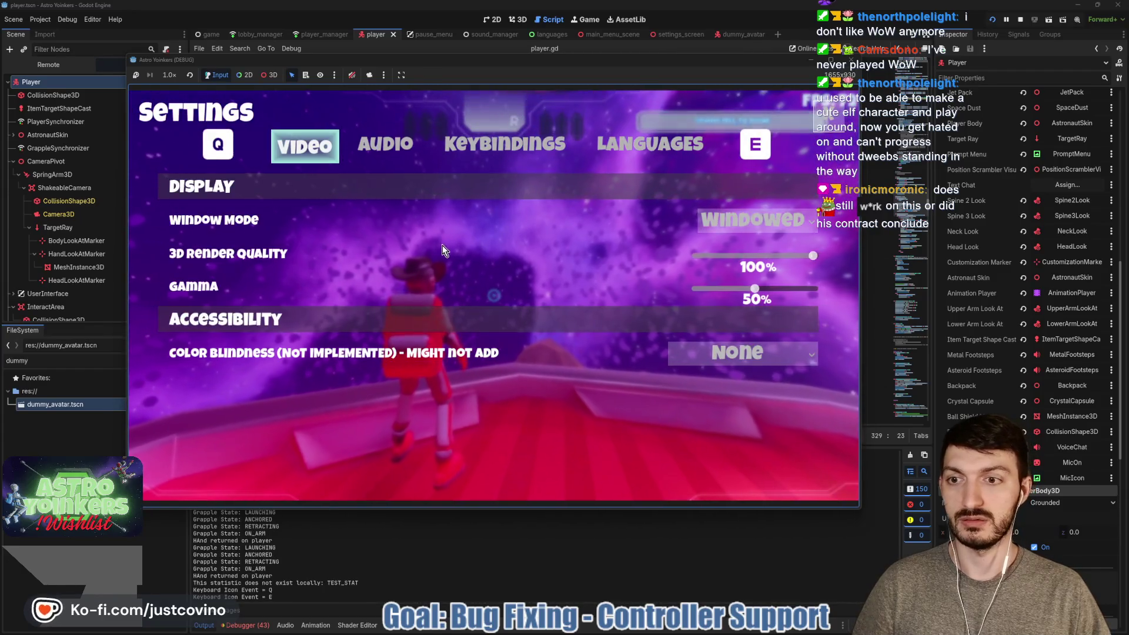
pyautogui.press('e')
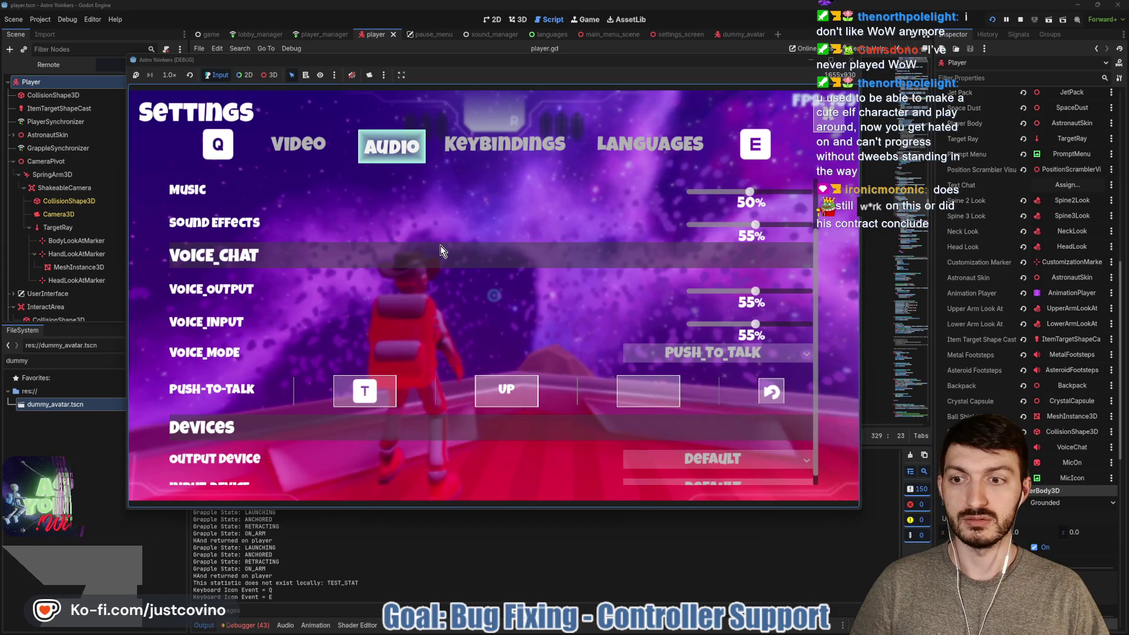
pyautogui.press('e')
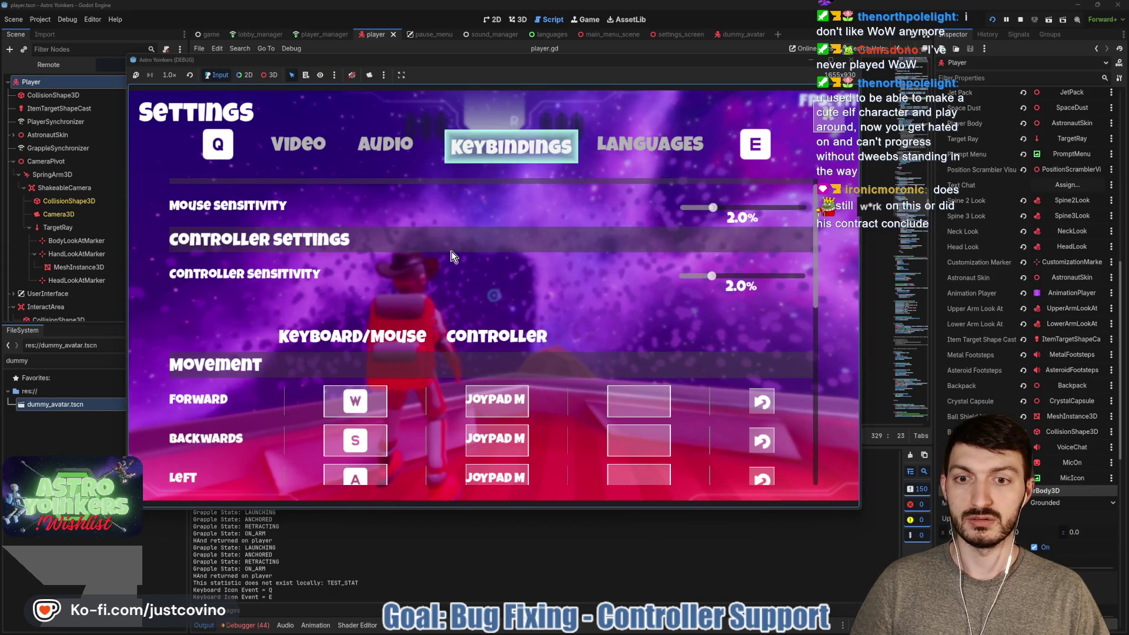
pyautogui.scroll(-10, 451, 256)
pyautogui.press('e')
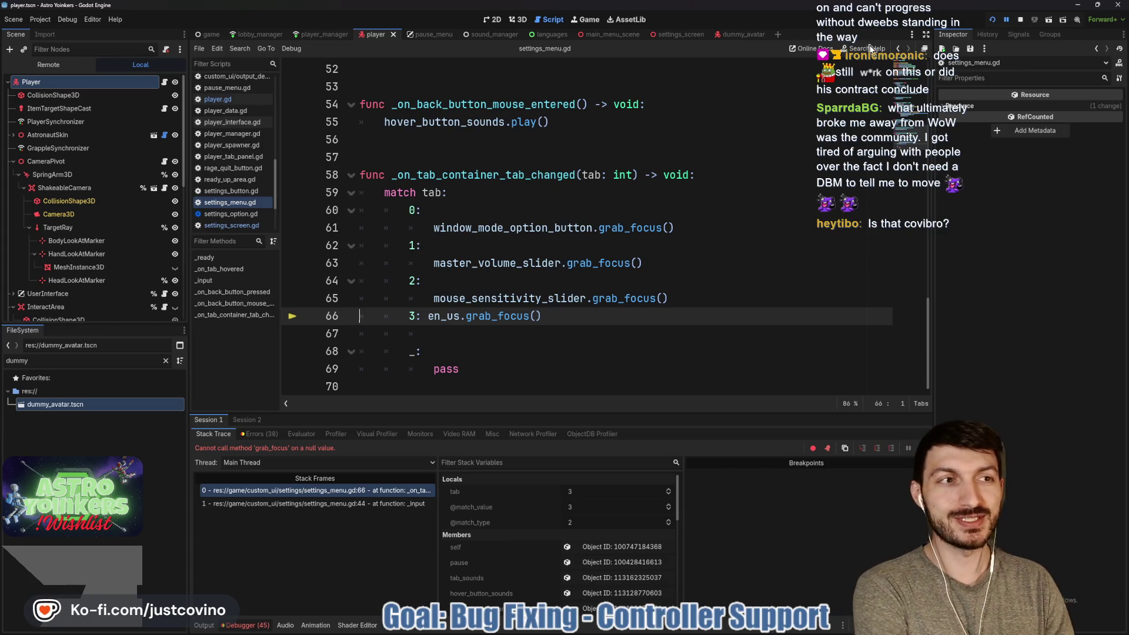
# Stop the debug session and review the tab 0 and tab 1 cases on lines 60 and 62
pyautogui.click(1020, 21)
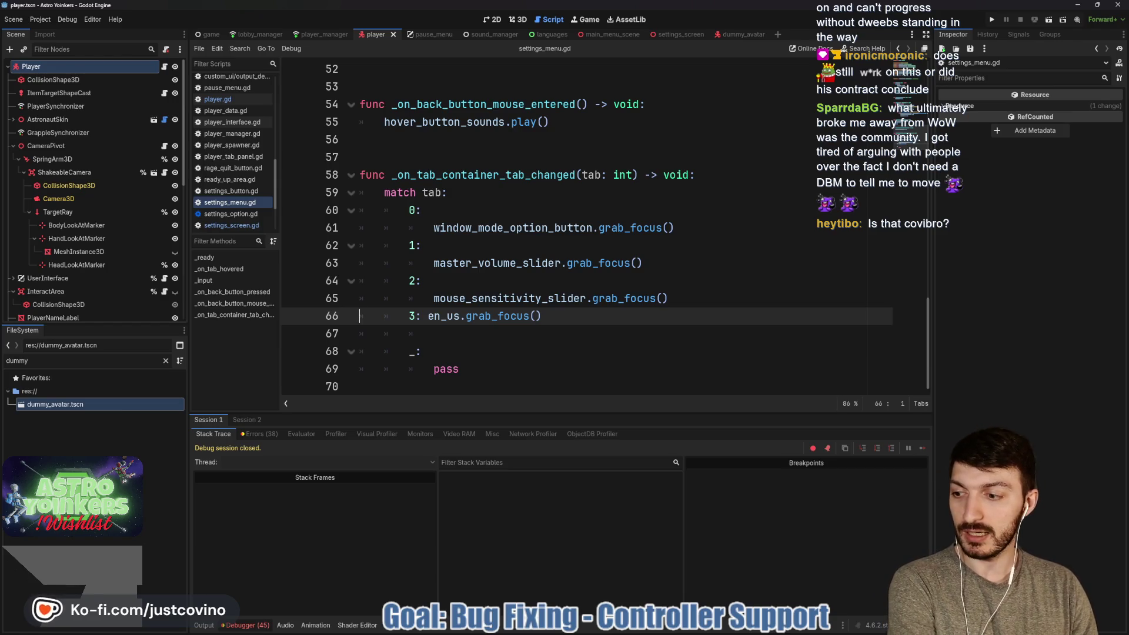
pyautogui.click(509, 218)
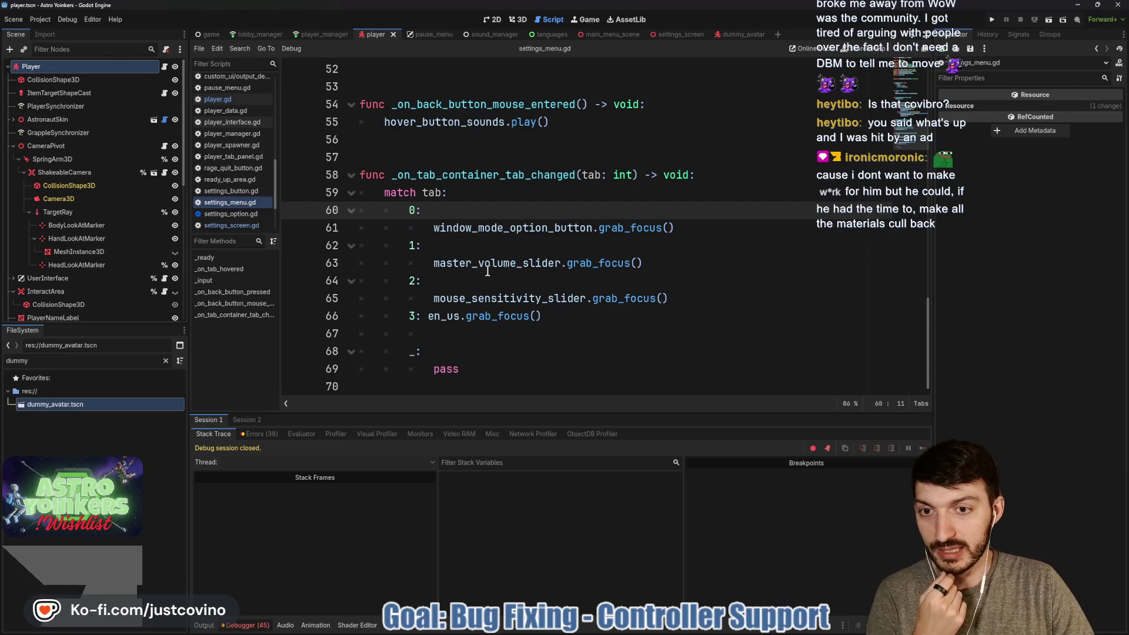
pyautogui.click(481, 247)
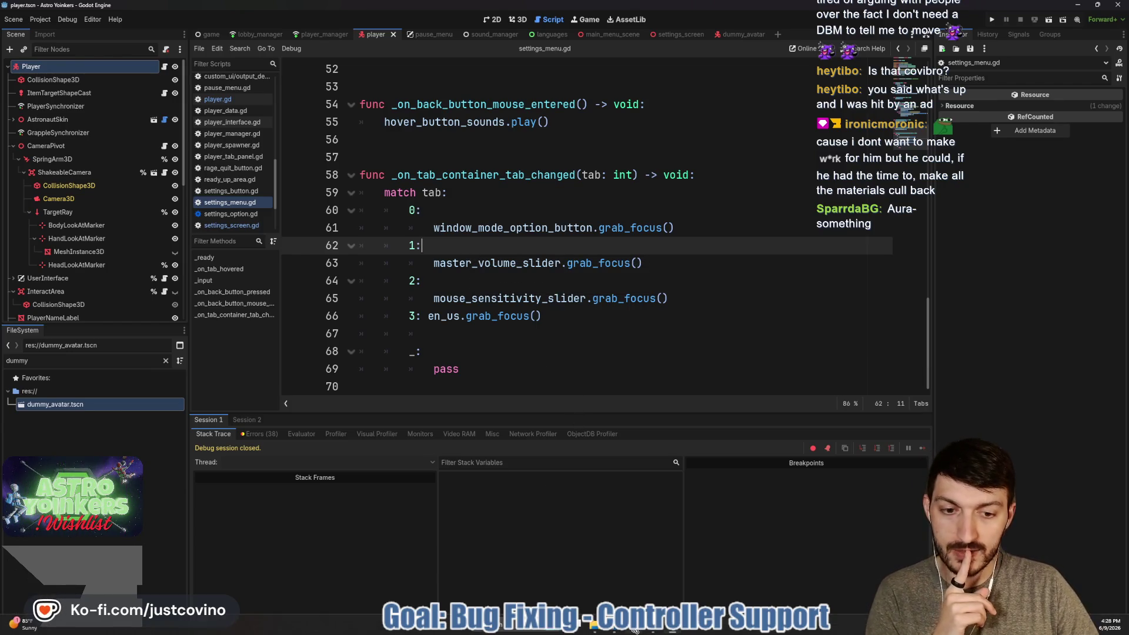
# Launch CurseForge from the system search and dismiss its update prompt
pyautogui.press('super')
pyautogui.write('curseforge')
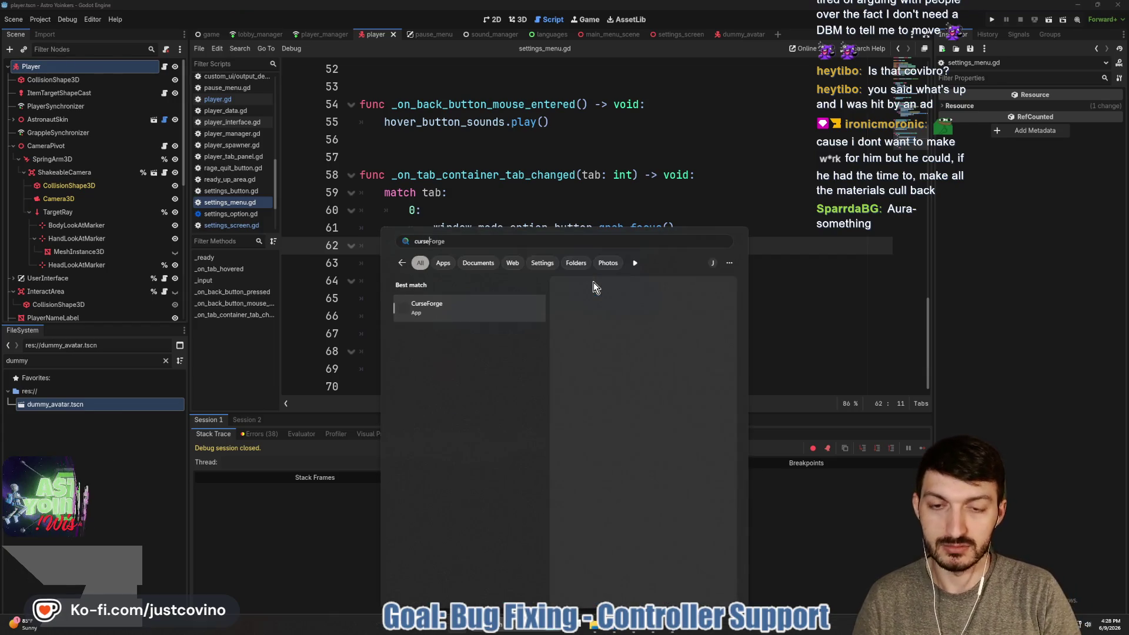
pyautogui.click(431, 312)
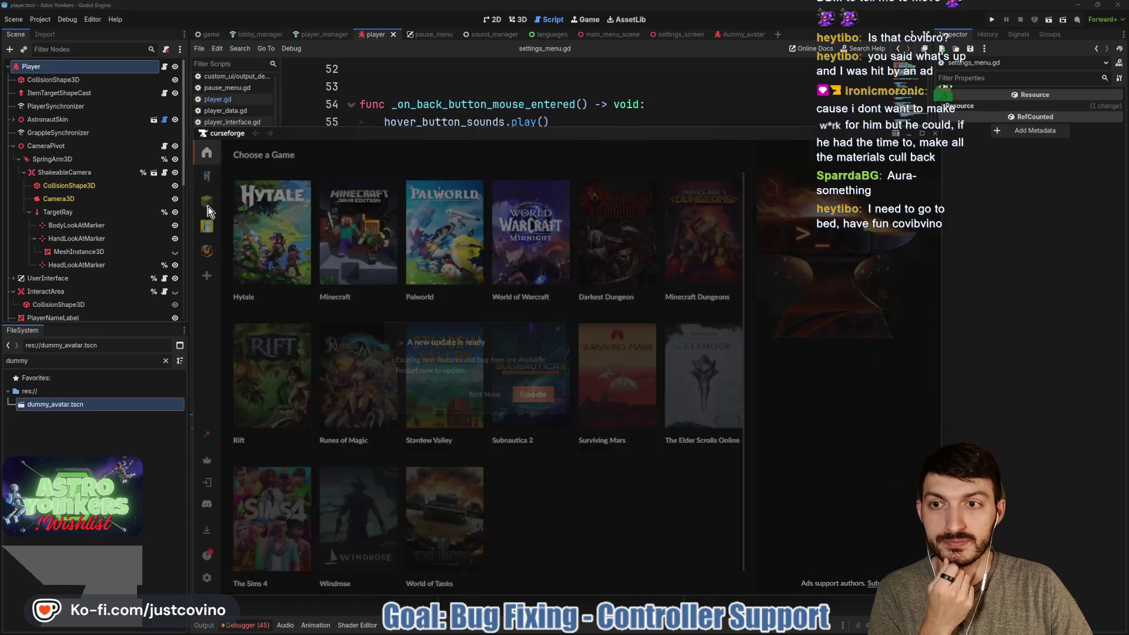
pyautogui.click(488, 394)
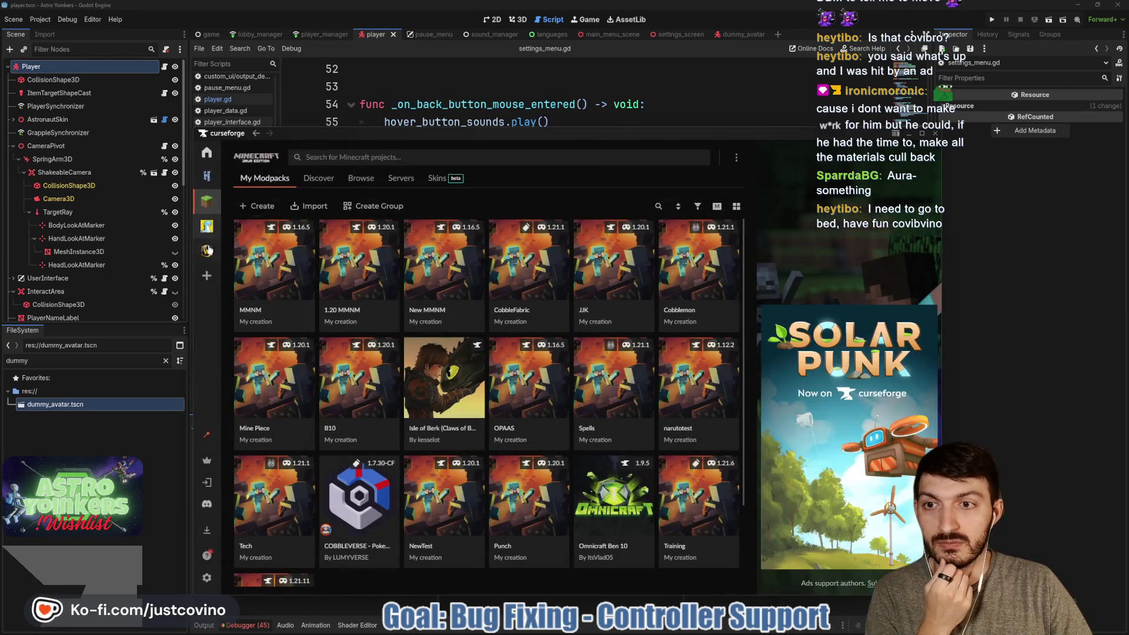
# Browse the World of Warcraft addon list
pyautogui.click(206, 250)
pyautogui.scroll(-3, 352, 275)
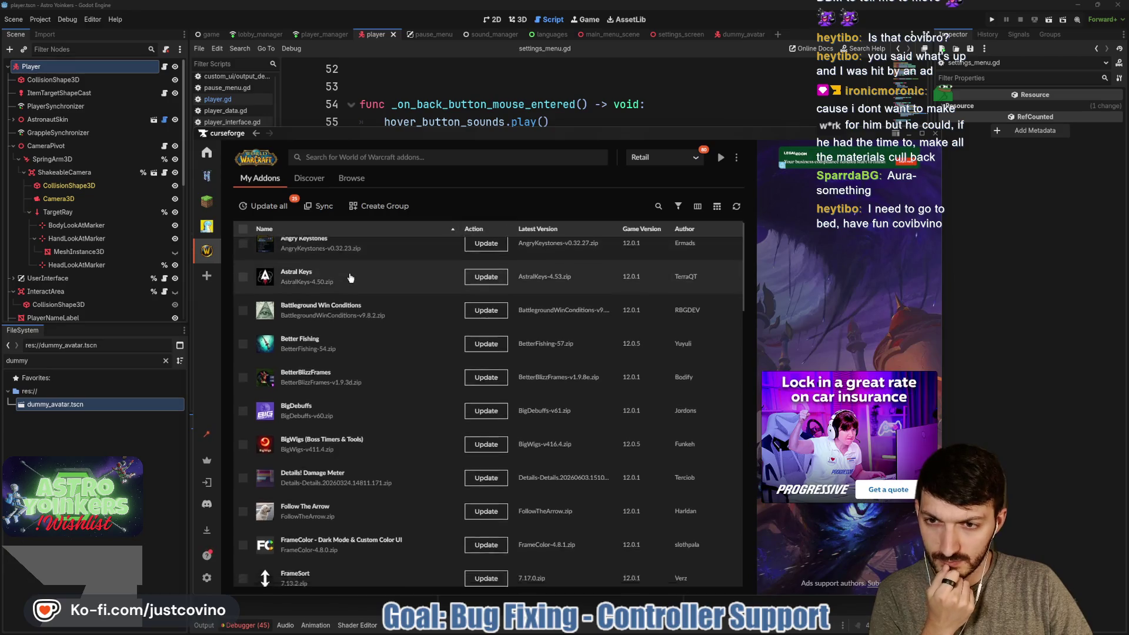
pyautogui.scroll(-10, 353, 282)
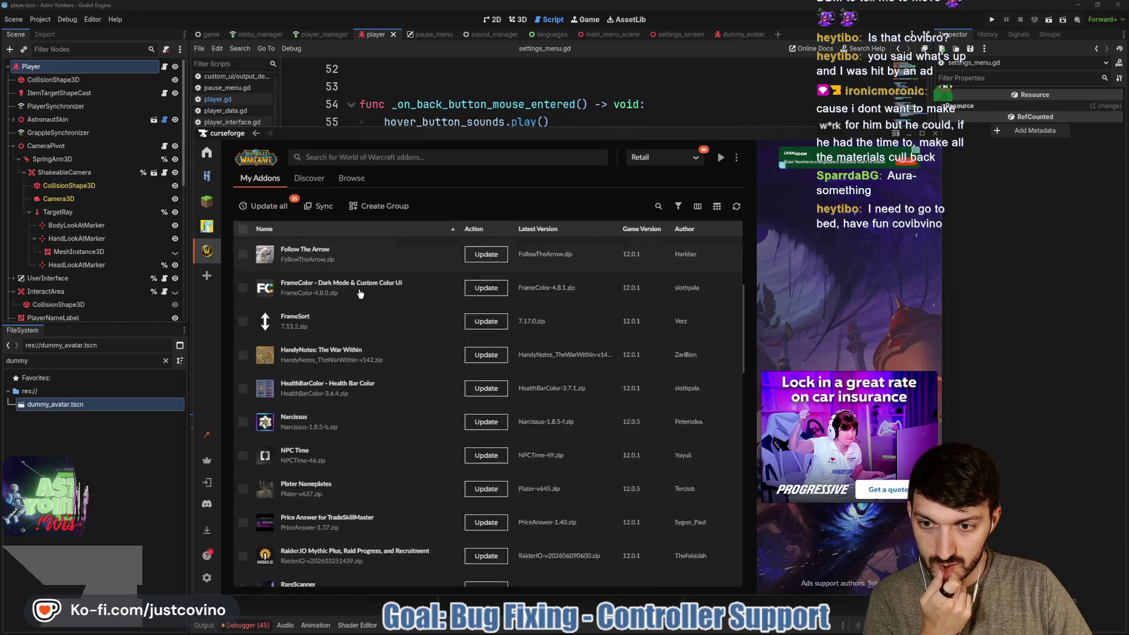
pyautogui.scroll(-5, 362, 295)
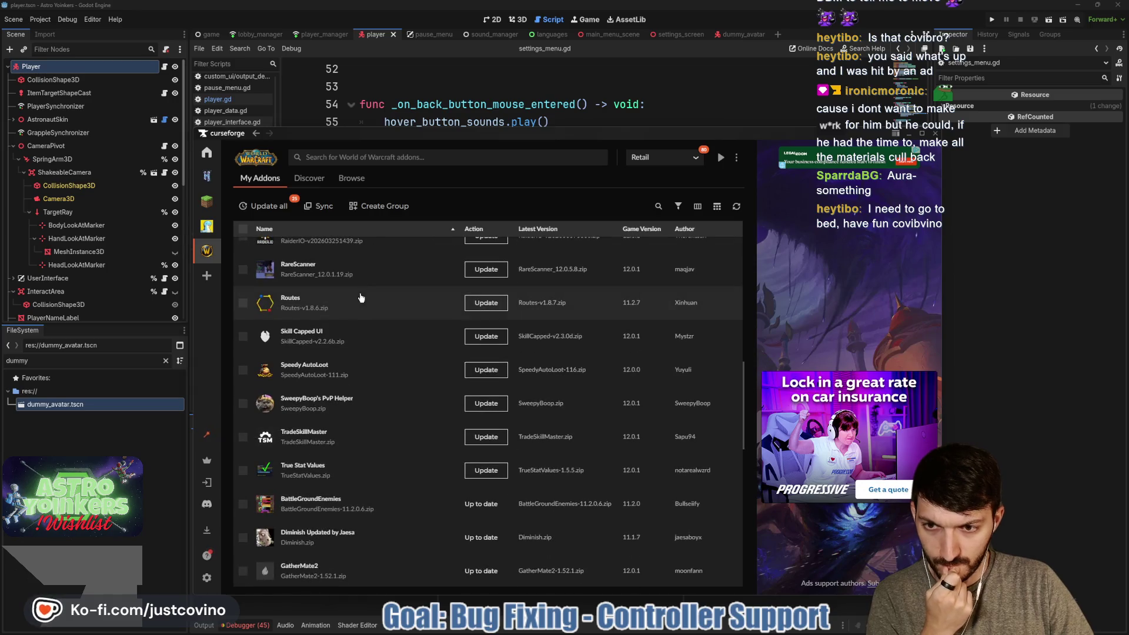
pyautogui.scroll(-7, 361, 297)
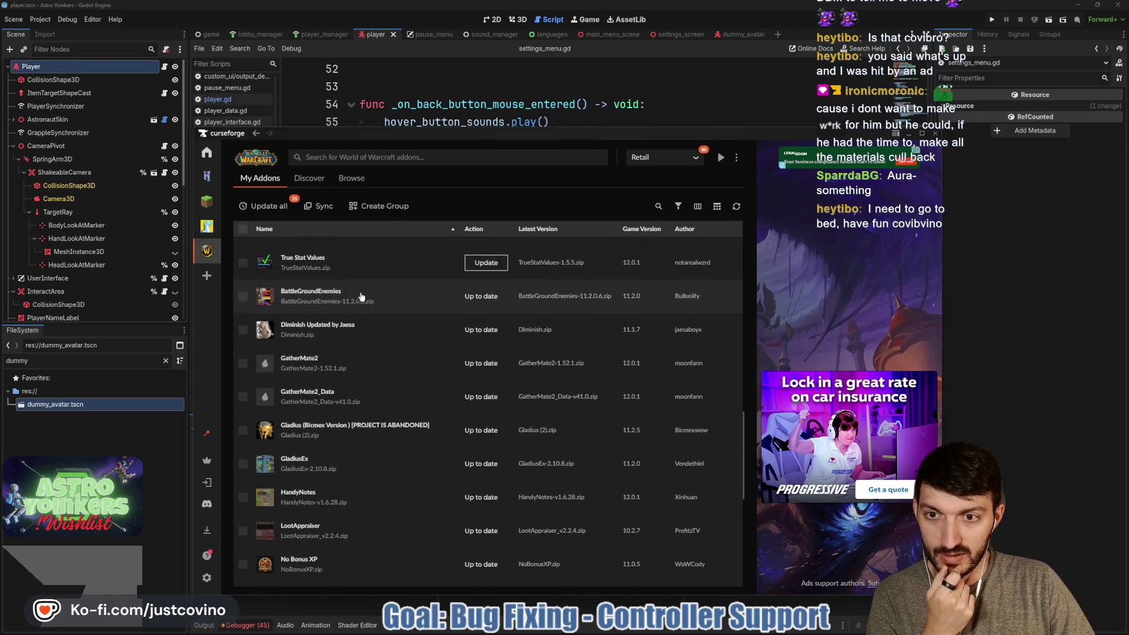
pyautogui.scroll(-5, 361, 297)
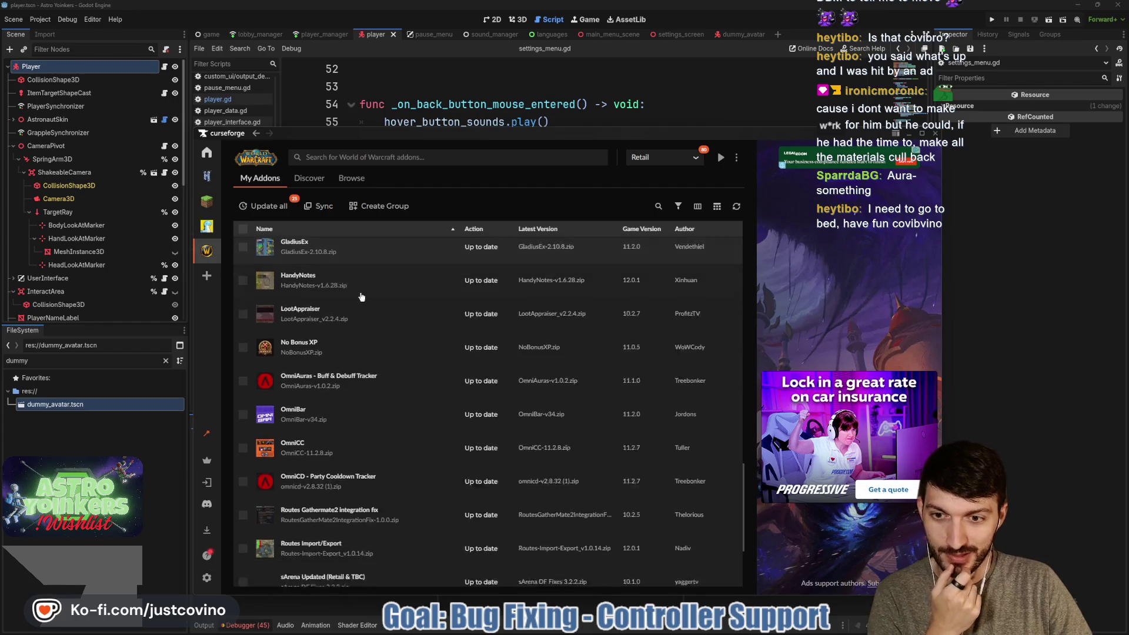
pyautogui.scroll(-3, 361, 297)
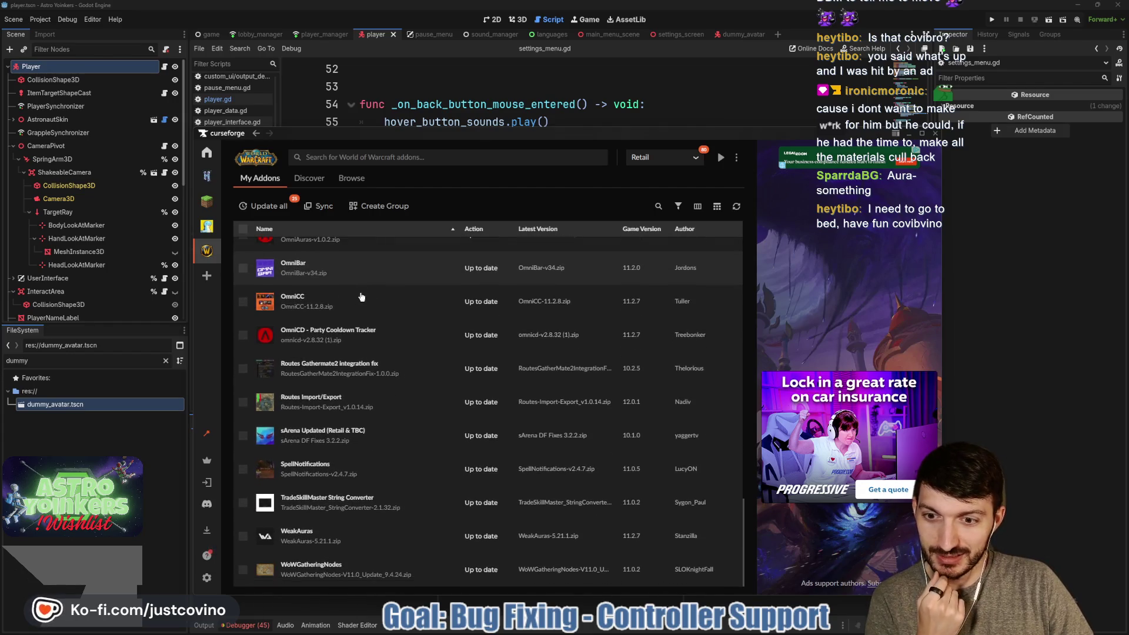
pyautogui.scroll(7, 398, 471)
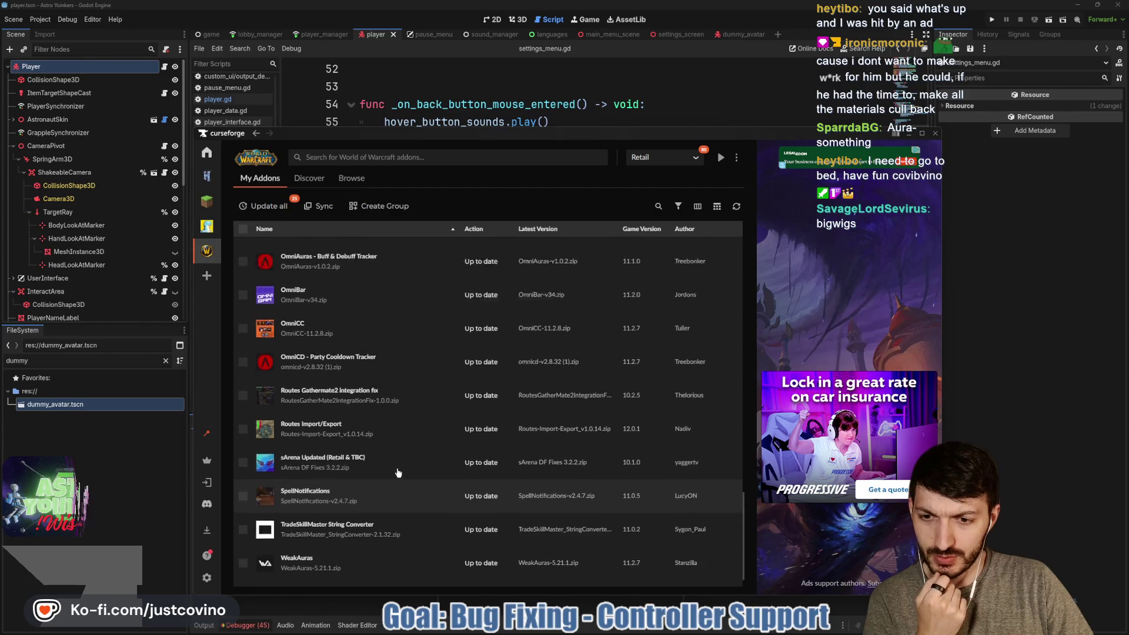
pyautogui.scroll(8, 398, 471)
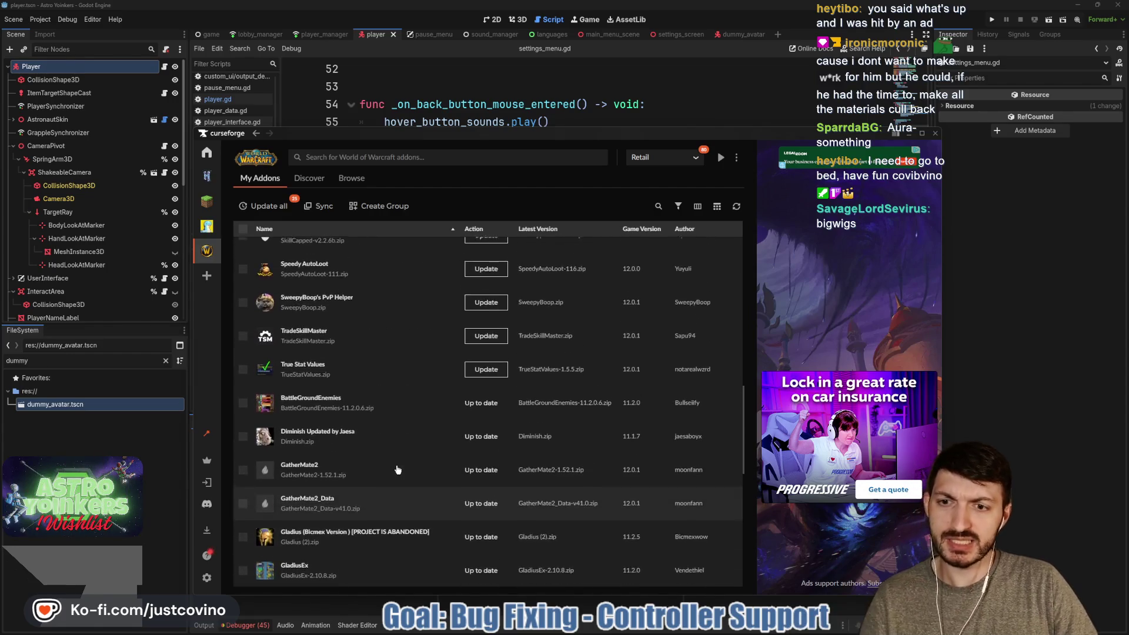
pyautogui.scroll(6, 397, 461)
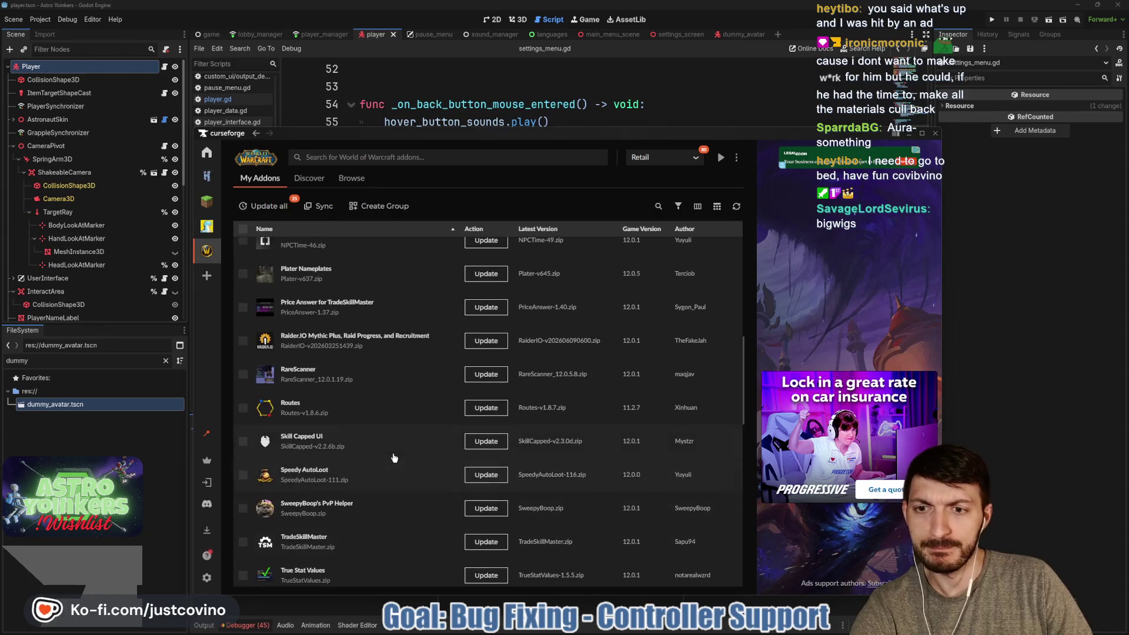
pyautogui.scroll(7, 392, 457)
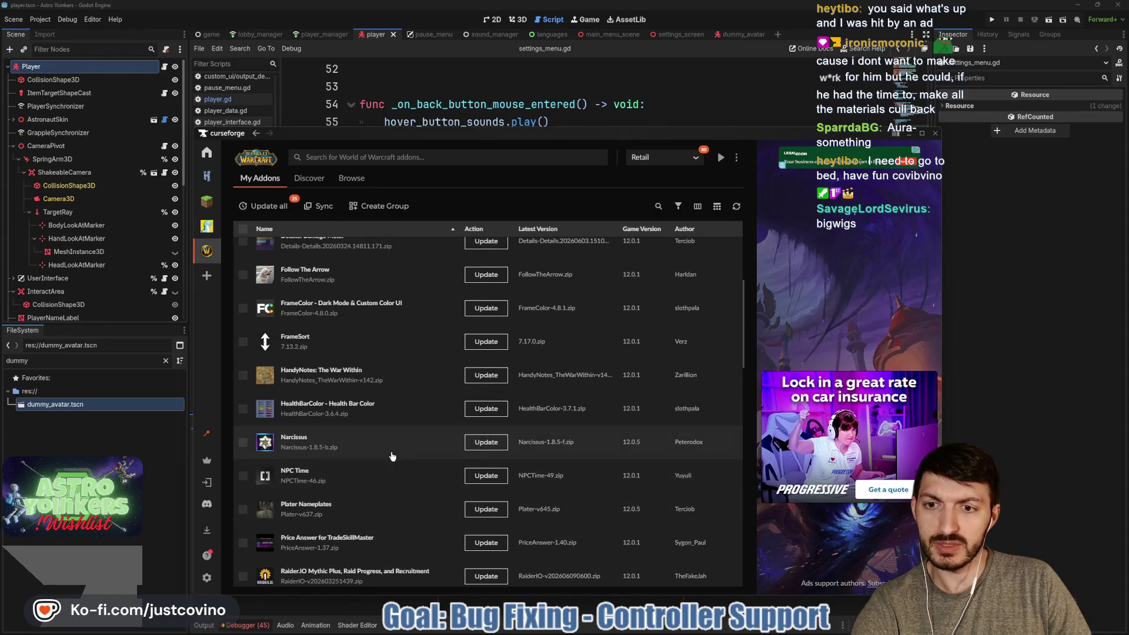
pyautogui.scroll(3, 392, 456)
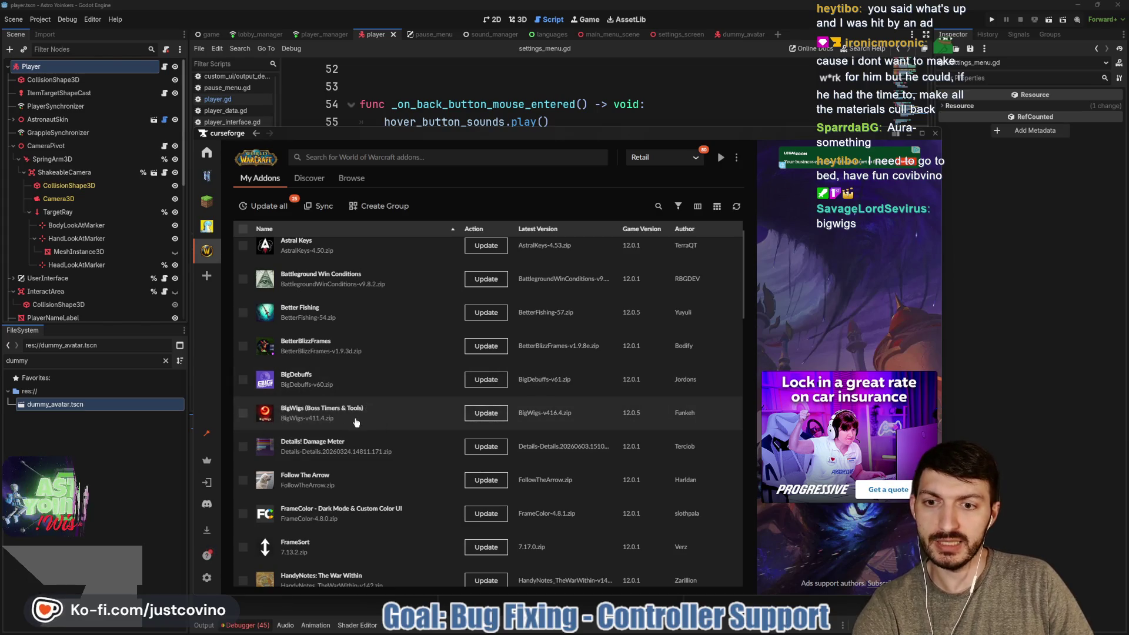
pyautogui.scroll(1, 376, 432)
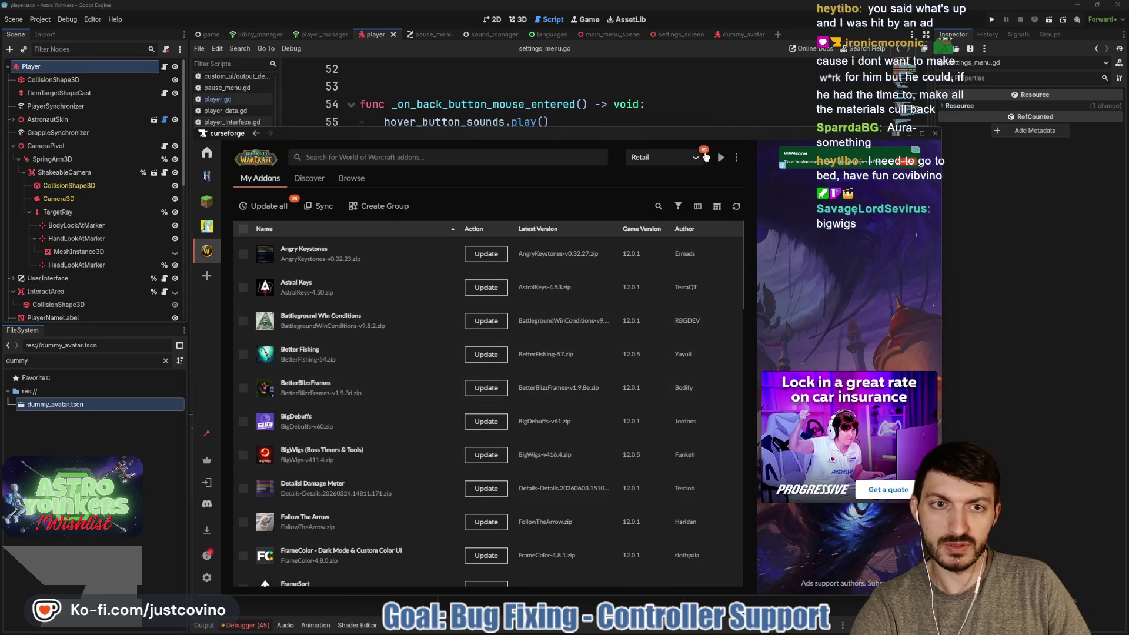
# Switch the addon list's game version to MoP Classic, then close CurseForge
pyautogui.click(671, 157)
pyautogui.click(650, 170)
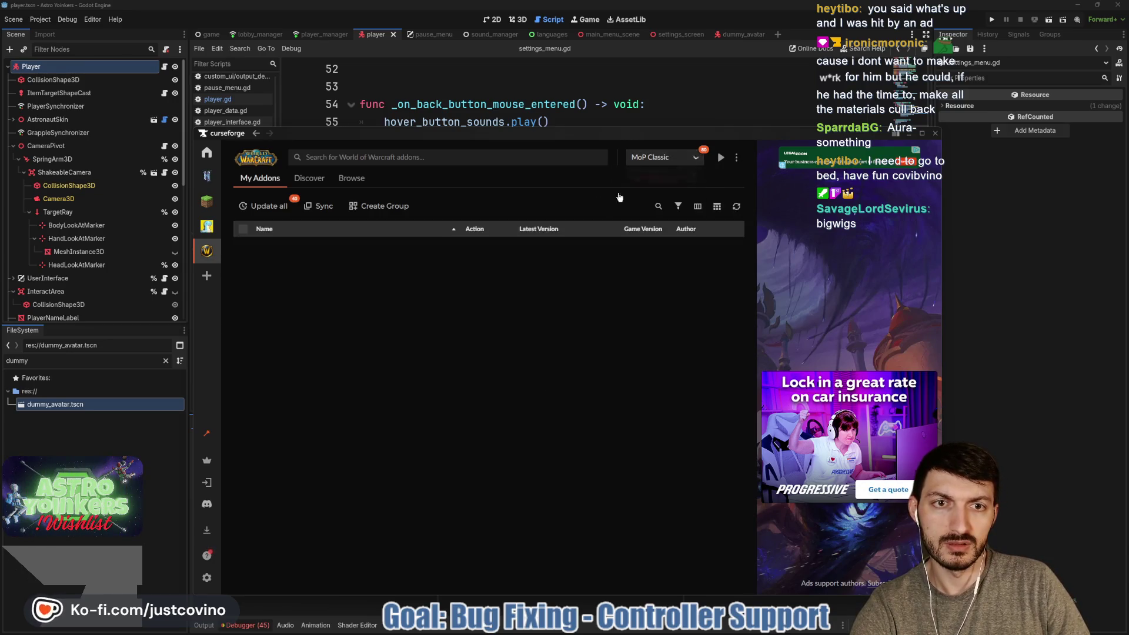
pyautogui.scroll(-3, 396, 332)
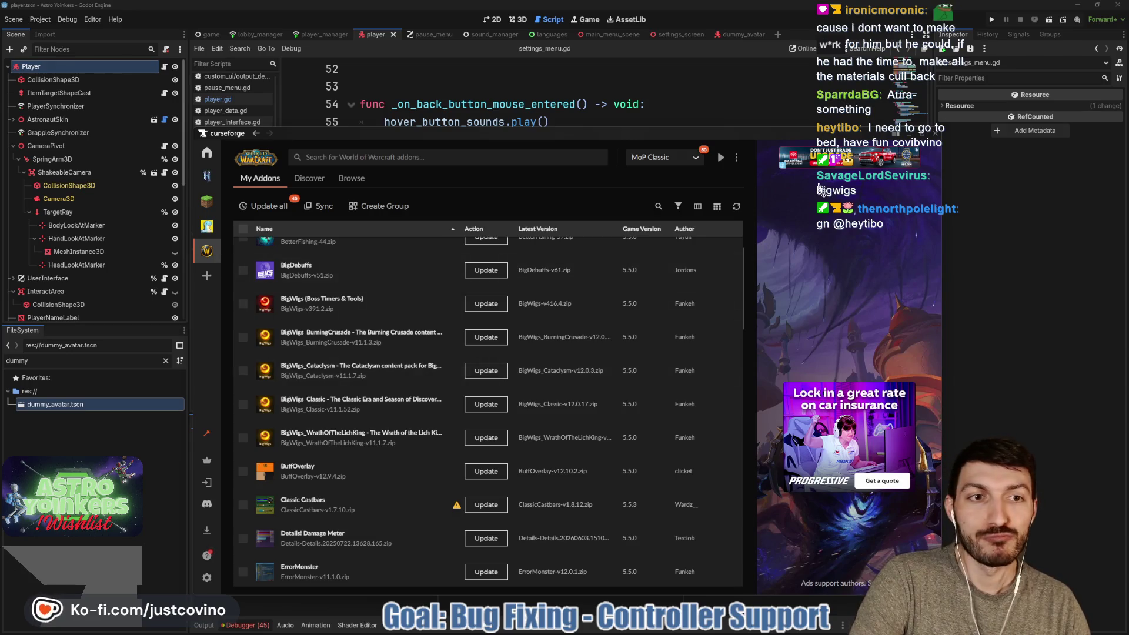
pyautogui.click(936, 134)
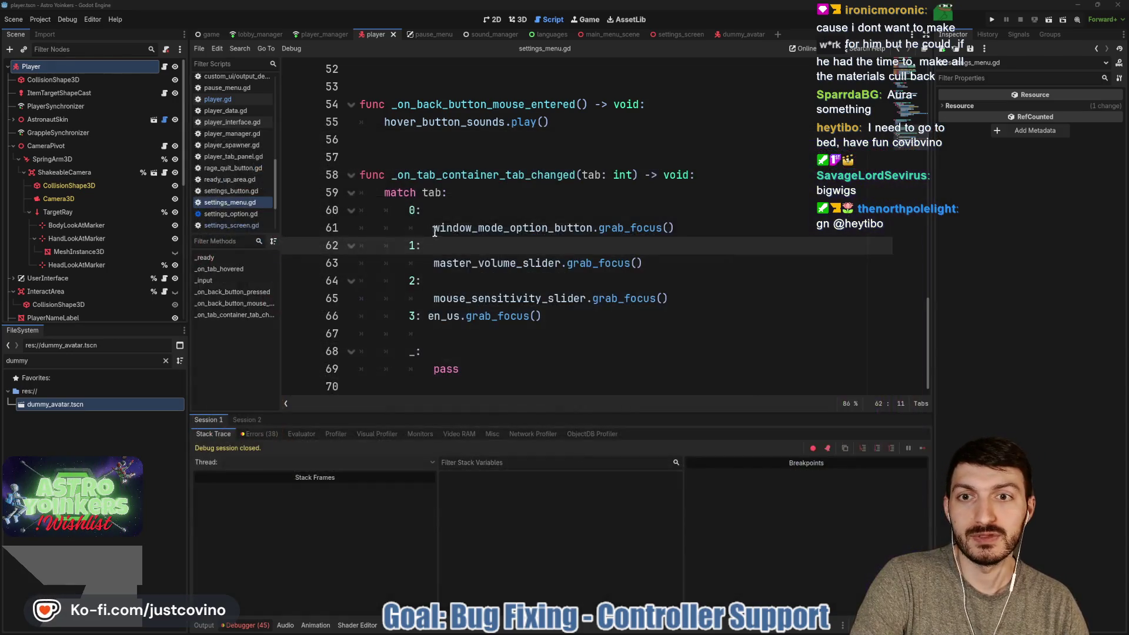
# Add 'Make all Materials Cull Back' under Things needed on Notion's Visuals and Art page
pyautogui.click(551, 210)
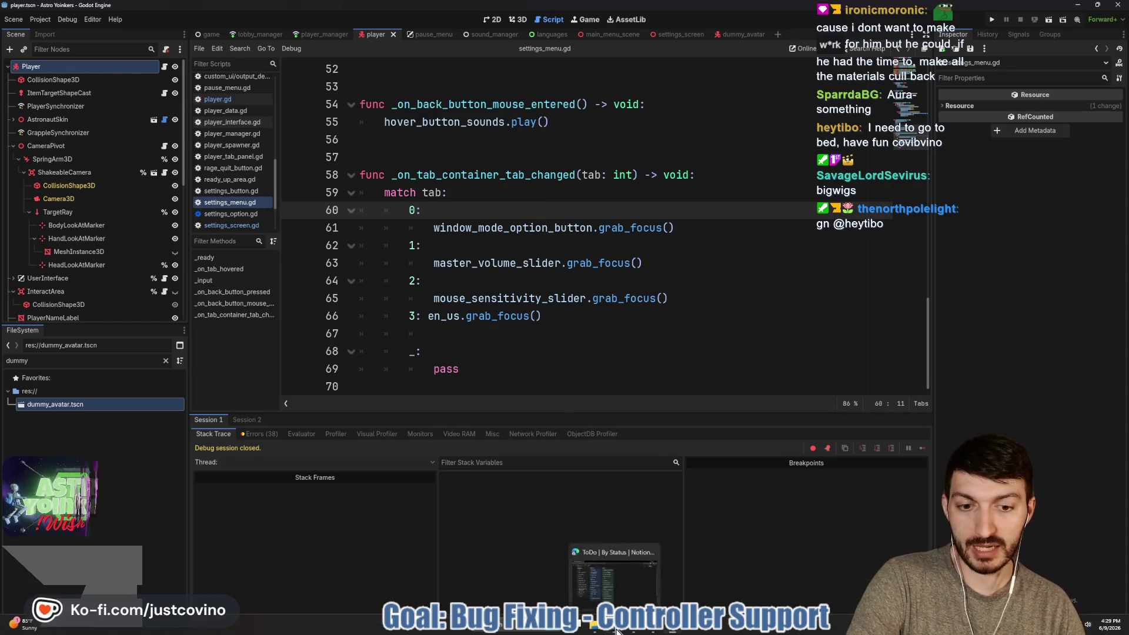
pyautogui.click(614, 627)
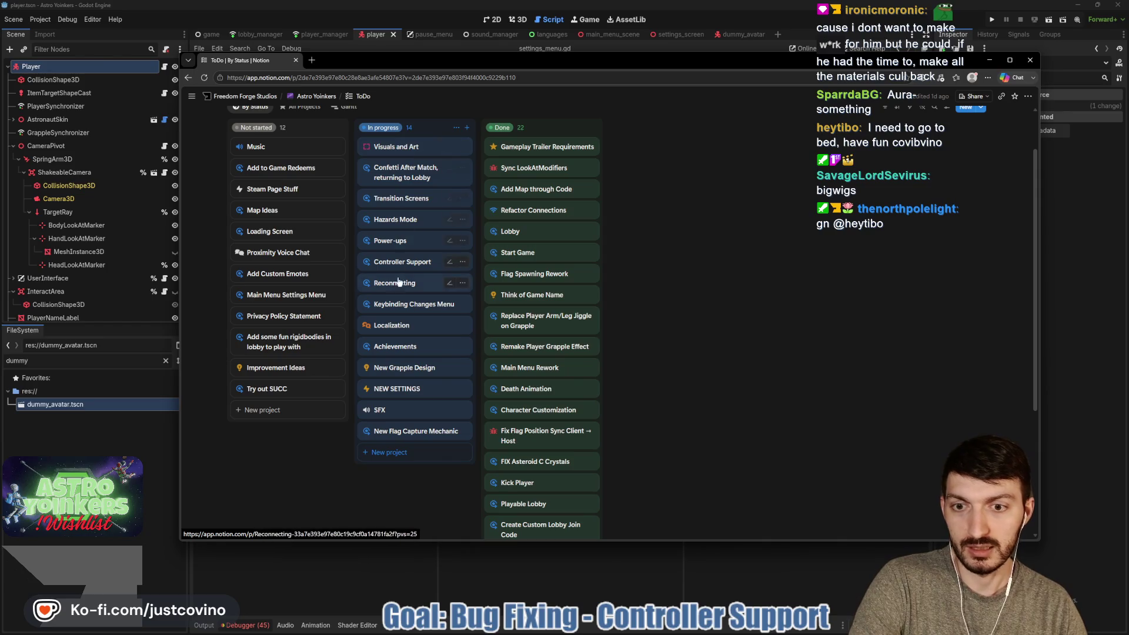
pyautogui.click(413, 150)
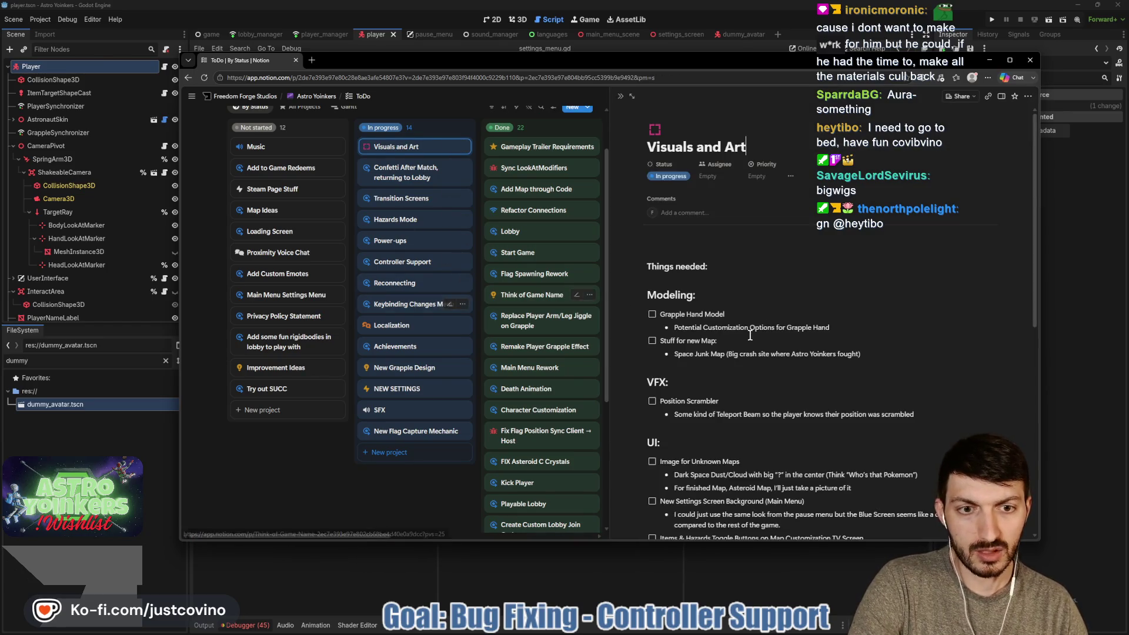
pyautogui.scroll(-3, 747, 372)
pyautogui.scroll(-3, 747, 373)
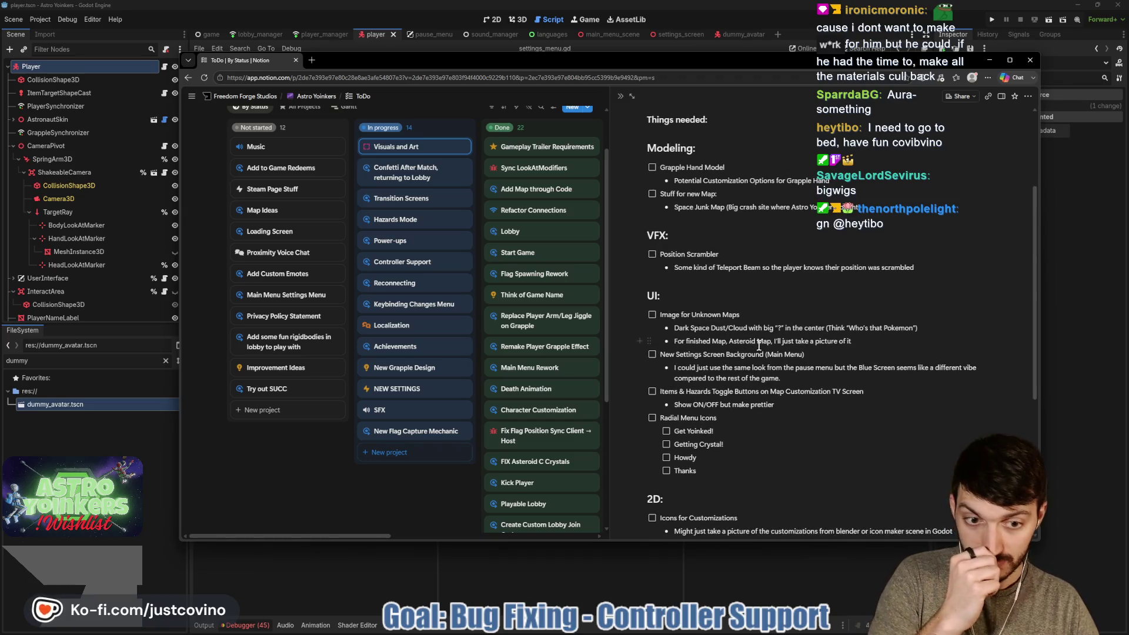
pyautogui.scroll(-2, 745, 364)
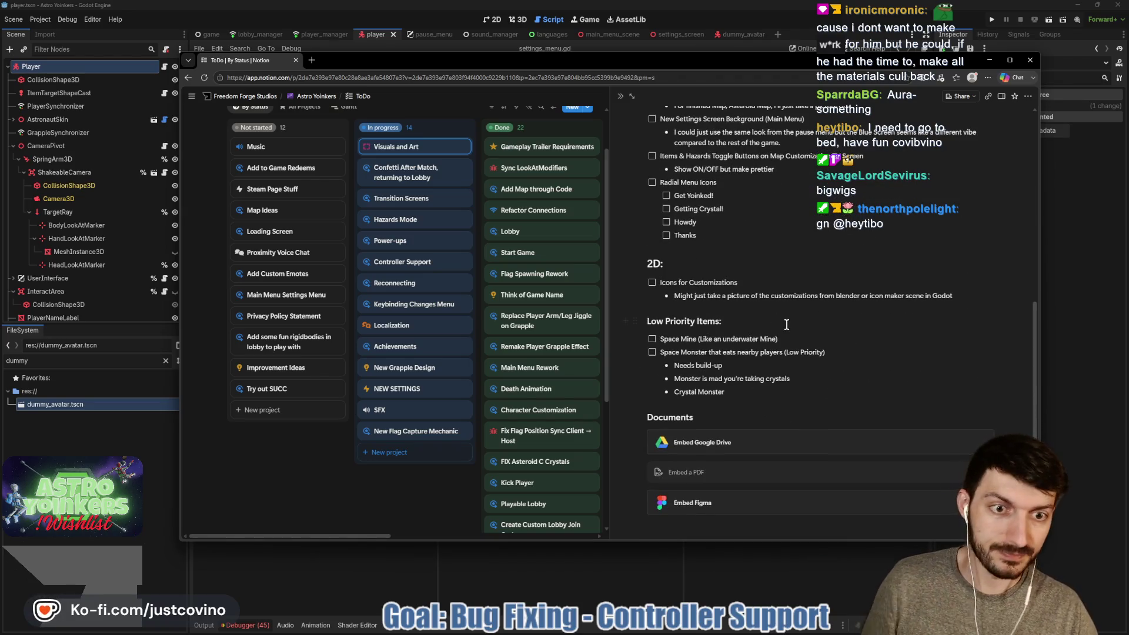
pyautogui.scroll(4, 753, 348)
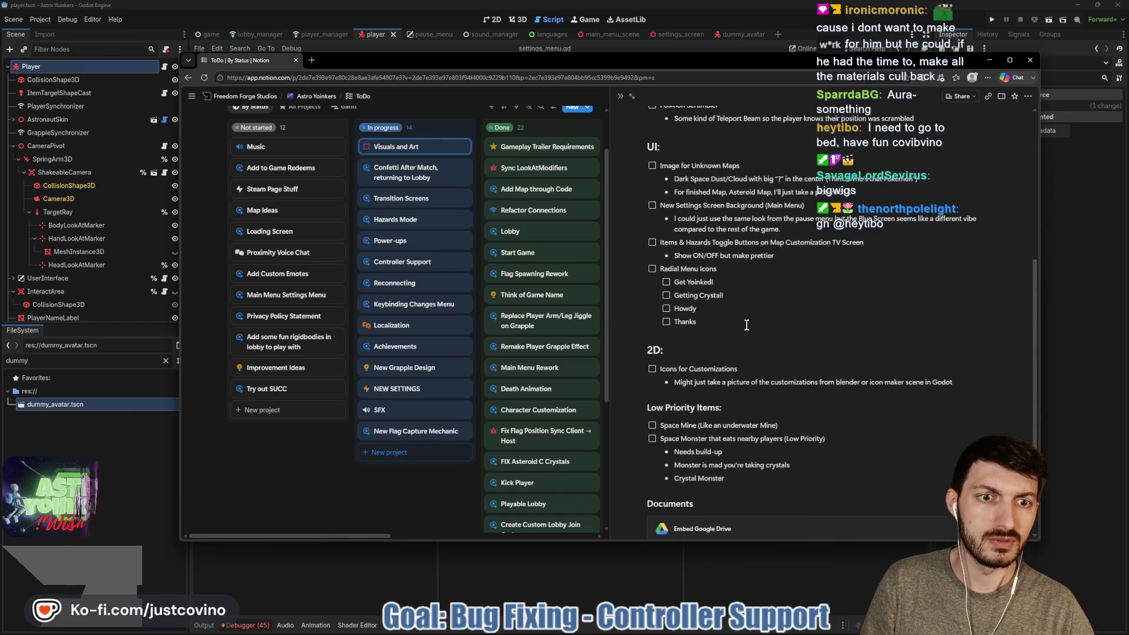
pyautogui.scroll(3, 747, 324)
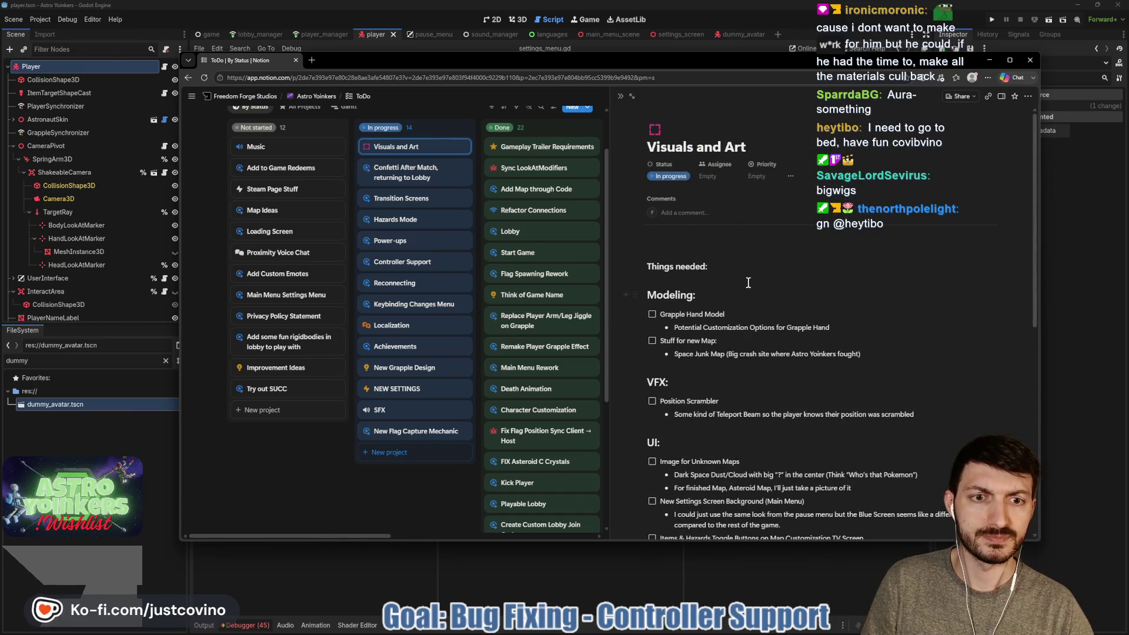
pyautogui.press('Return')
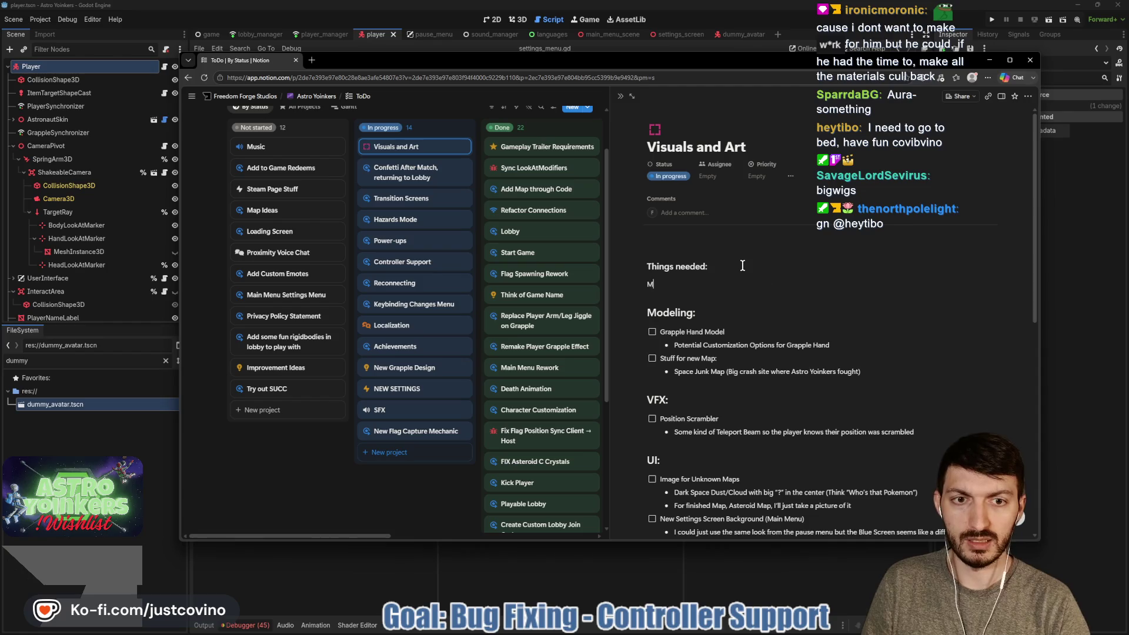
pyautogui.write('ake all Mater')
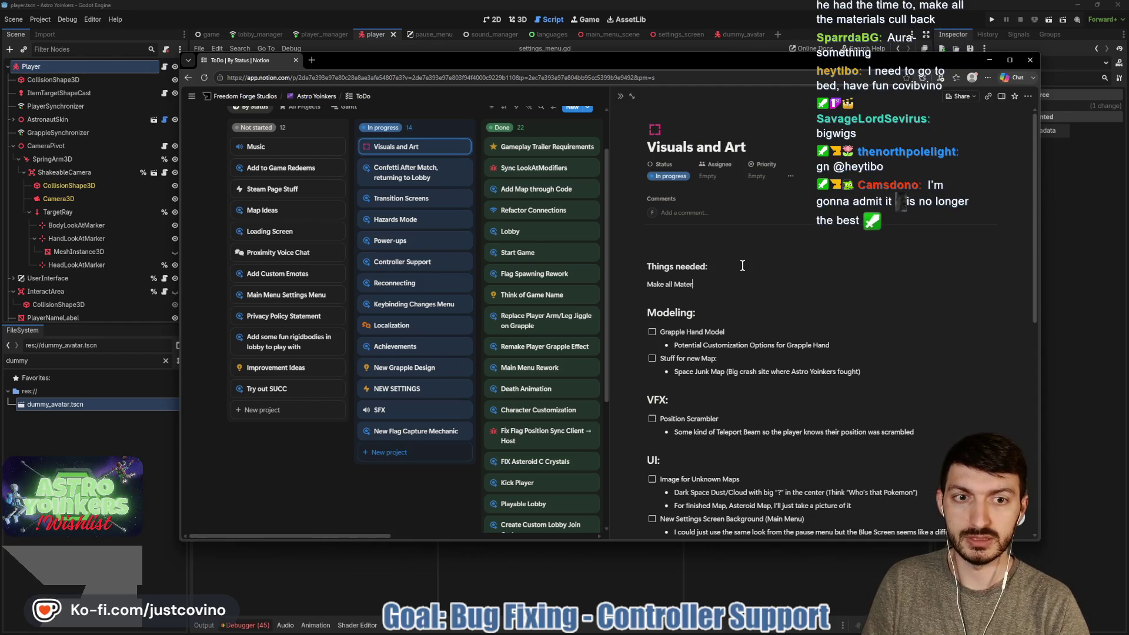
pyautogui.write('ca')
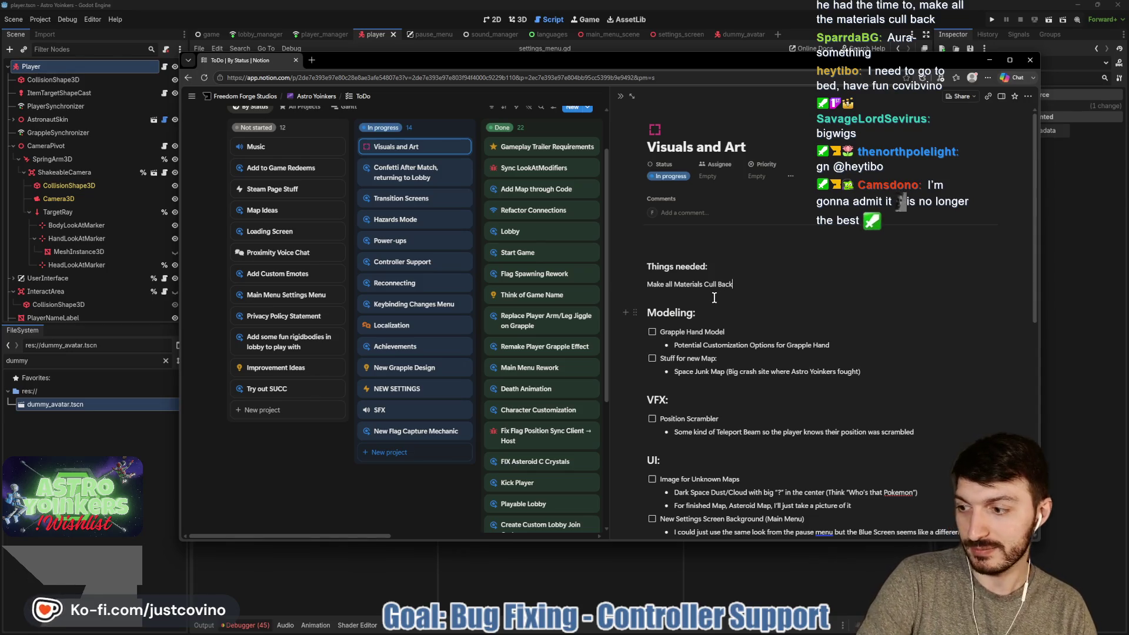
# Back in Godot, clear the file filter and move toward the en_us reference on line 66
pyautogui.click(143, 503)
pyautogui.click(167, 361)
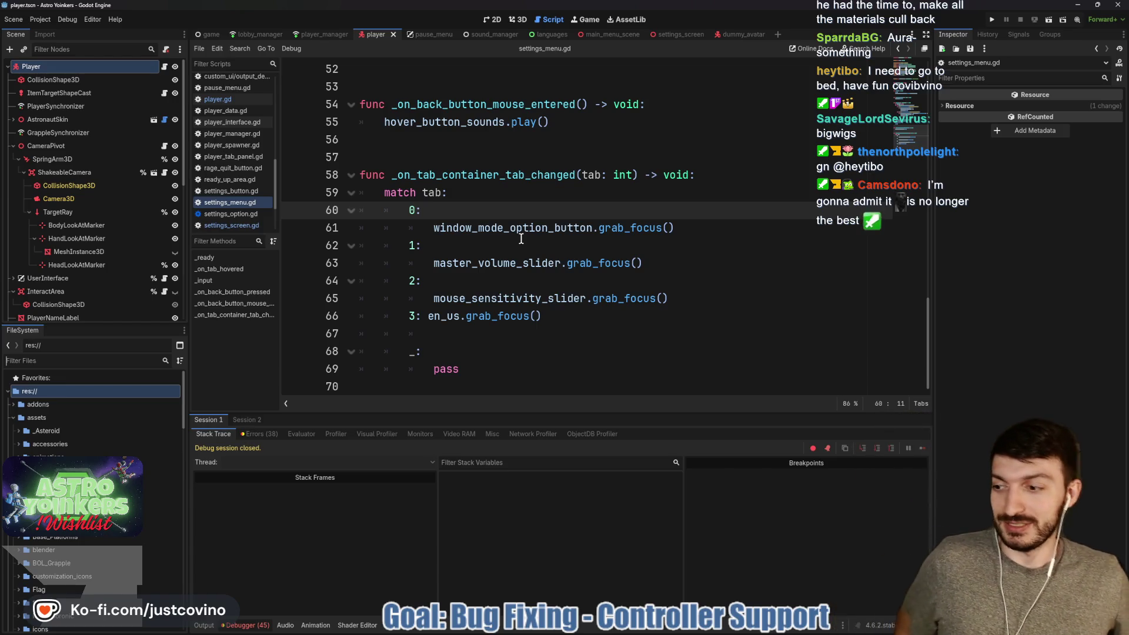
pyautogui.press('Down')
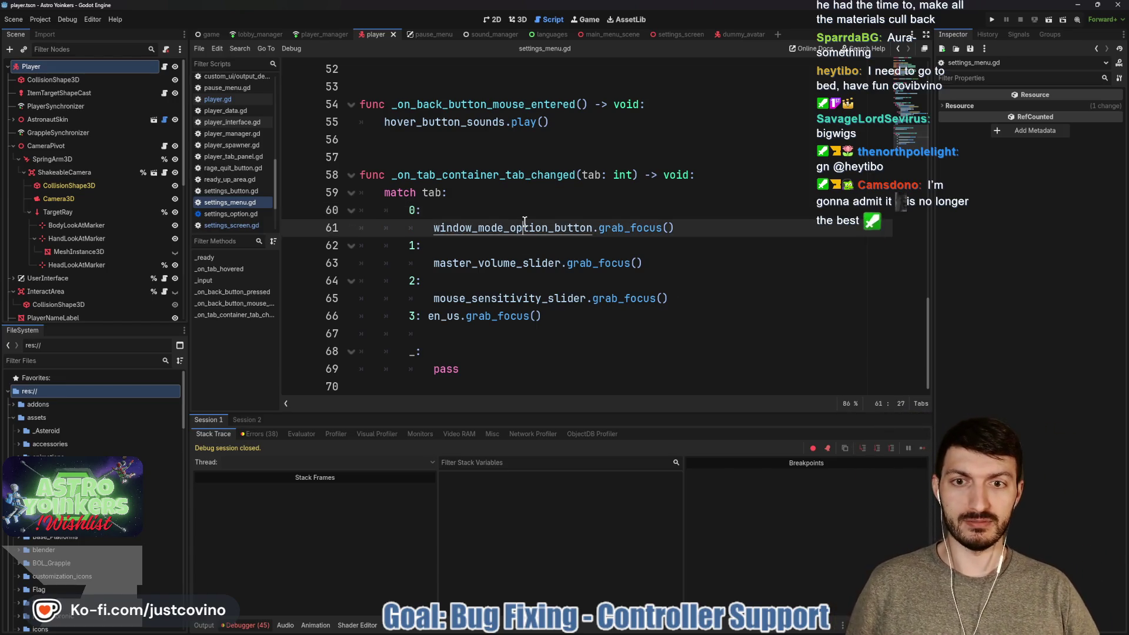
# Open the pause_menu scene and select its SettingsMenu node
pyautogui.press('Down')
pyautogui.press('Down')
pyautogui.press('Down')
pyautogui.hotkey('ctrl', 'shift', 'Right')
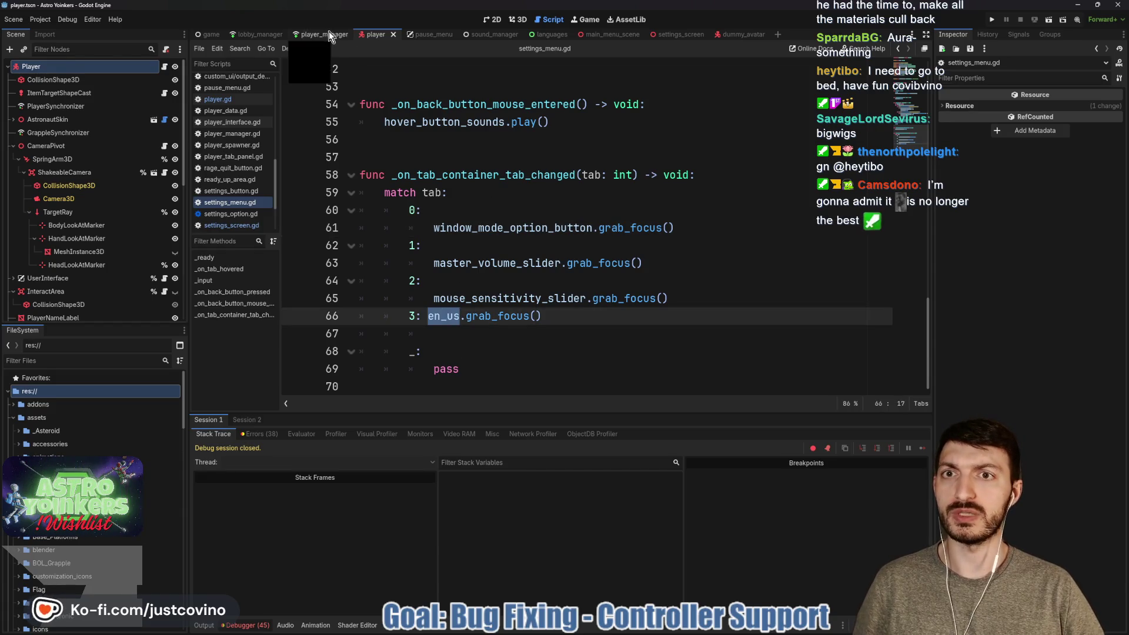
pyautogui.click(419, 33)
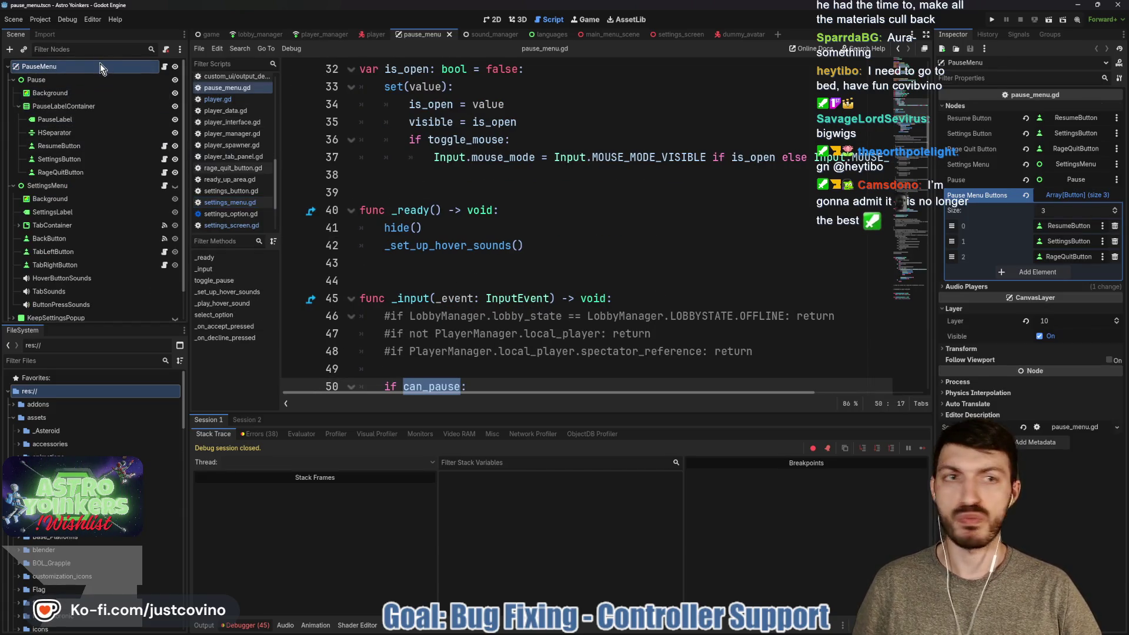
pyautogui.click(1044, 198)
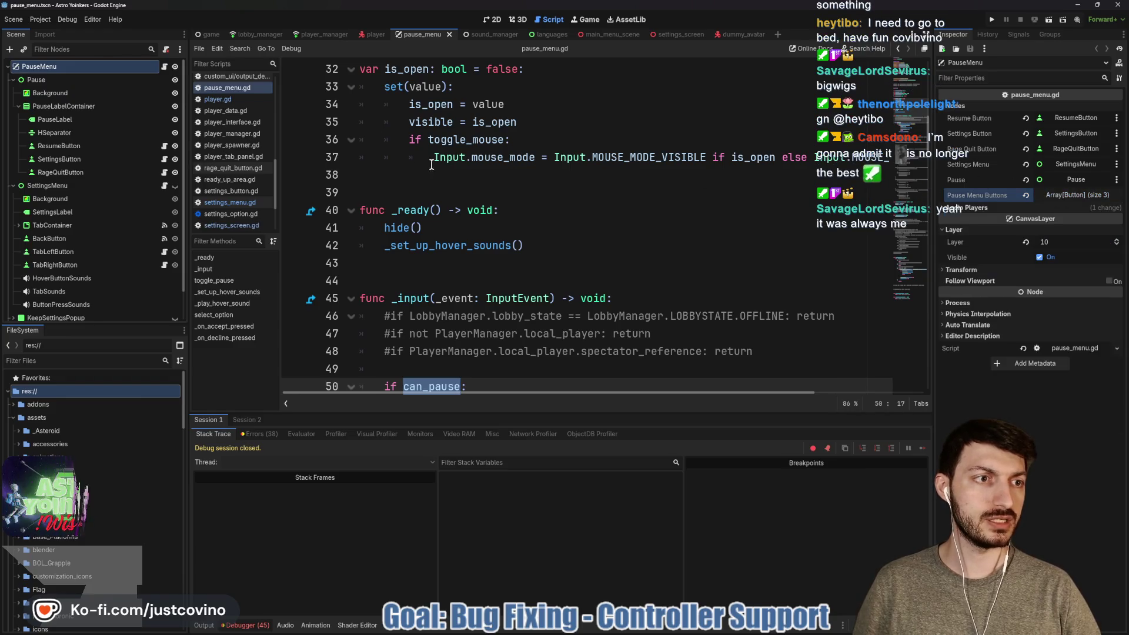
pyautogui.click(56, 82)
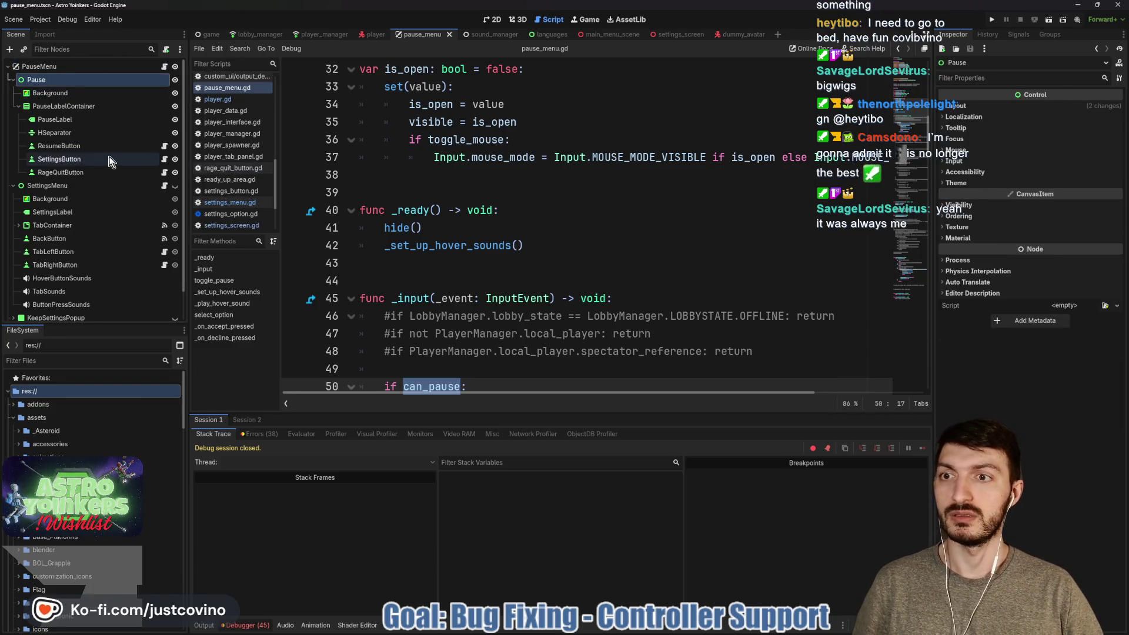
pyautogui.click(59, 185)
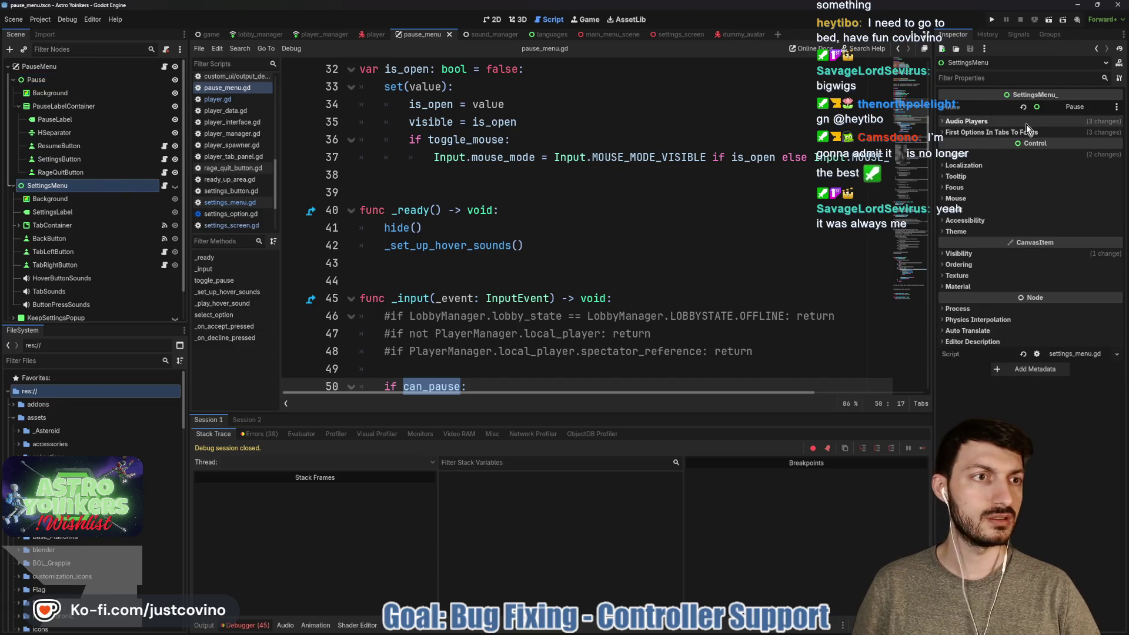
# Expand First Options In Tabs To Focus and browse nodes for the languages entry, cancelling
pyautogui.click(1011, 132)
pyautogui.click(1069, 190)
pyautogui.scroll(-5, 573, 298)
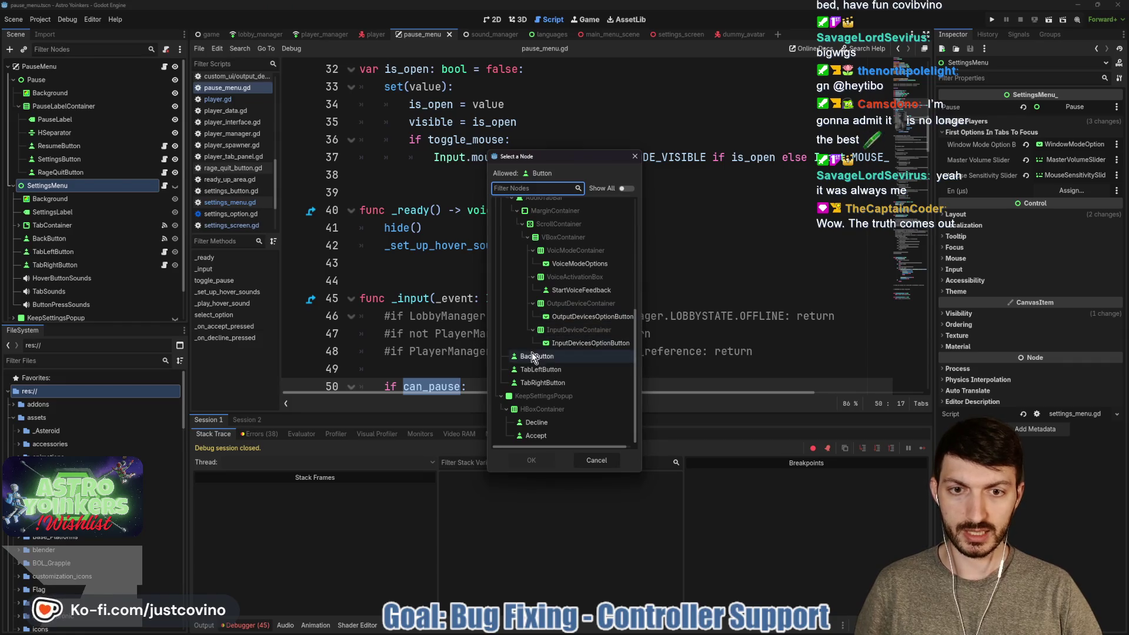
pyautogui.scroll(2, 572, 353)
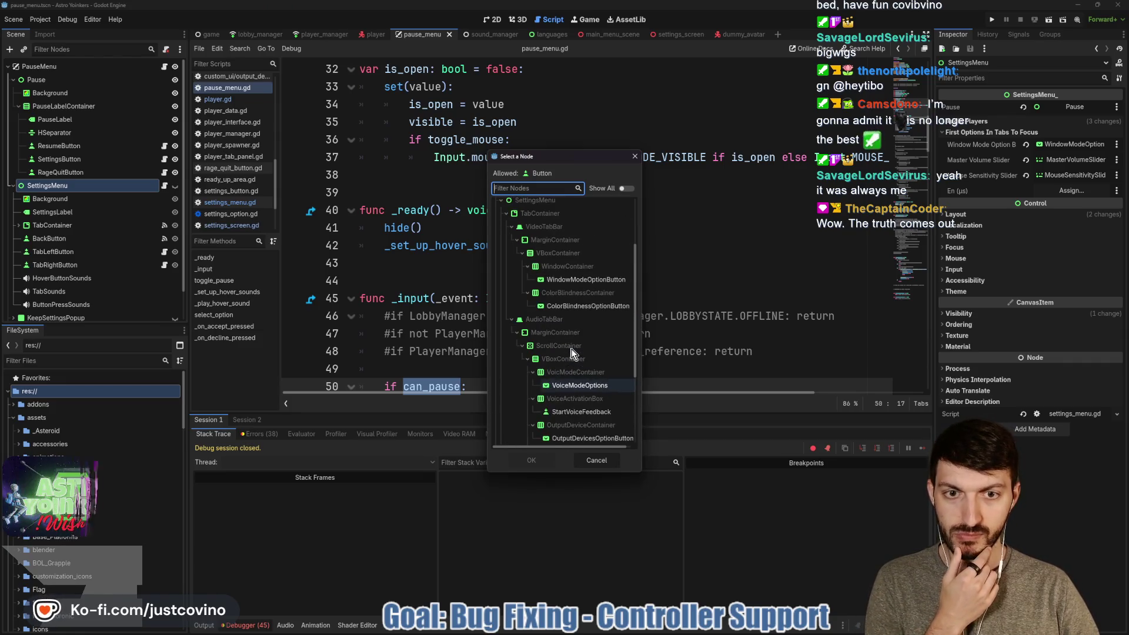
pyautogui.scroll(2, 572, 353)
pyautogui.scroll(4, 568, 352)
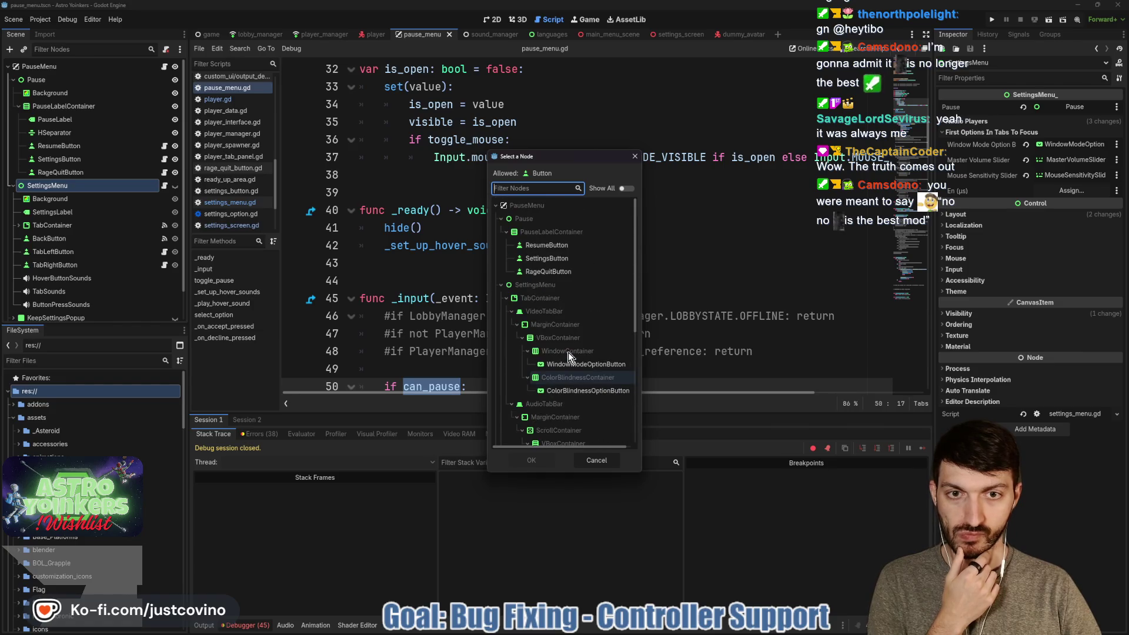
pyautogui.scroll(-5, 568, 352)
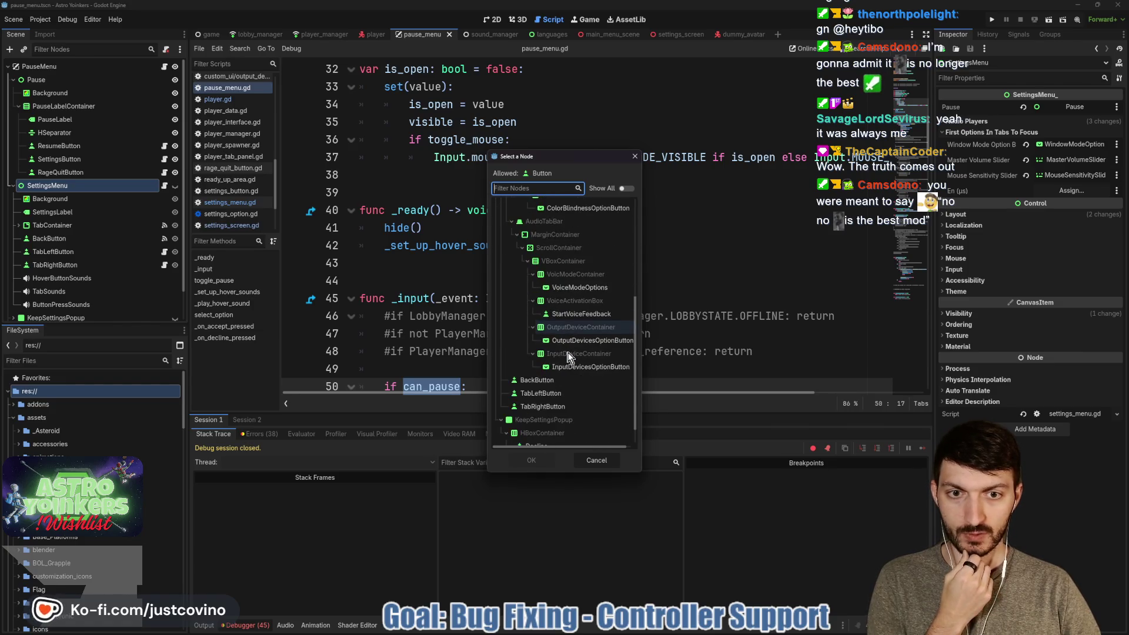
pyautogui.click(597, 462)
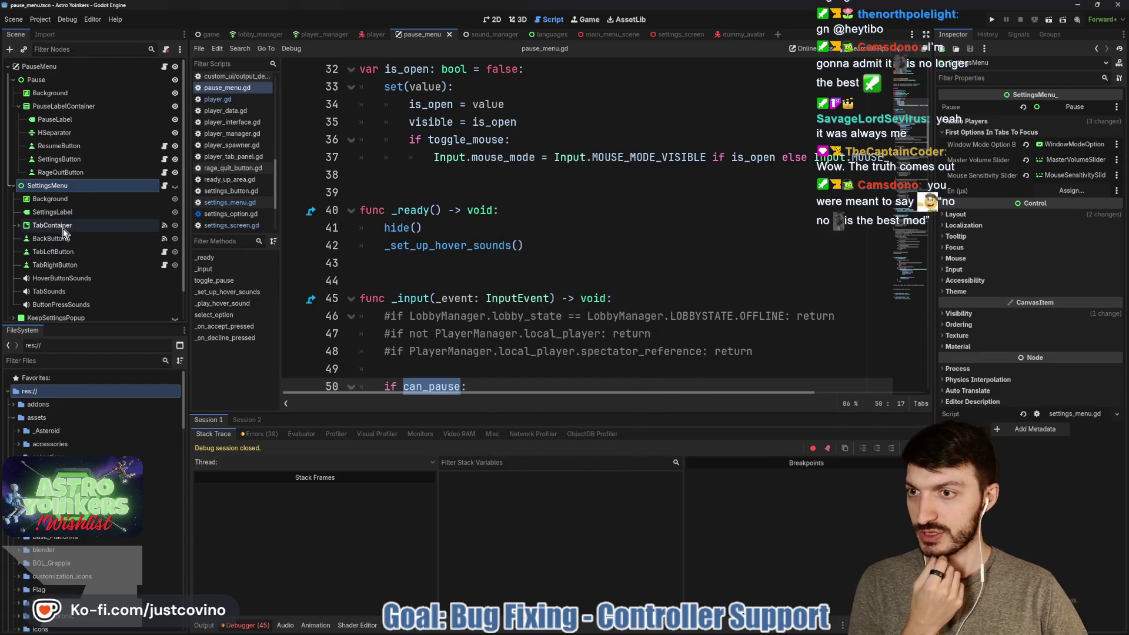
# Enable Editable Children on the Languages instance under TabContainer > LanguagesTabBar
pyautogui.click(18, 225)
pyautogui.scroll(-1, 16, 227)
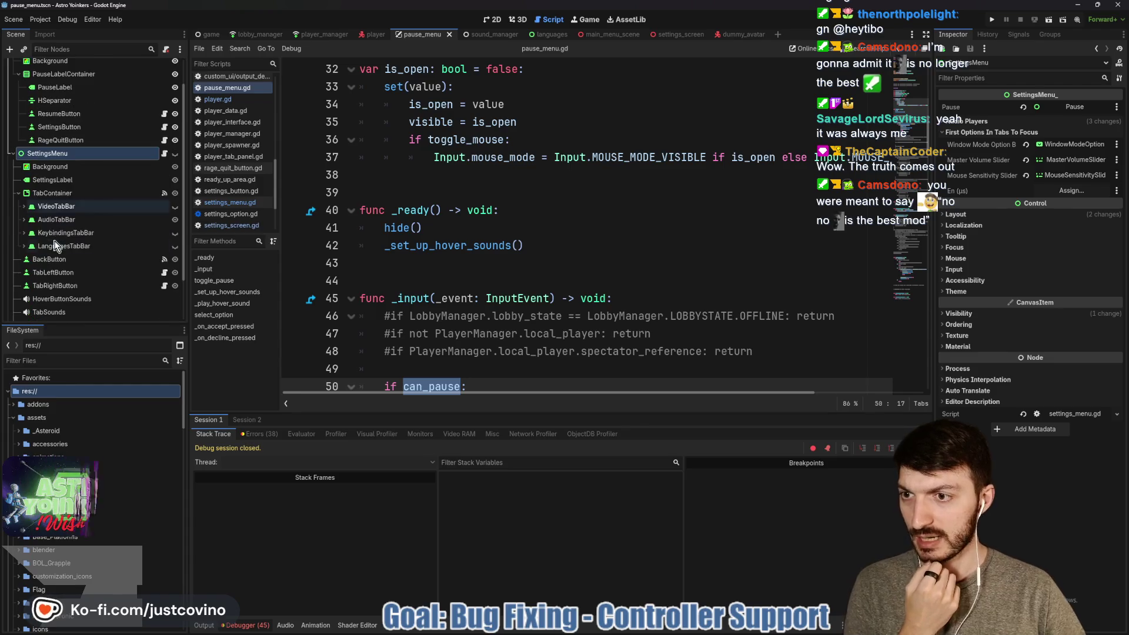
pyautogui.click(24, 246)
pyautogui.click(59, 259)
pyautogui.rightClick(58, 259)
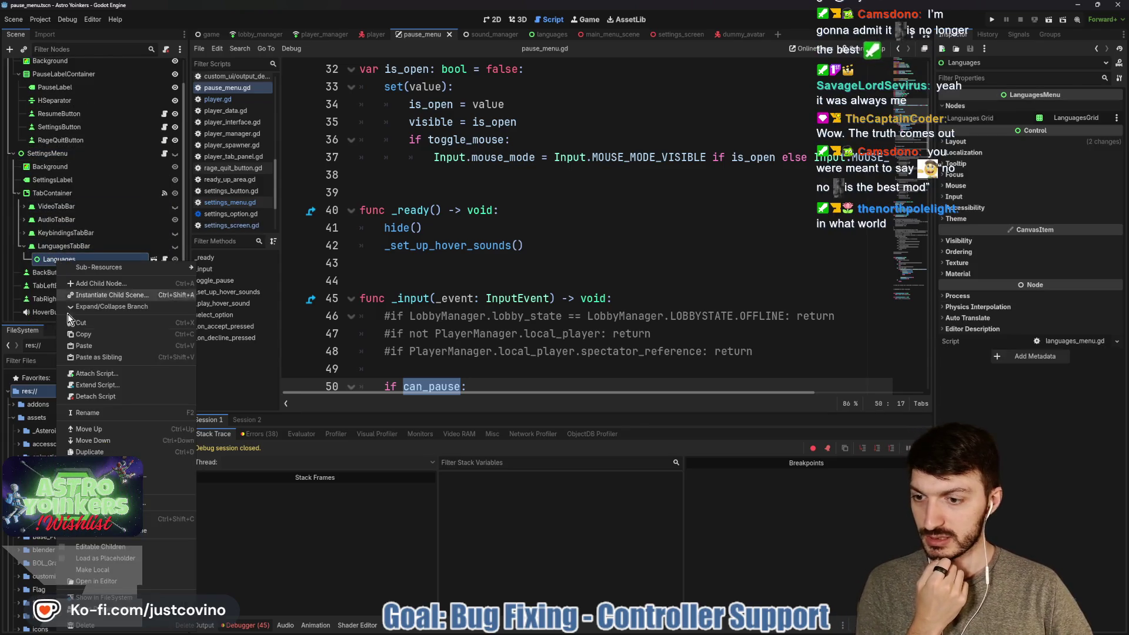
pyautogui.click(91, 548)
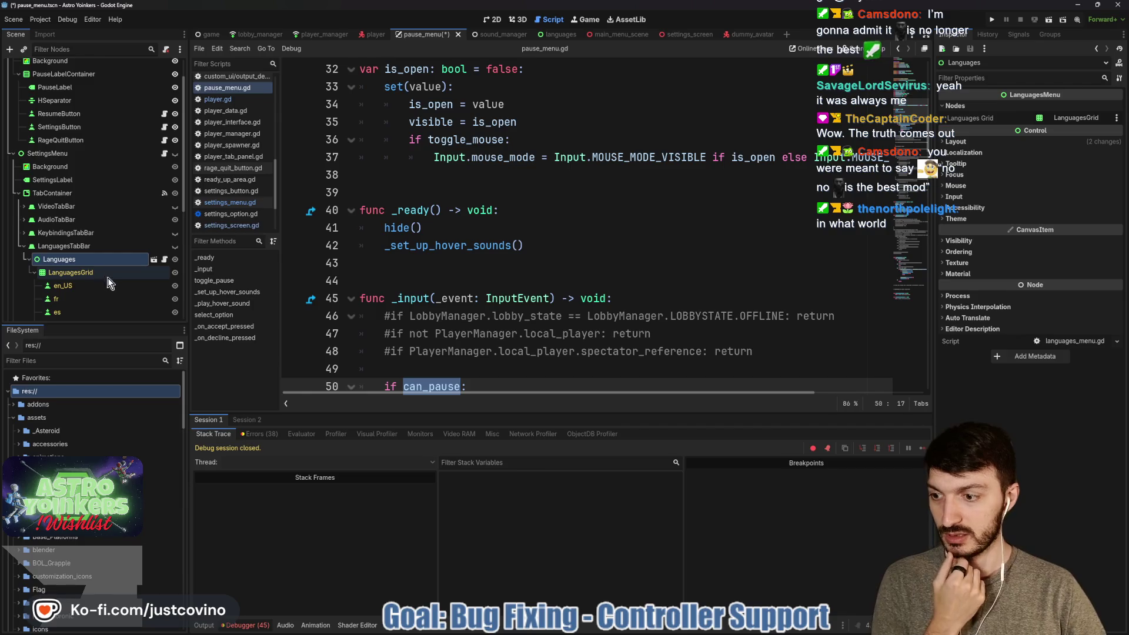
# Assign en_US to SettingsMenu's languages focus entry and save the pause_menu scene
pyautogui.scroll(1, 135, 280)
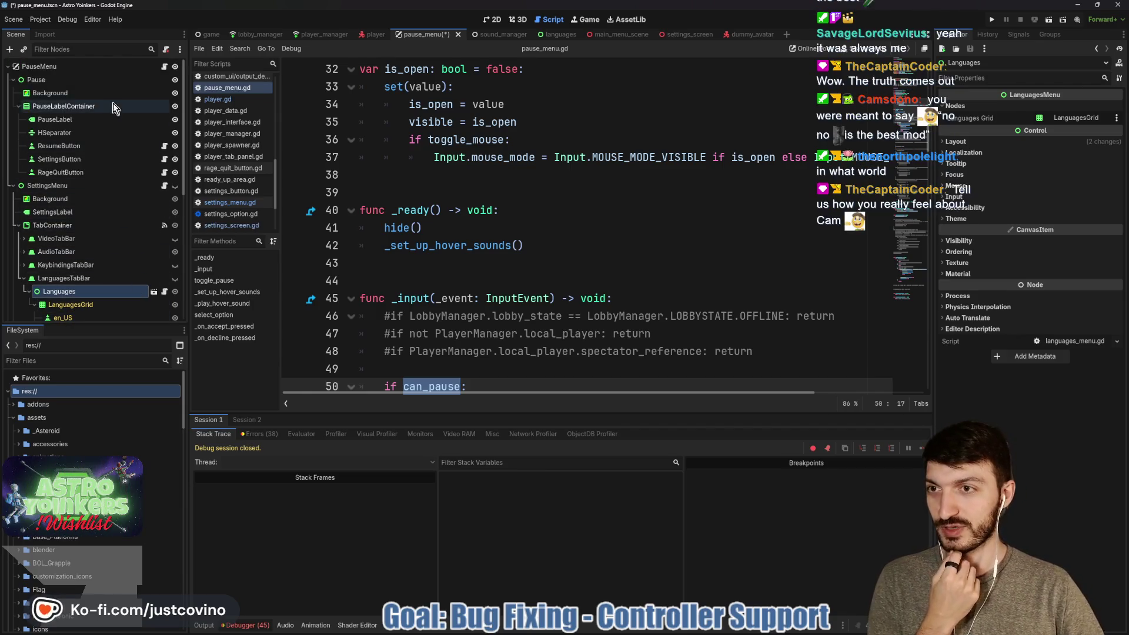
pyautogui.click(72, 194)
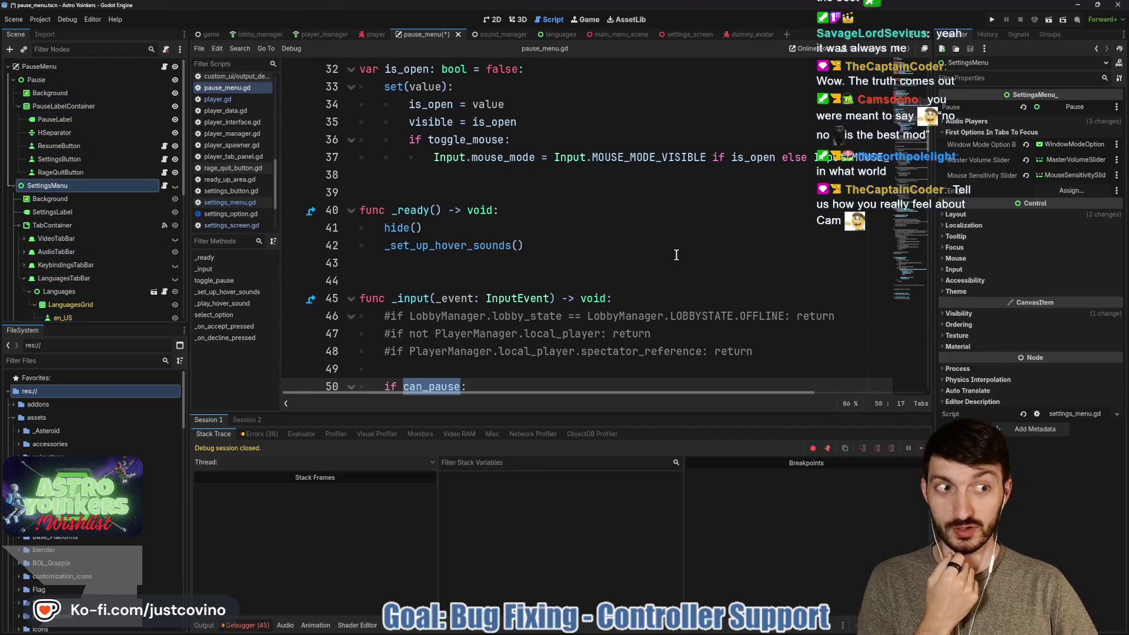
pyautogui.click(1076, 191)
pyautogui.scroll(-2, 564, 354)
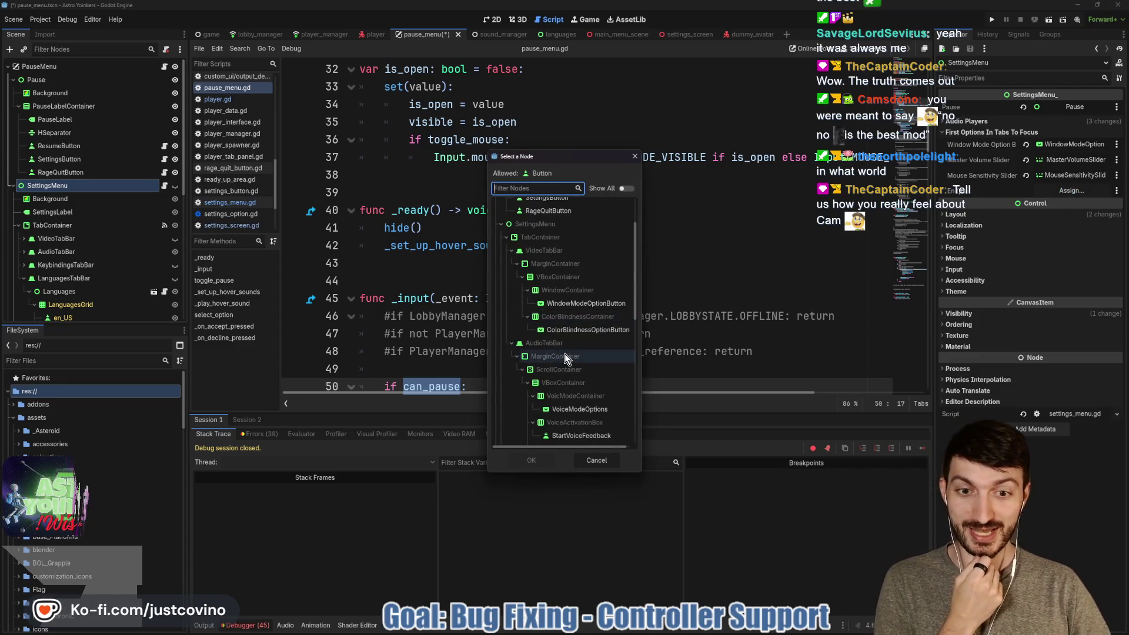
pyautogui.scroll(-6, 570, 352)
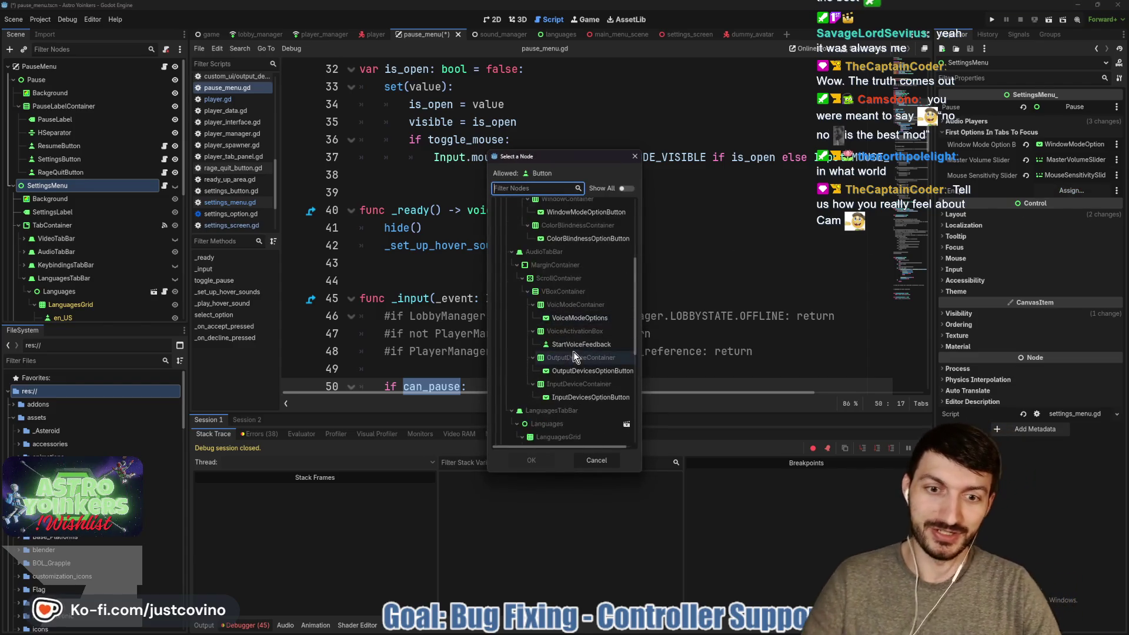
pyautogui.click(573, 358)
pyautogui.click(531, 460)
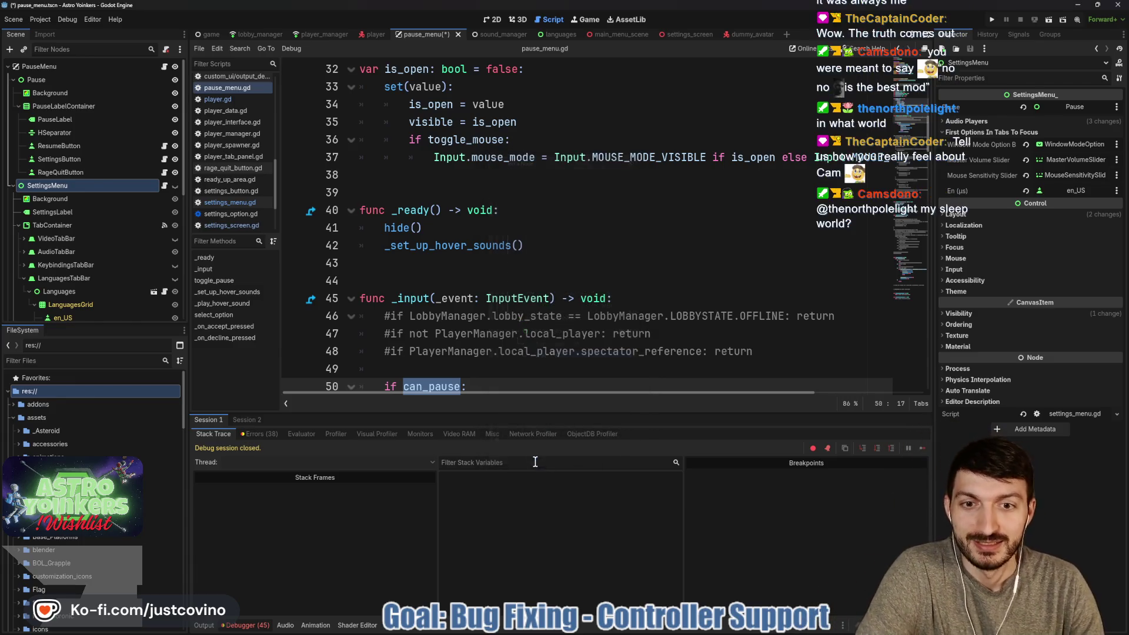
pyautogui.click(603, 287)
pyautogui.hotkey('ctrl', 's')
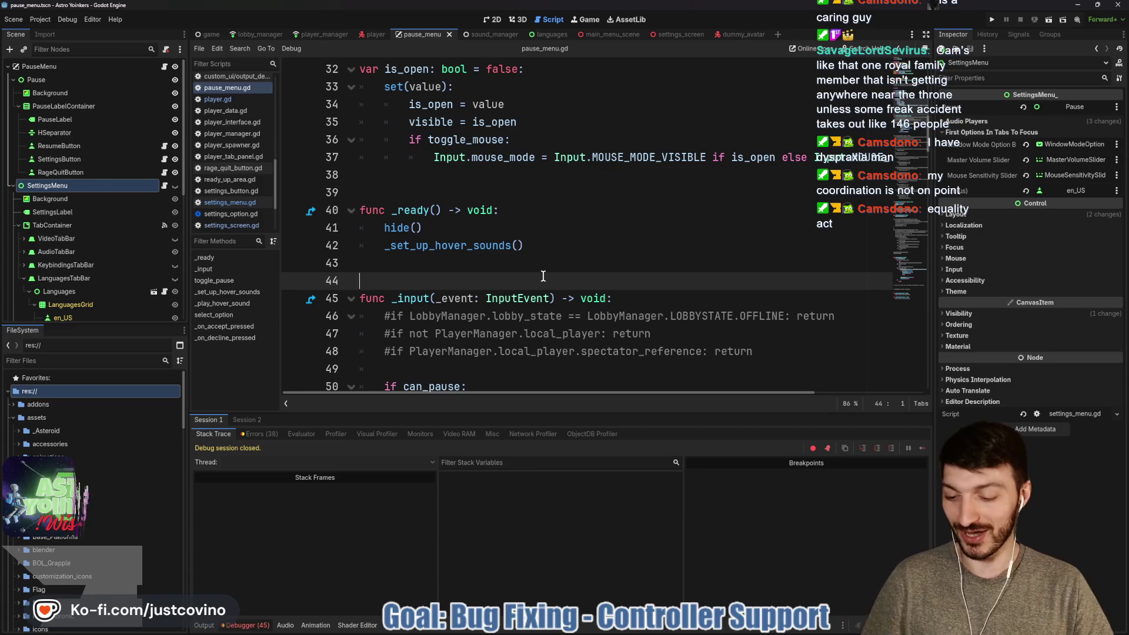
# Scroll pause_menu.gd down to its _input handling of the pause action
pyautogui.scroll(-3, 543, 276)
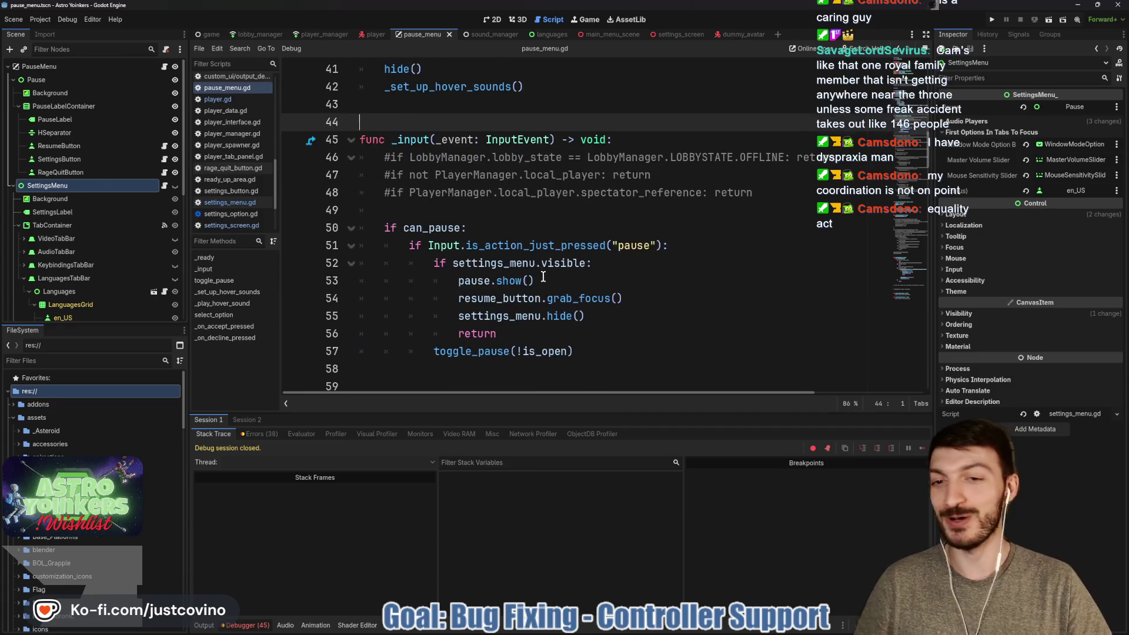
# Save the pause menu scene from pause_menu.gd line 49, then bring up the GodotCon Boston Discord
pyautogui.click(470, 209)
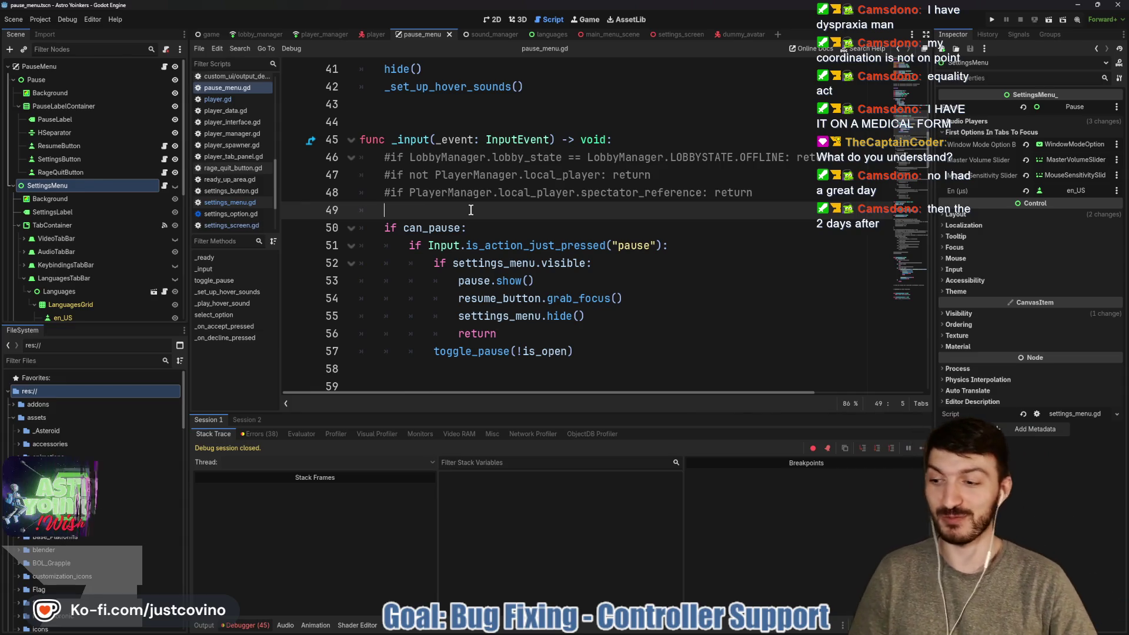
pyautogui.hotkey('ctrl', 's')
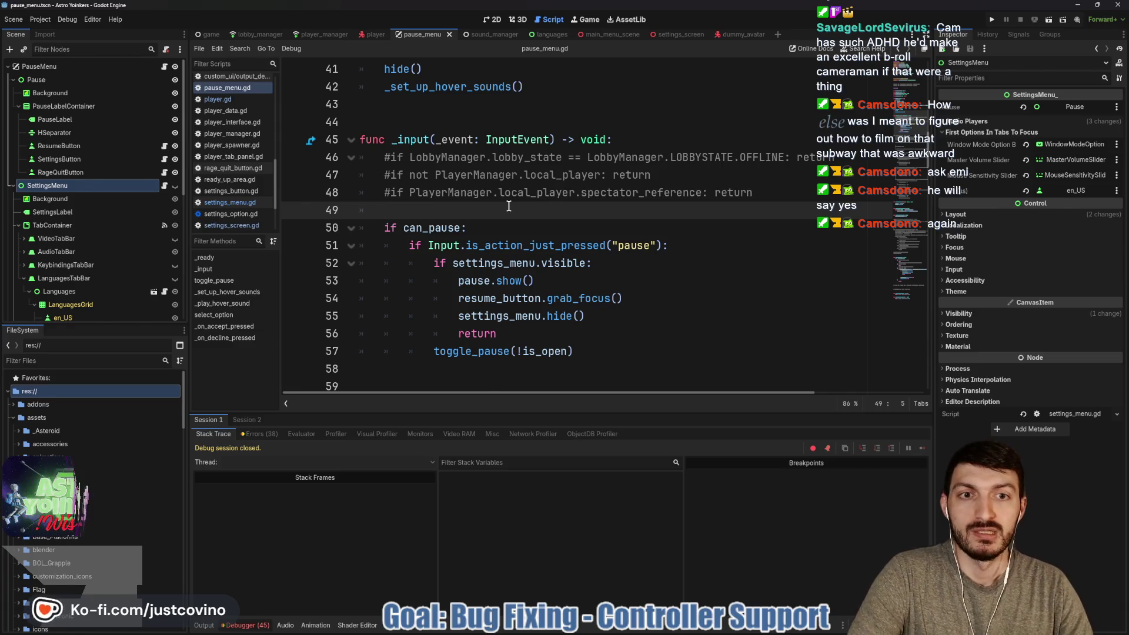
pyautogui.scroll(-1, 508, 205)
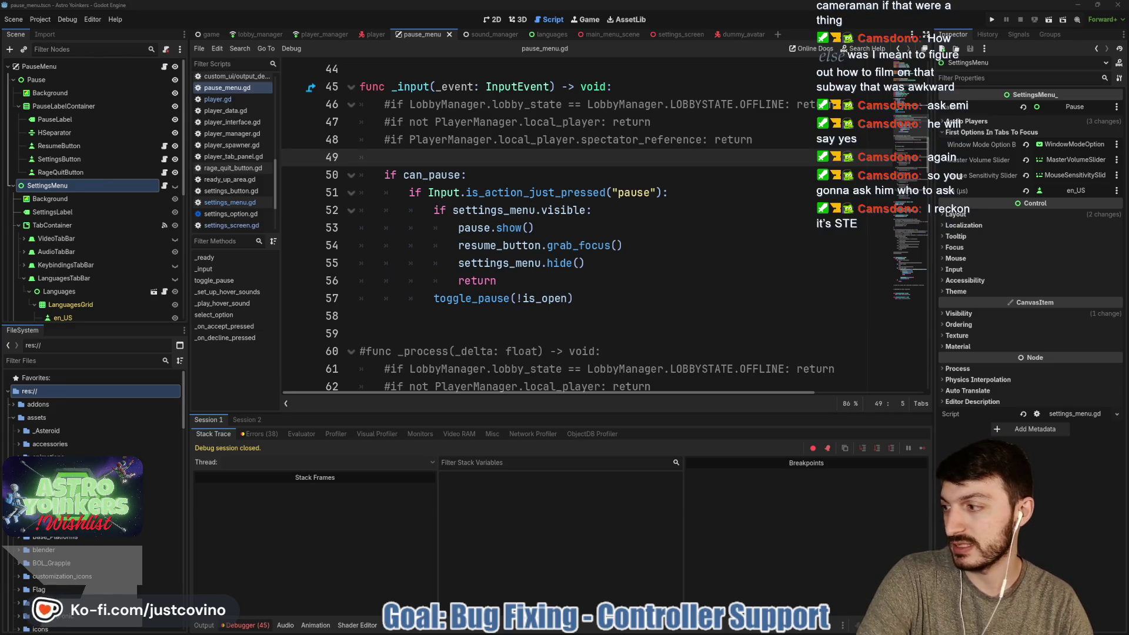
pyautogui.hotkey('alt', 'Tab')
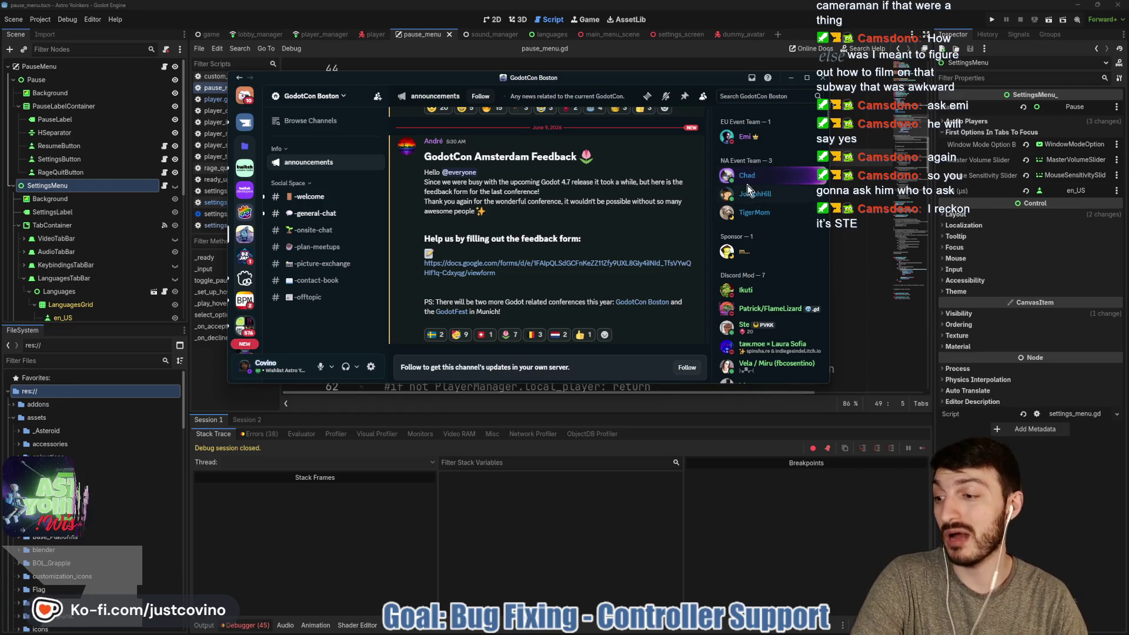
# View and close three GodotCon Boston event team members' profiles, then return to Godot
pyautogui.click(764, 210)
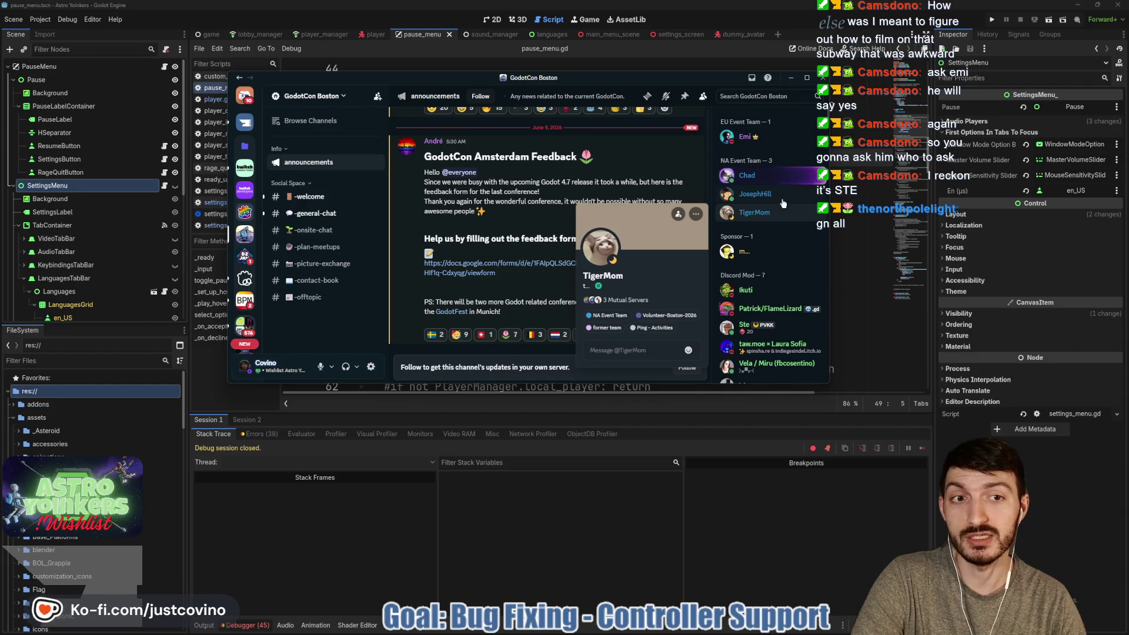
pyautogui.click(755, 194)
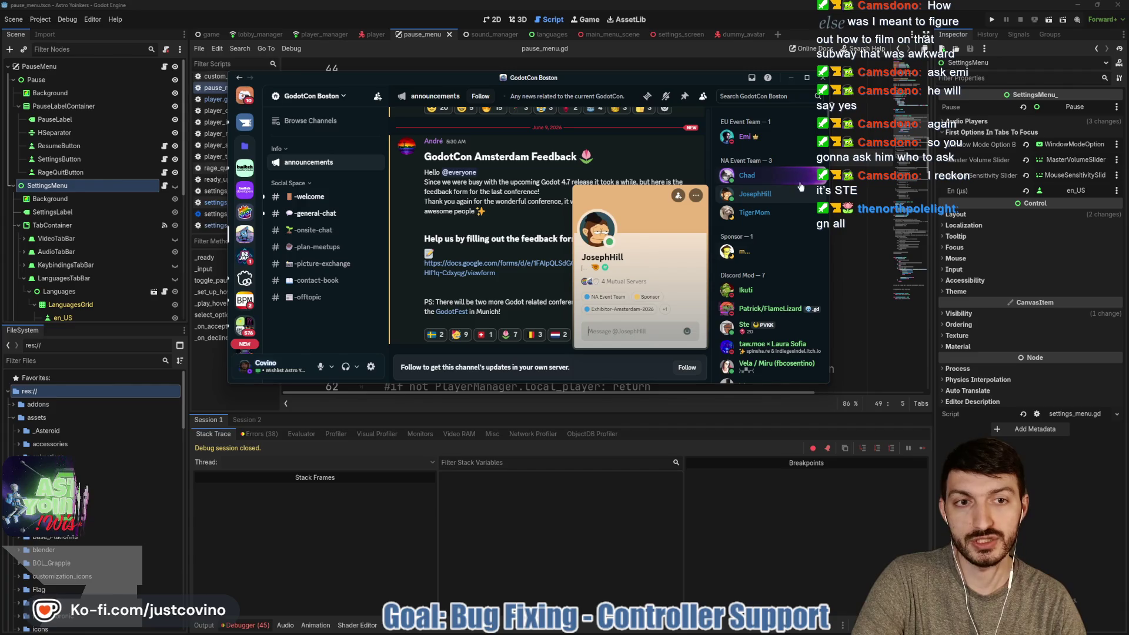
pyautogui.click(781, 174)
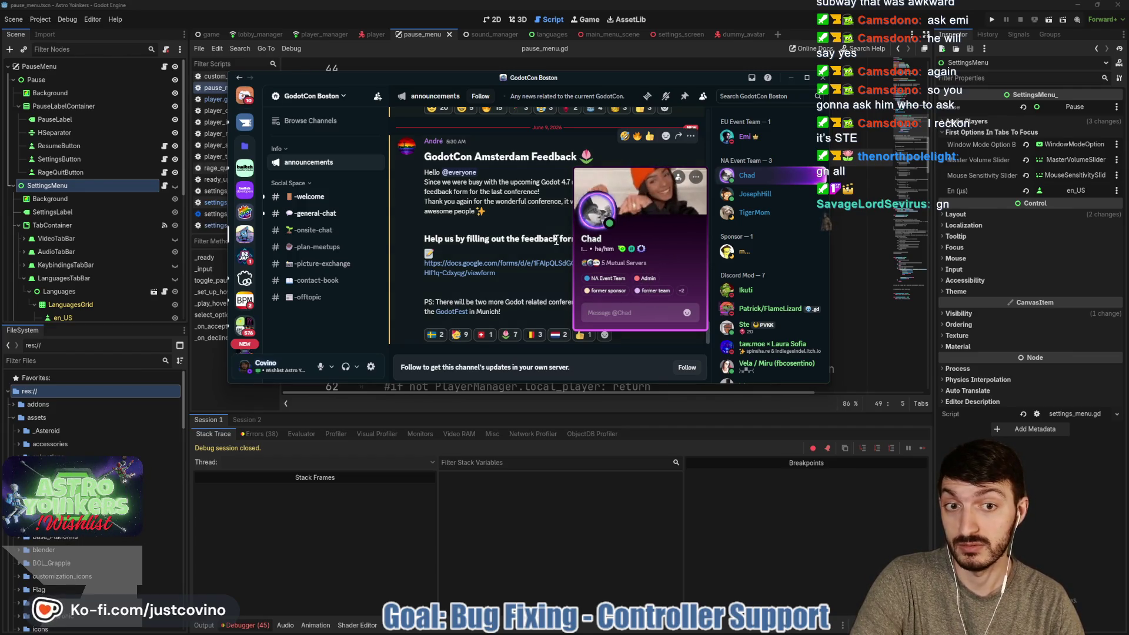
pyautogui.click(535, 224)
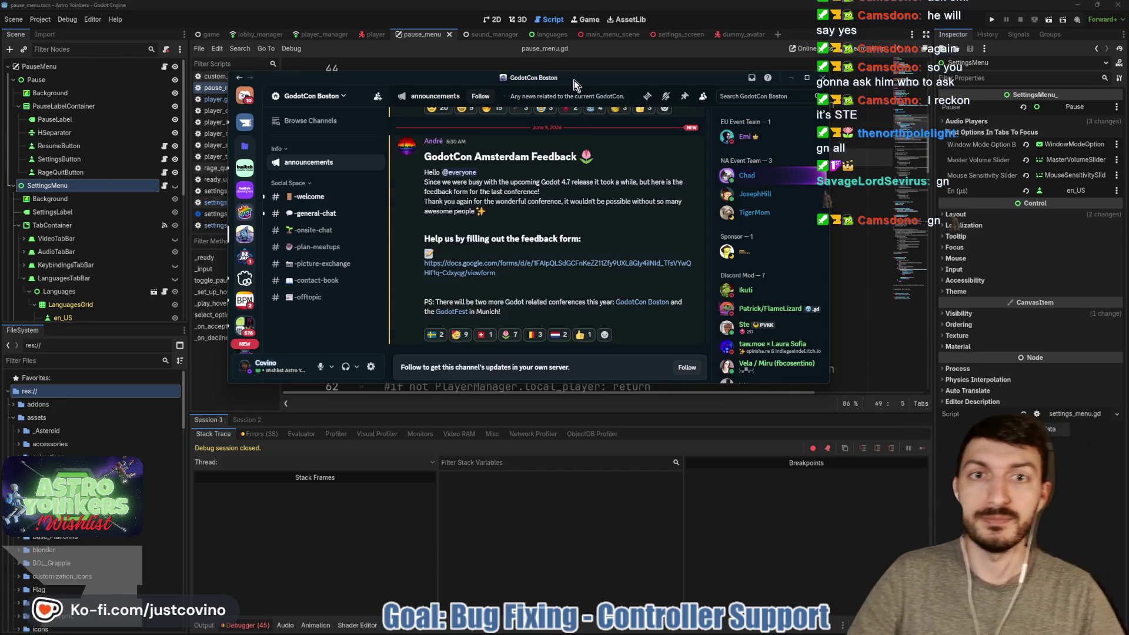
pyautogui.hotkey('alt', 'Tab')
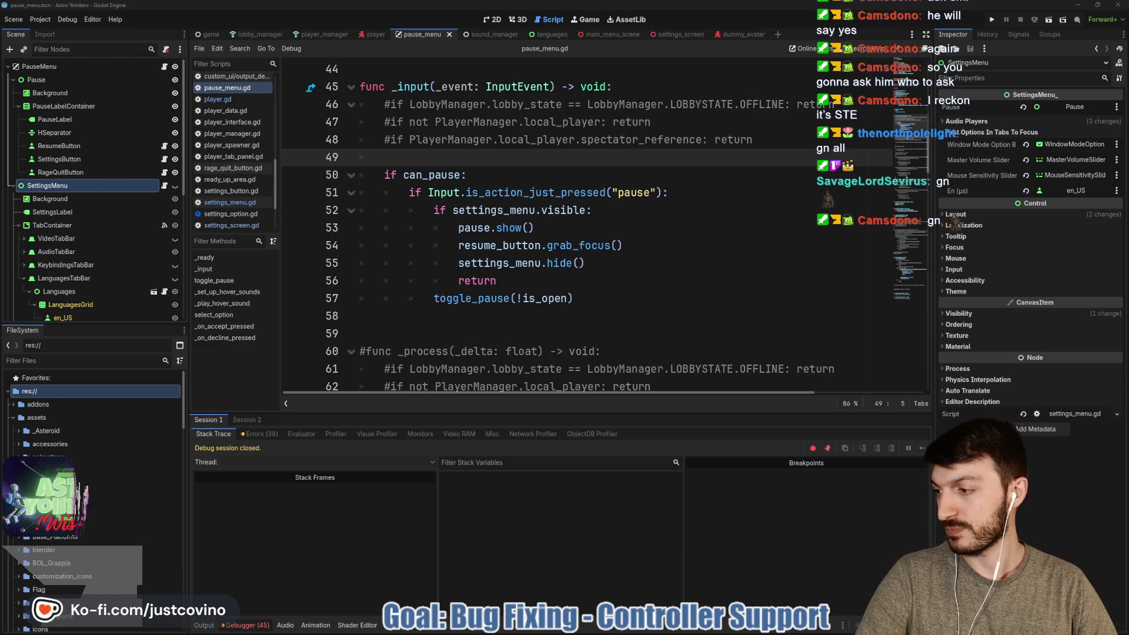
# From line 53's pause.show(), bring up GitHub Desktop's Changes view of the three files
pyautogui.click(588, 221)
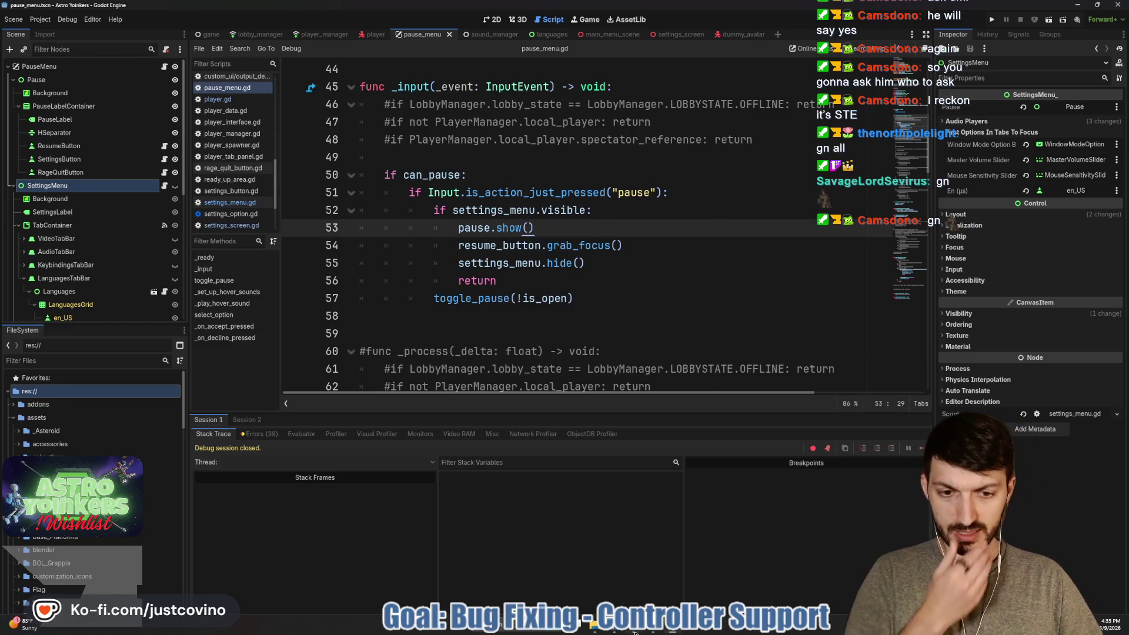
pyautogui.click(672, 631)
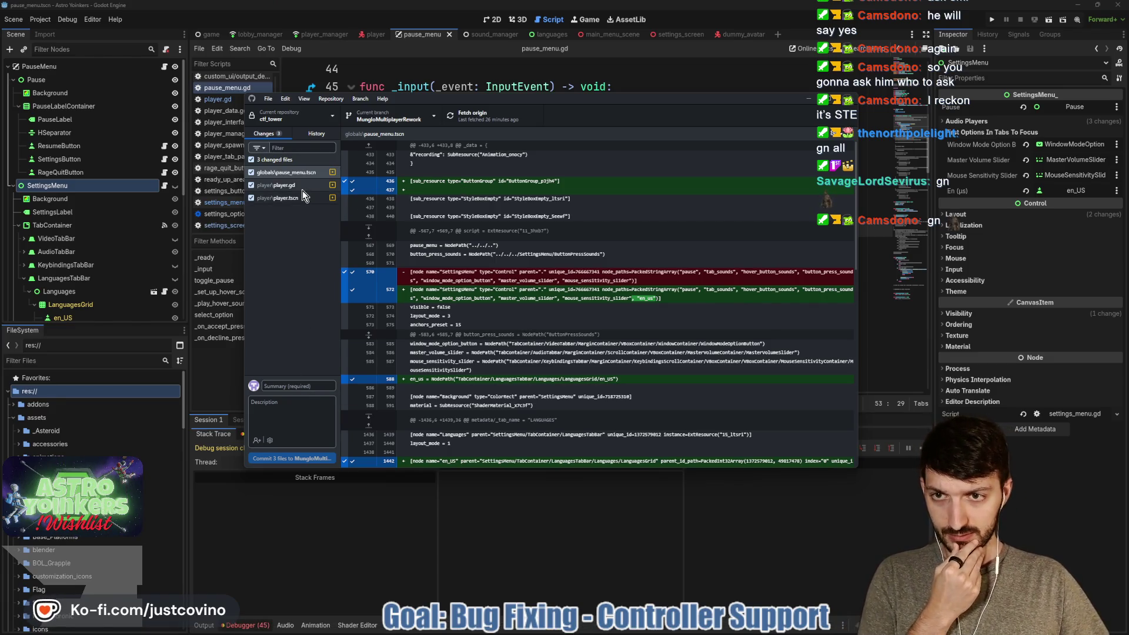
# Commit the three changed files as 'pause menu fix' and push to origin
pyautogui.click(304, 381)
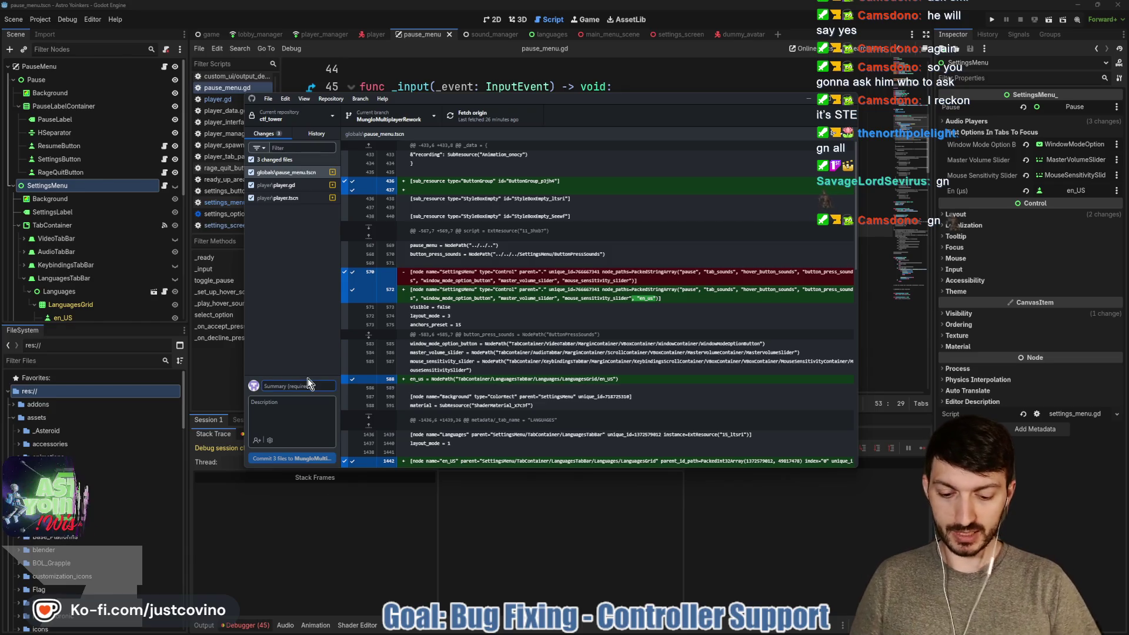
pyautogui.write('pause menu fix')
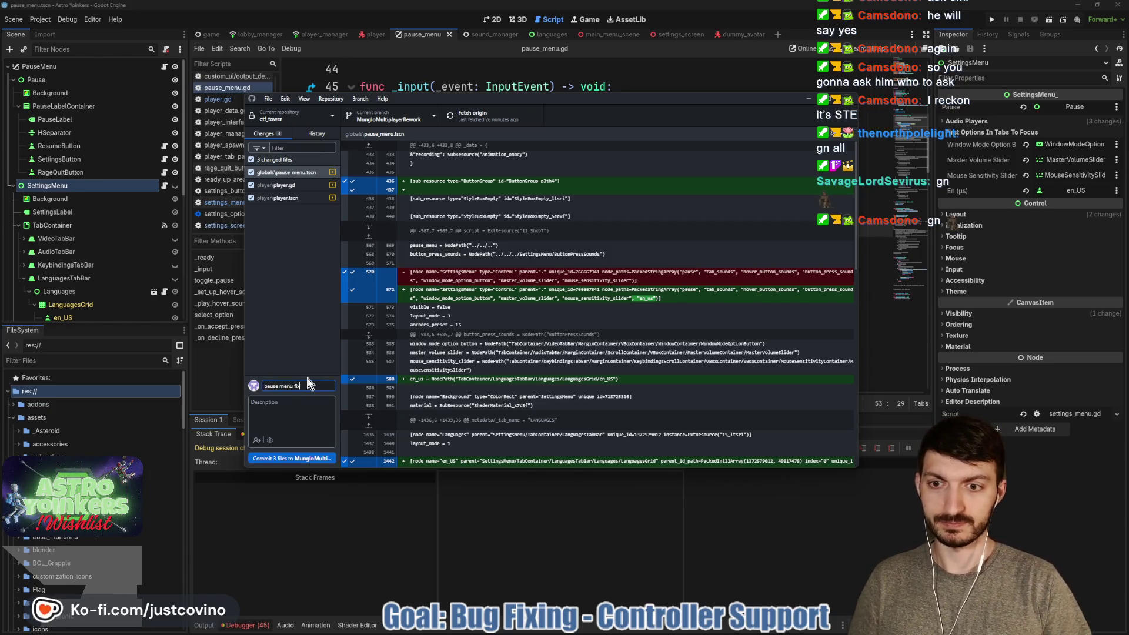
pyautogui.click(299, 458)
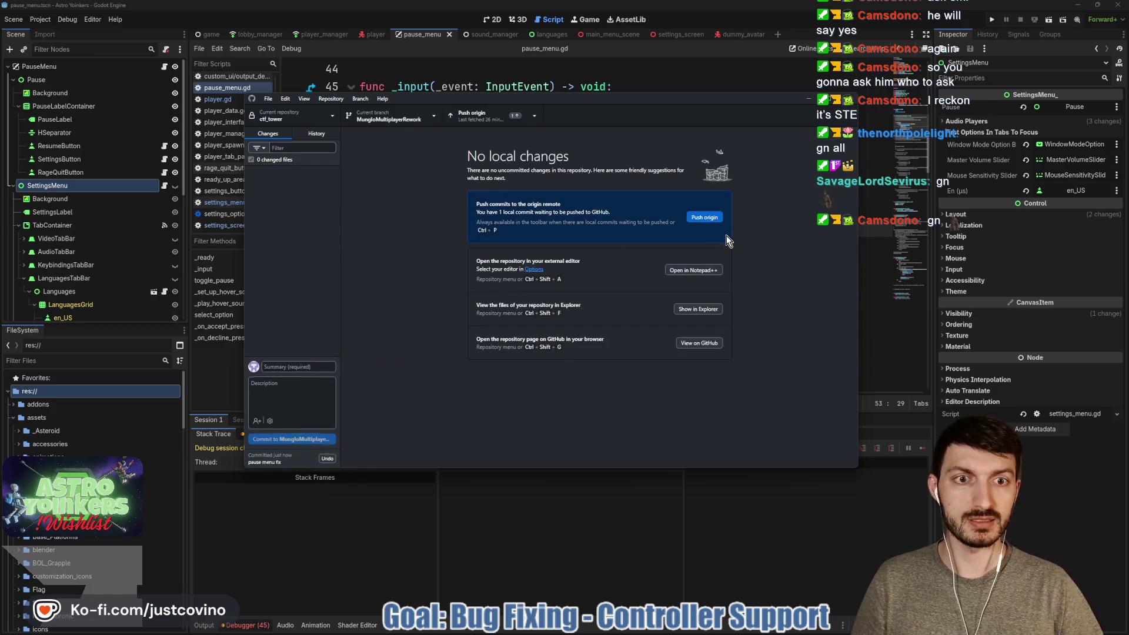
pyautogui.click(704, 218)
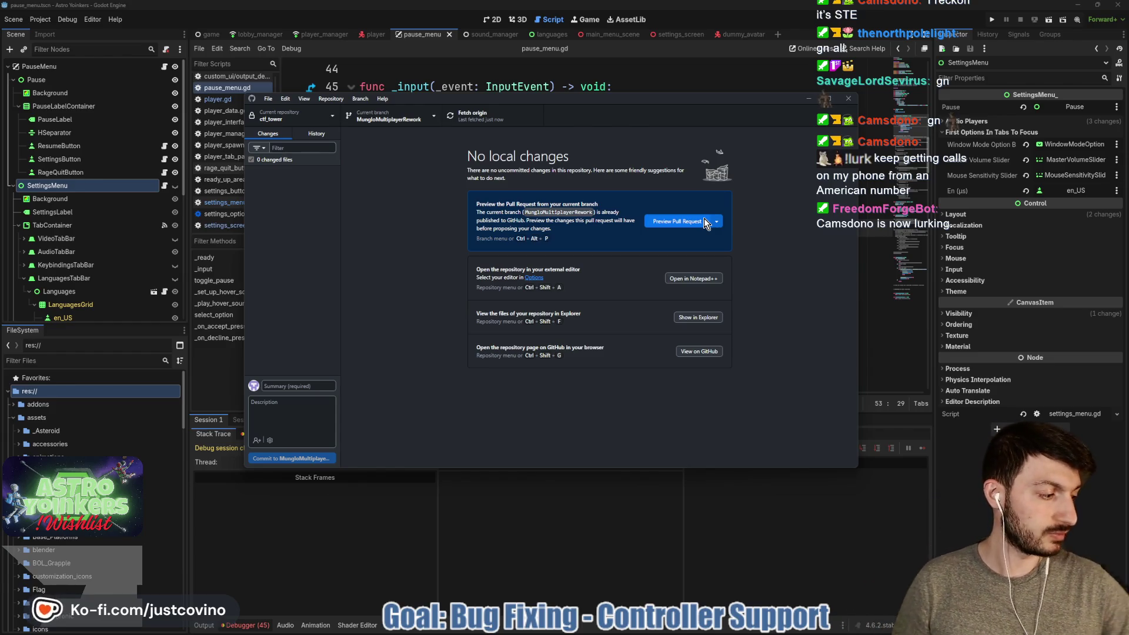
# Back in Godot, save the scene from line 56's return before testing
pyautogui.hotkey('alt', 'Tab')
pyautogui.click(557, 280)
pyautogui.hotkey('ctrl', 's')
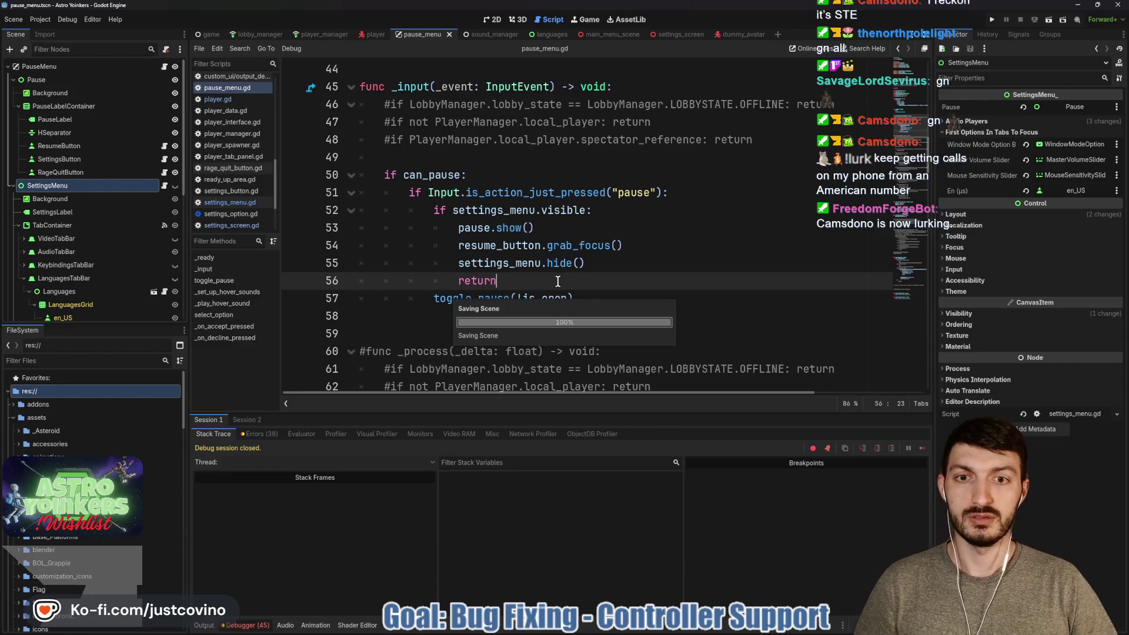
# Run the project in a maximized debug window and host a lobby
pyautogui.click(992, 19)
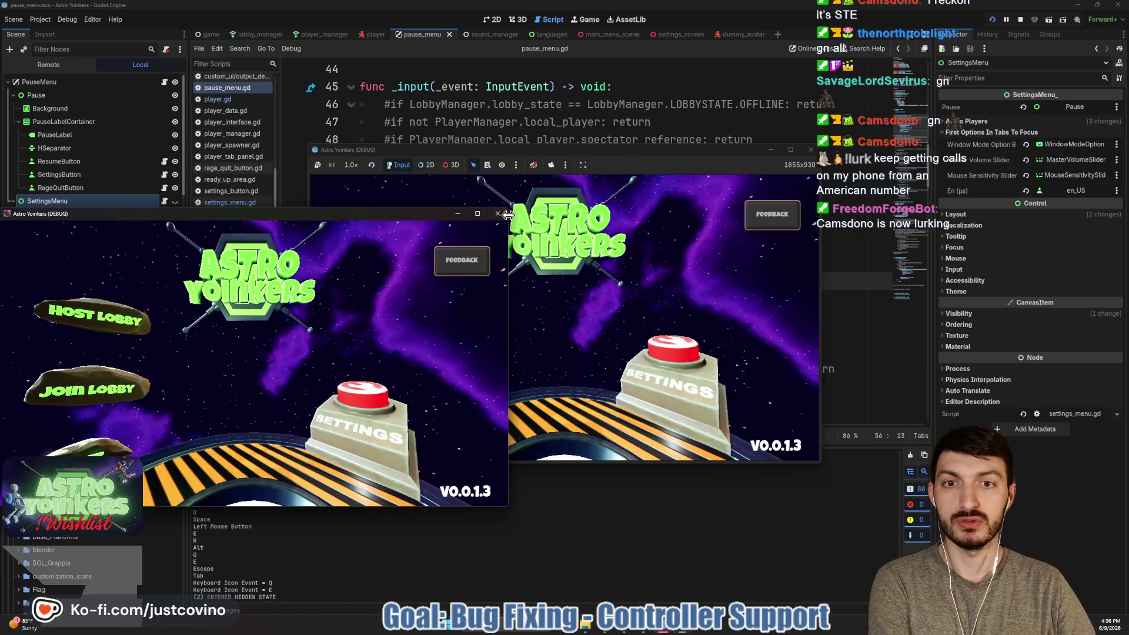
pyautogui.click(789, 149)
pyautogui.press('Return')
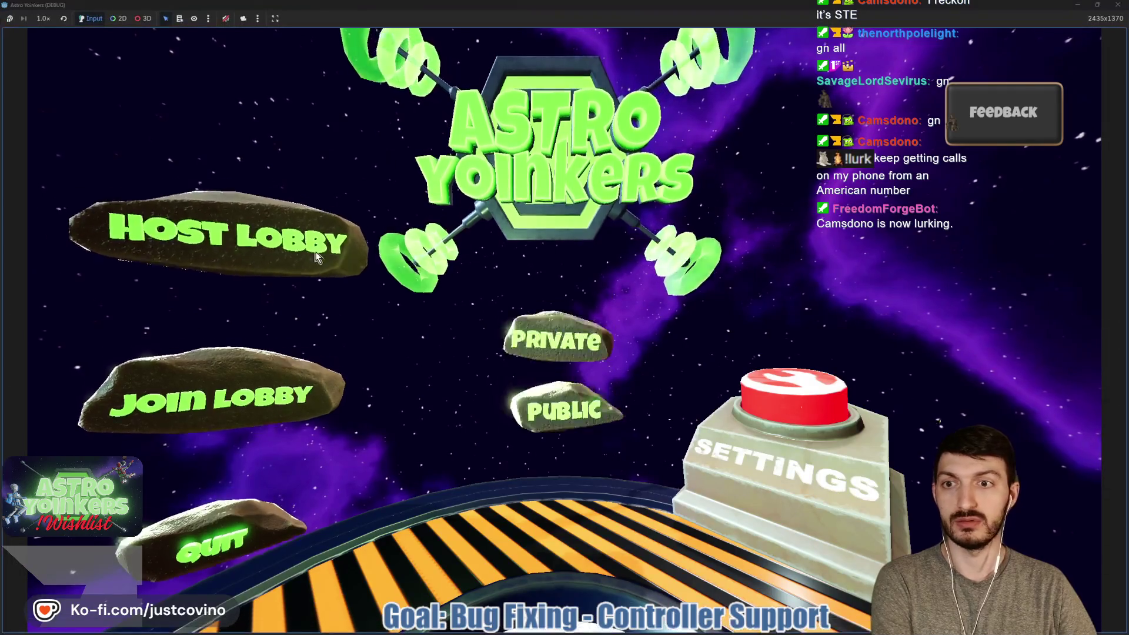
pyautogui.press('Return')
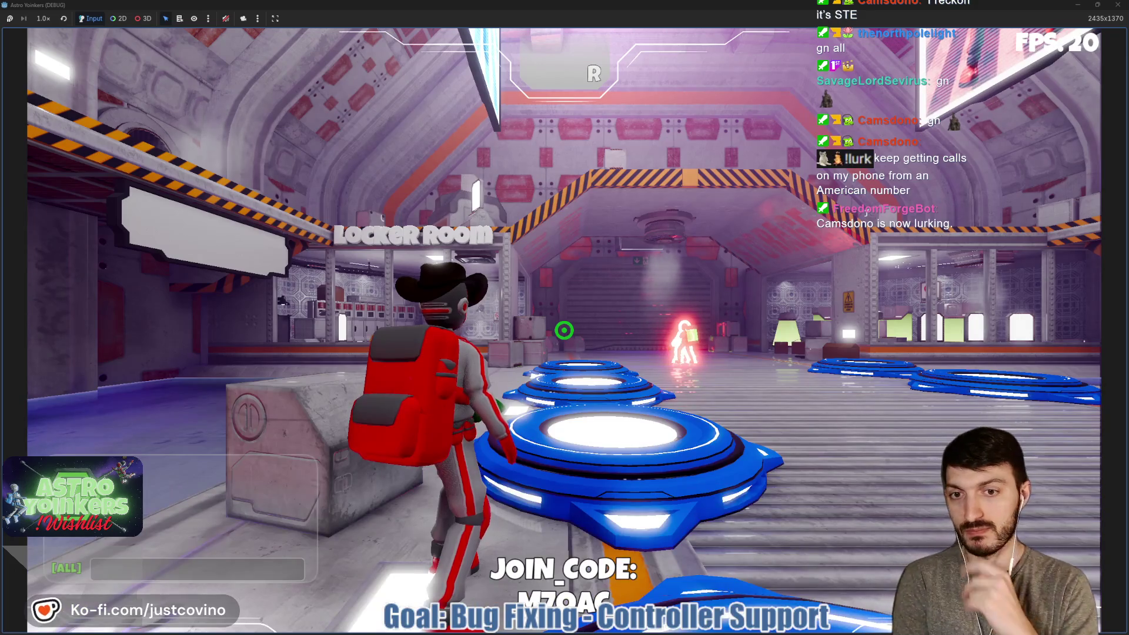
# Walk onto and off a launch pad, then pause and open Settings
pyautogui.press('w')
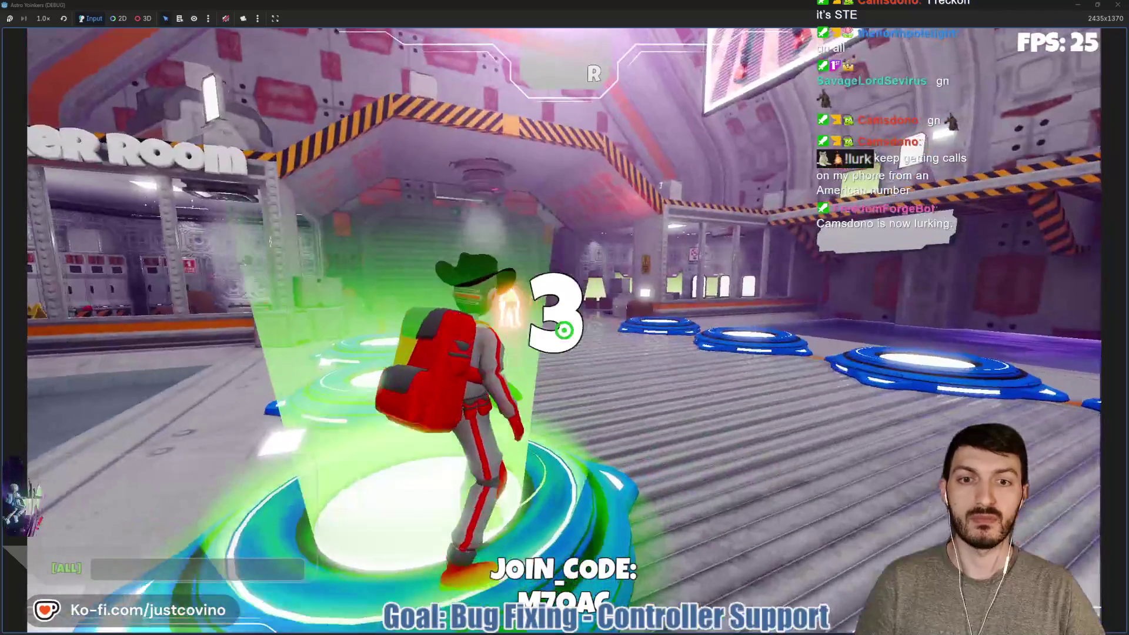
pyautogui.press('w')
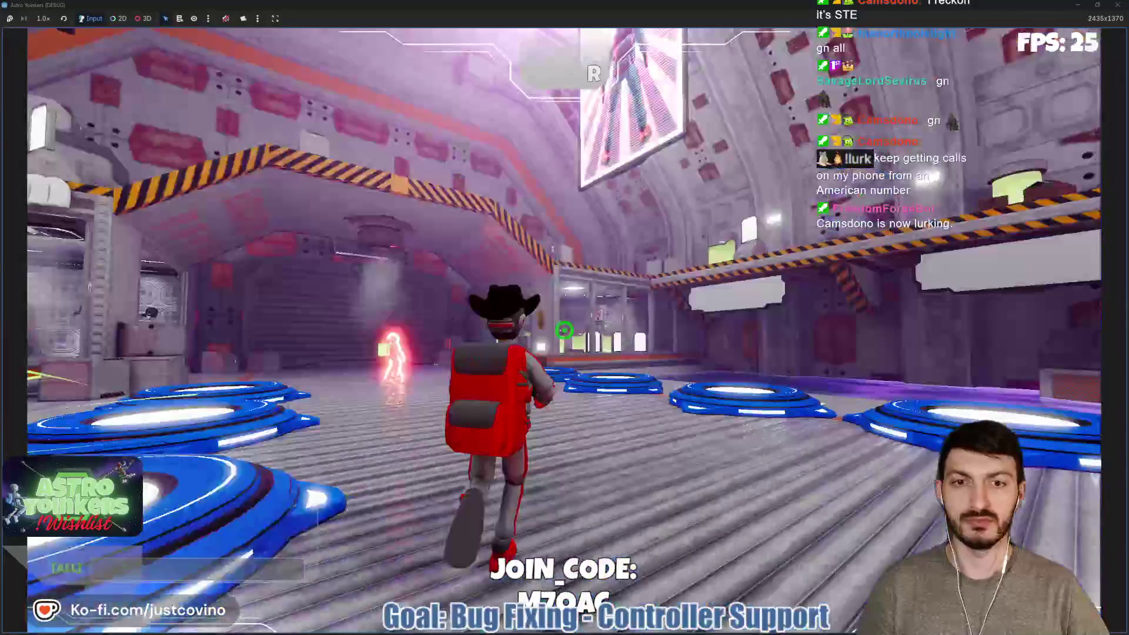
pyautogui.press('Escape')
pyautogui.click(624, 391)
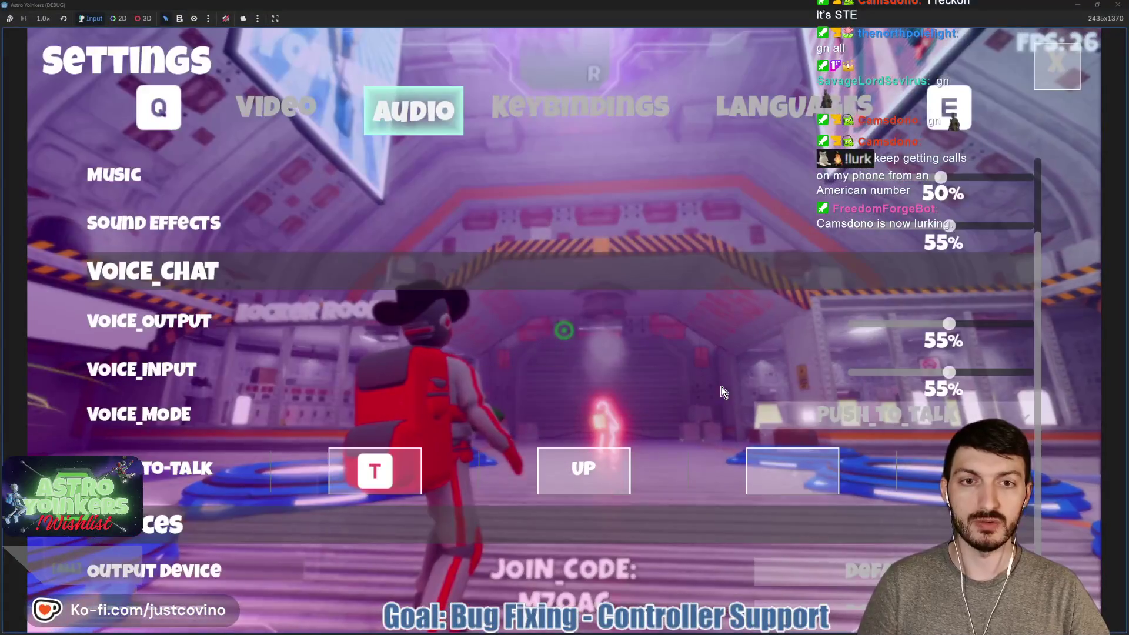
# Cycle the settings pages between Keybindings, Languages and Audio, checking the English button's focus style
pyautogui.press('e')
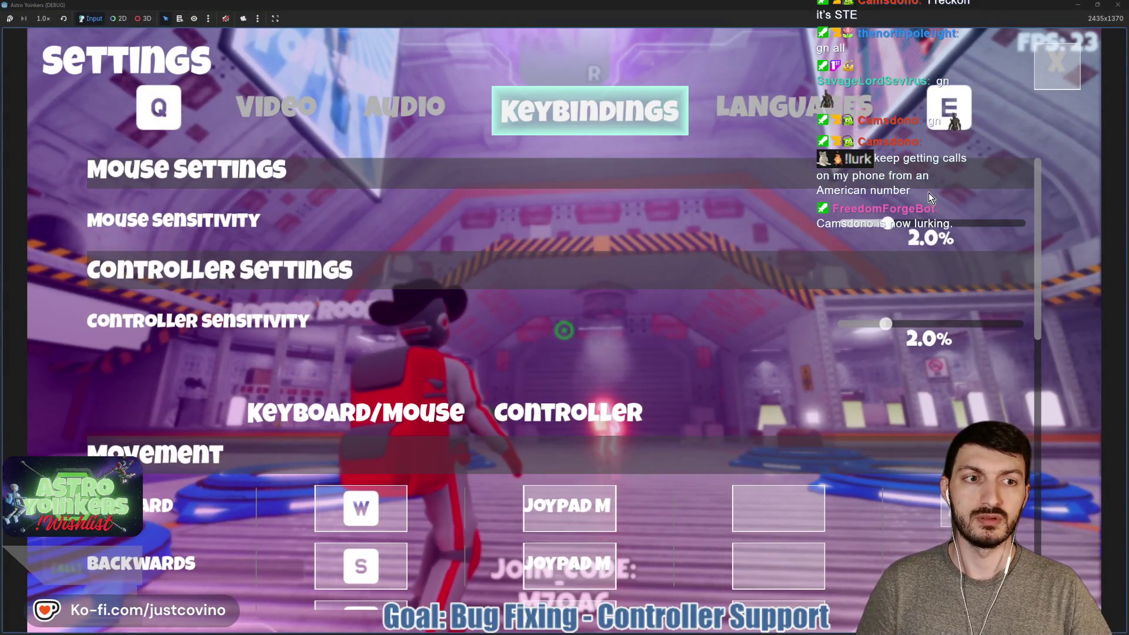
pyautogui.press('e')
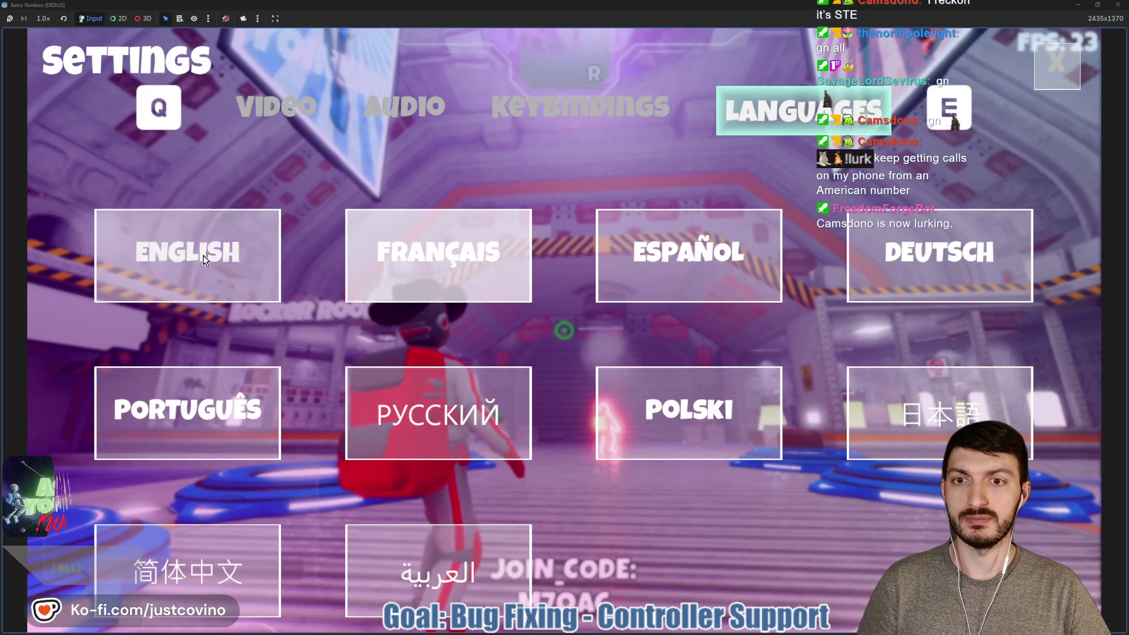
pyautogui.press('q')
pyautogui.press('q')
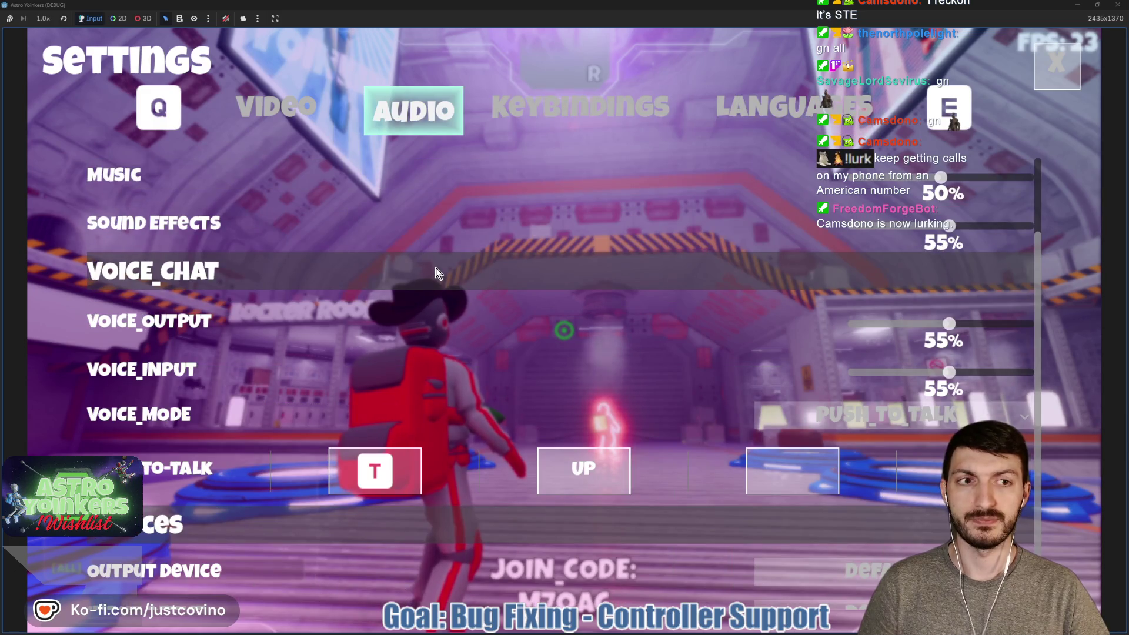
pyautogui.scroll(2, 606, 259)
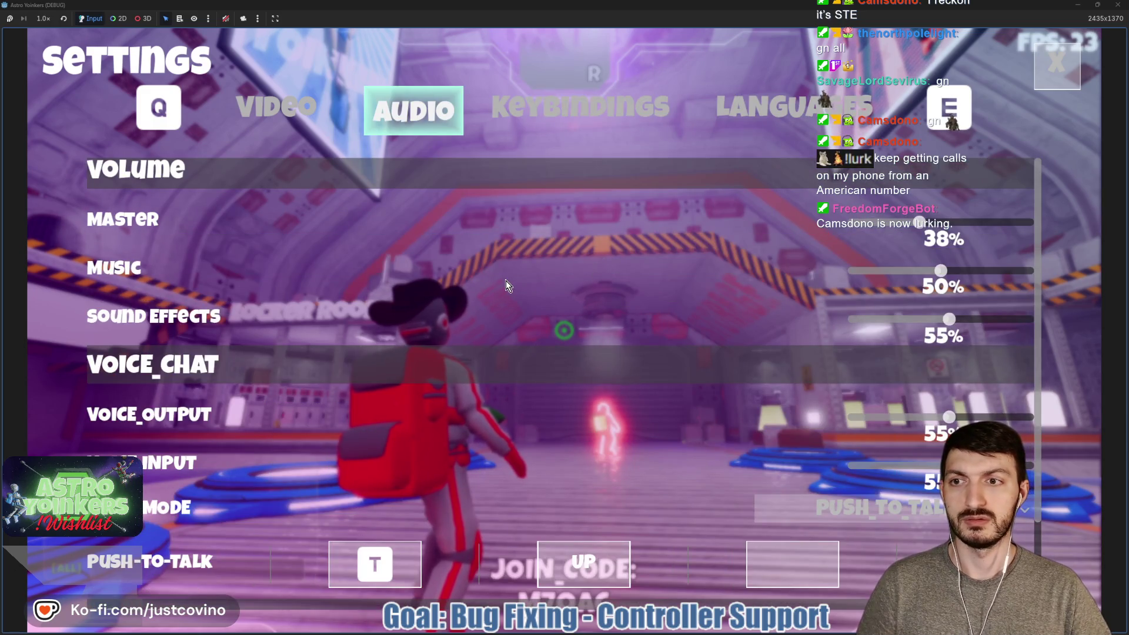
pyautogui.scroll(-2, 505, 281)
pyautogui.scroll(2, 505, 281)
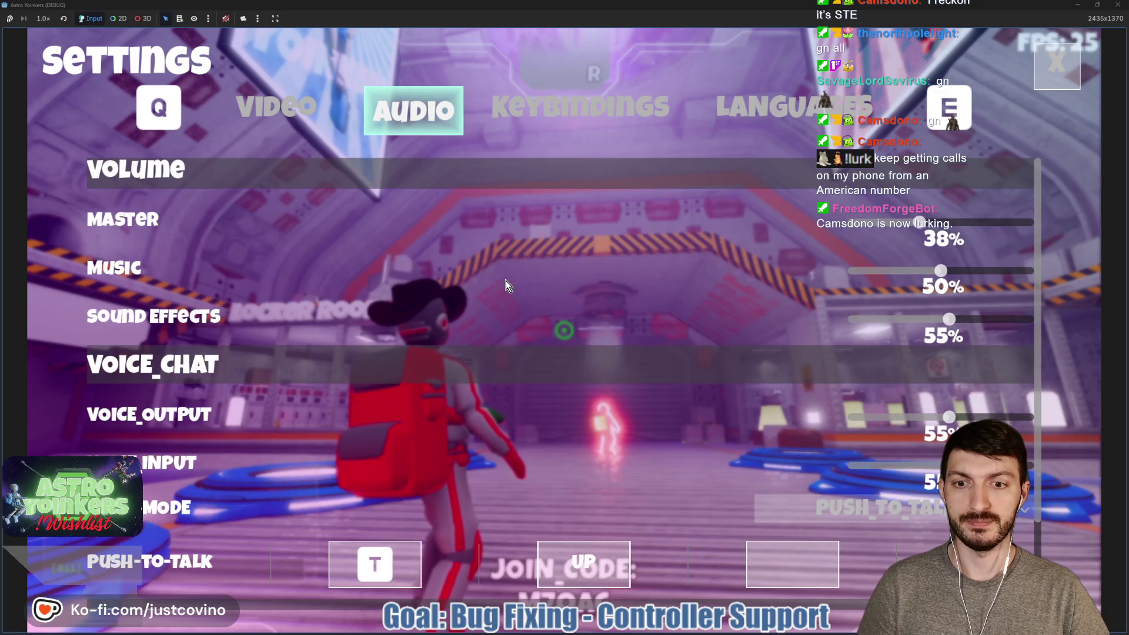
pyautogui.press('e')
pyautogui.press('e')
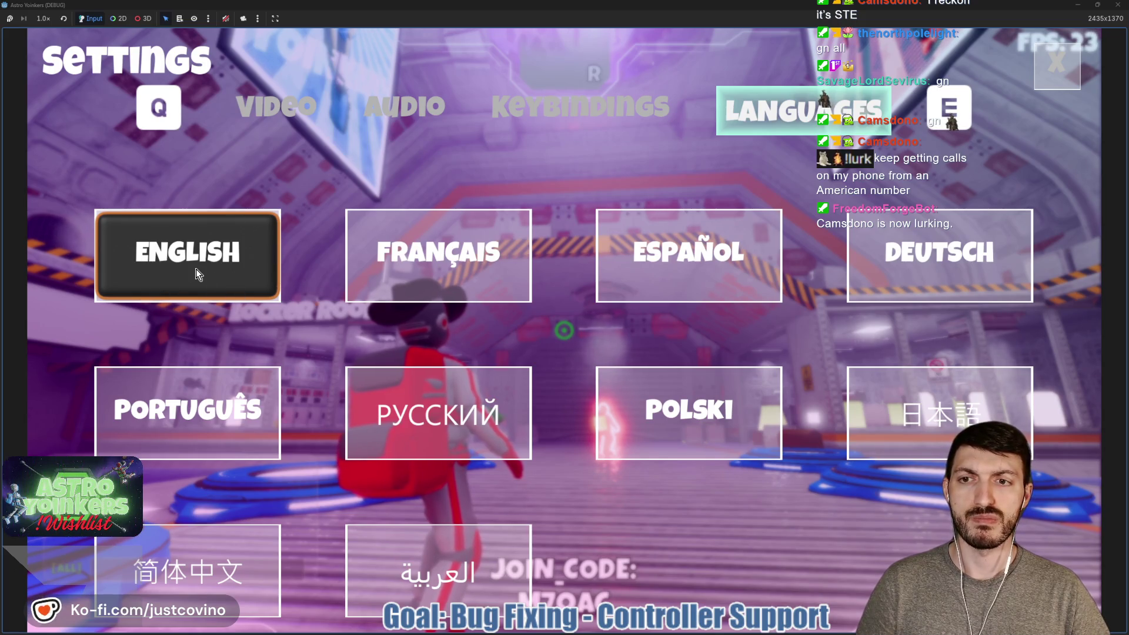
pyautogui.click(244, 267)
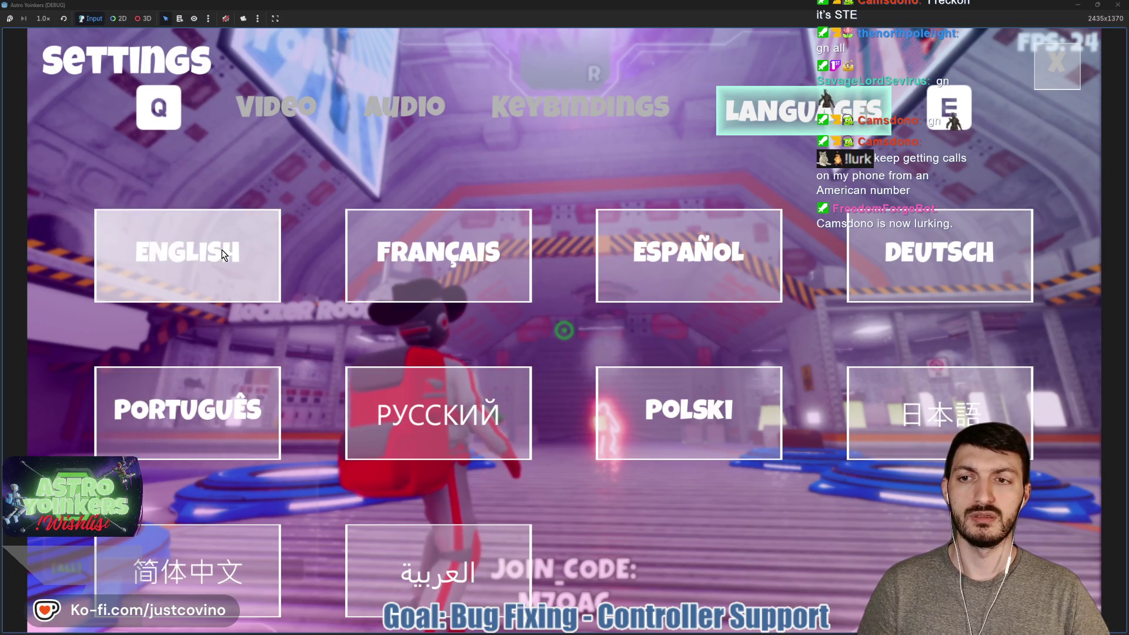
# Cycle tabs back to the Languages grid, then escape to gameplay and run forward
pyautogui.press('q')
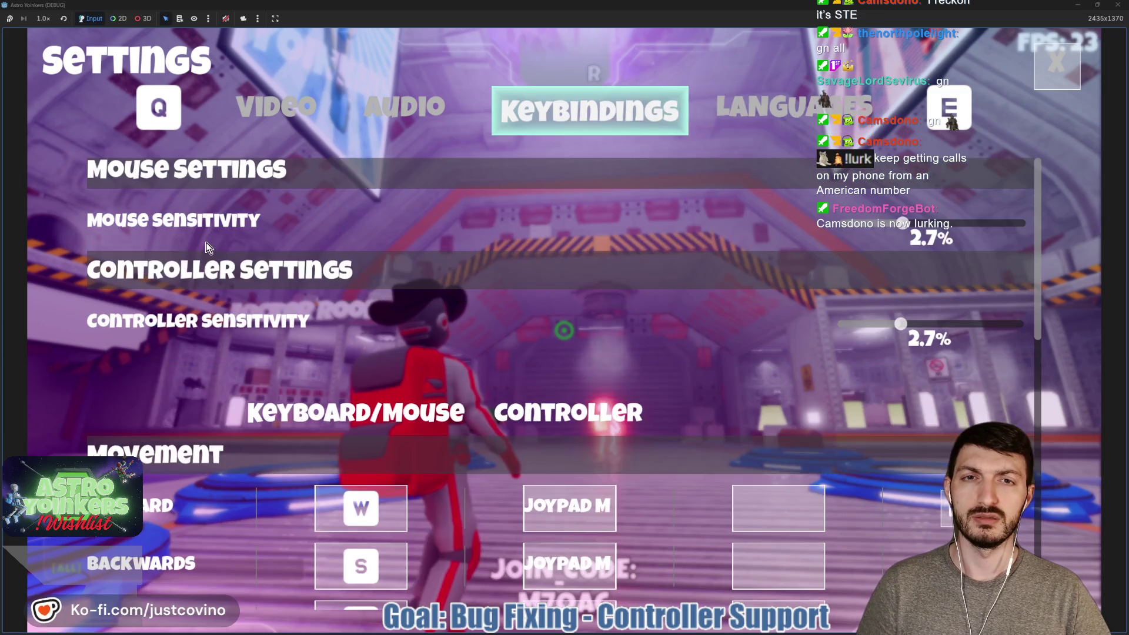
pyautogui.press('q')
pyautogui.press('q')
pyautogui.press('e')
pyautogui.press('e')
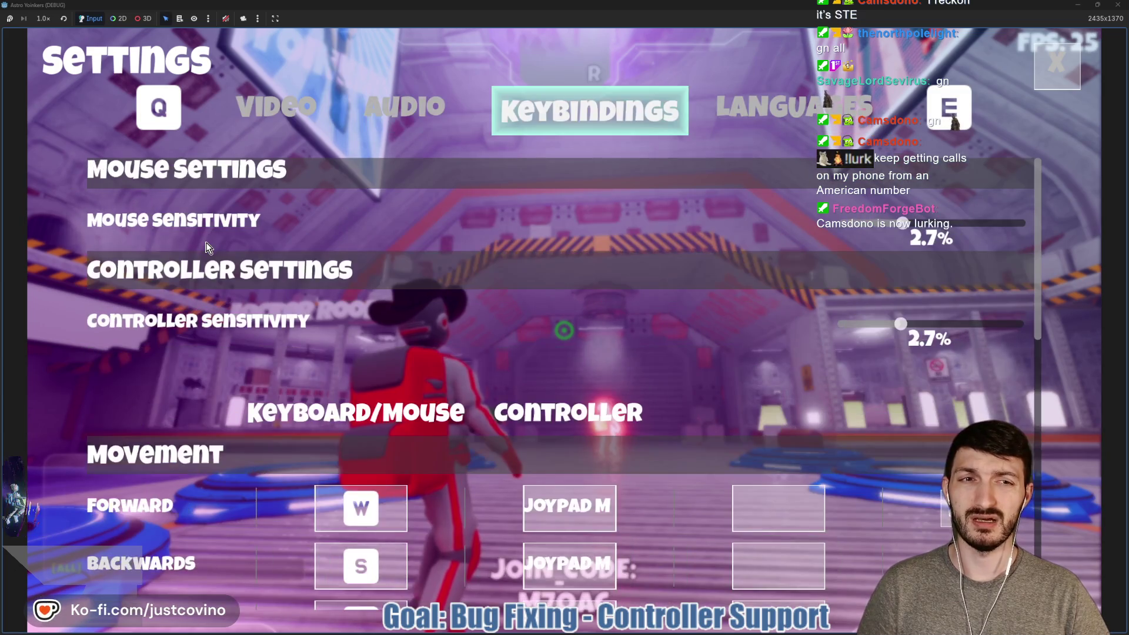
pyautogui.press('e')
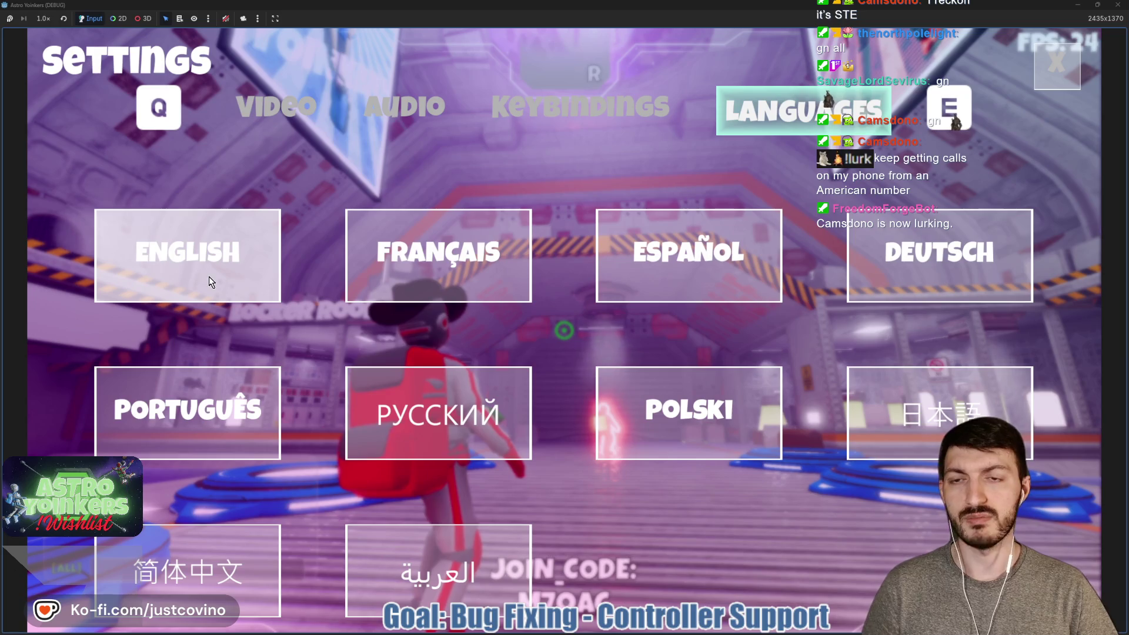
pyautogui.press('Escape')
pyautogui.press('Escape')
pyautogui.press('w')
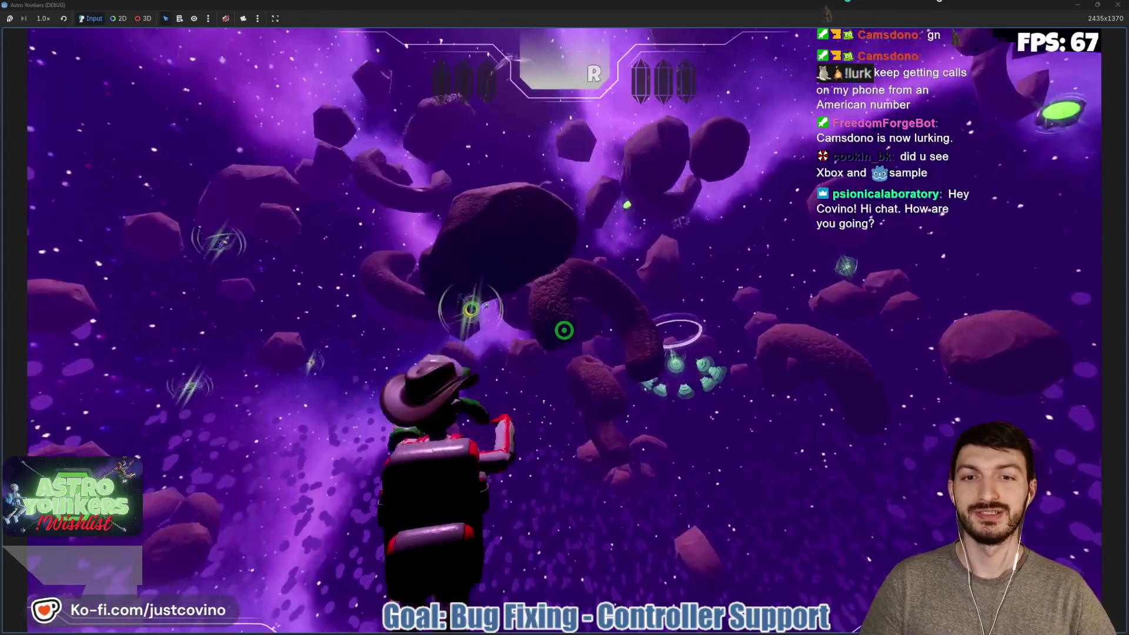
# End the Astro Yoinkers debug run with F8, returning to pause_menu.gd
pyautogui.press('F8')
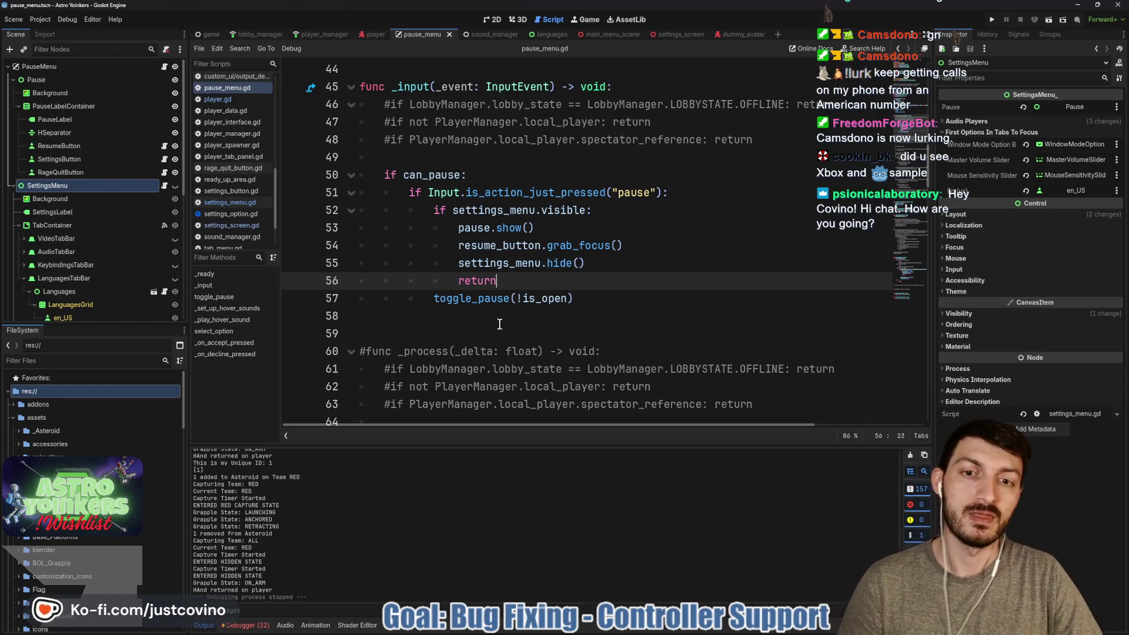
# Save pause_menu.gd with its can_pause-gated pause input and read the is_action_just_pressed docs
pyautogui.click(551, 308)
pyautogui.hotkey('ctrl', 's')
pyautogui.scroll(-2, 547, 308)
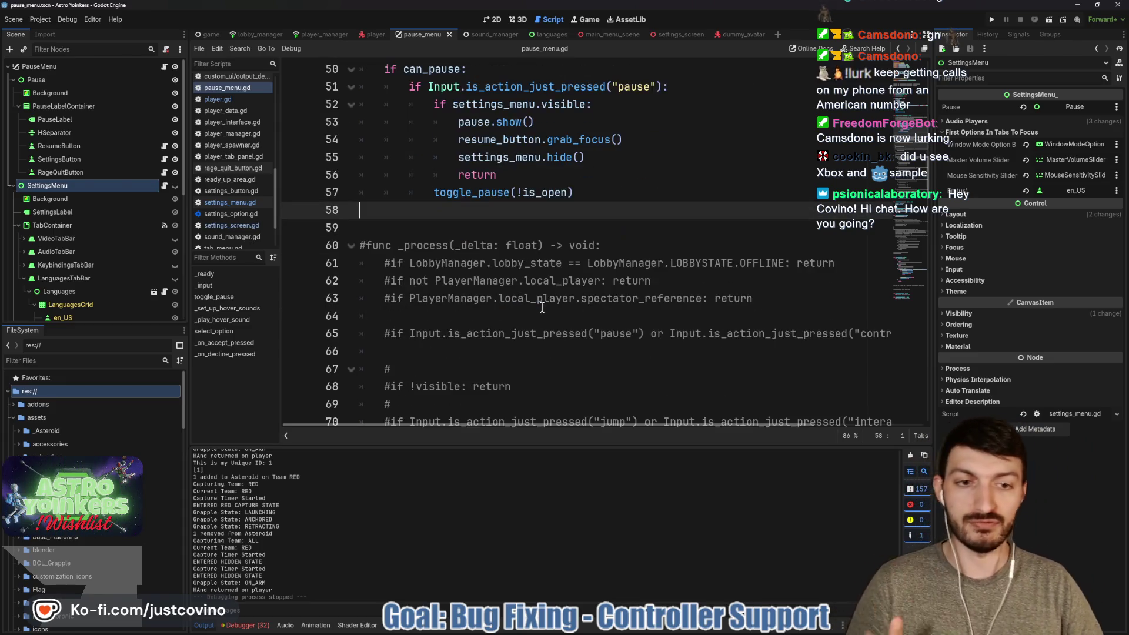
pyautogui.scroll(2, 541, 307)
pyautogui.scroll(2, 542, 308)
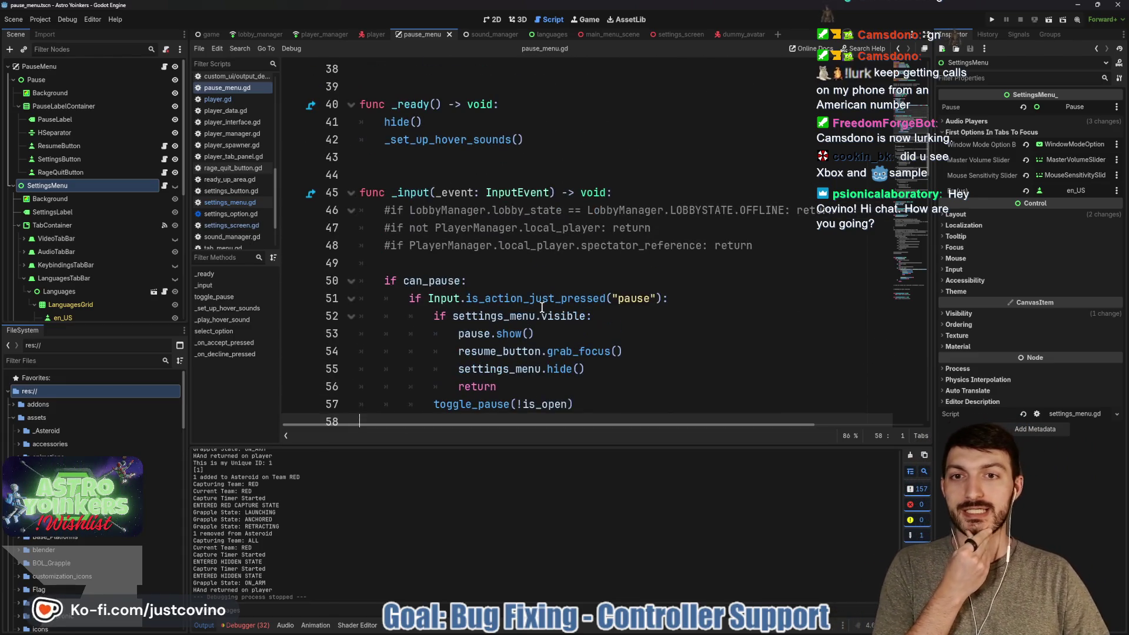
pyautogui.moveTo(544, 305)
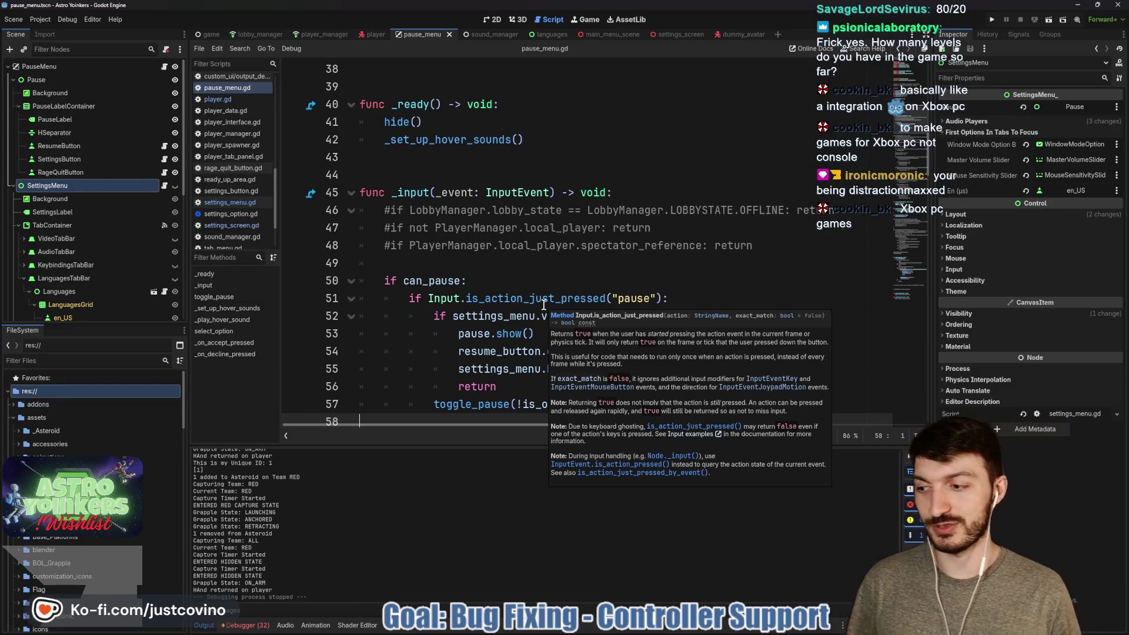
pyautogui.click(469, 274)
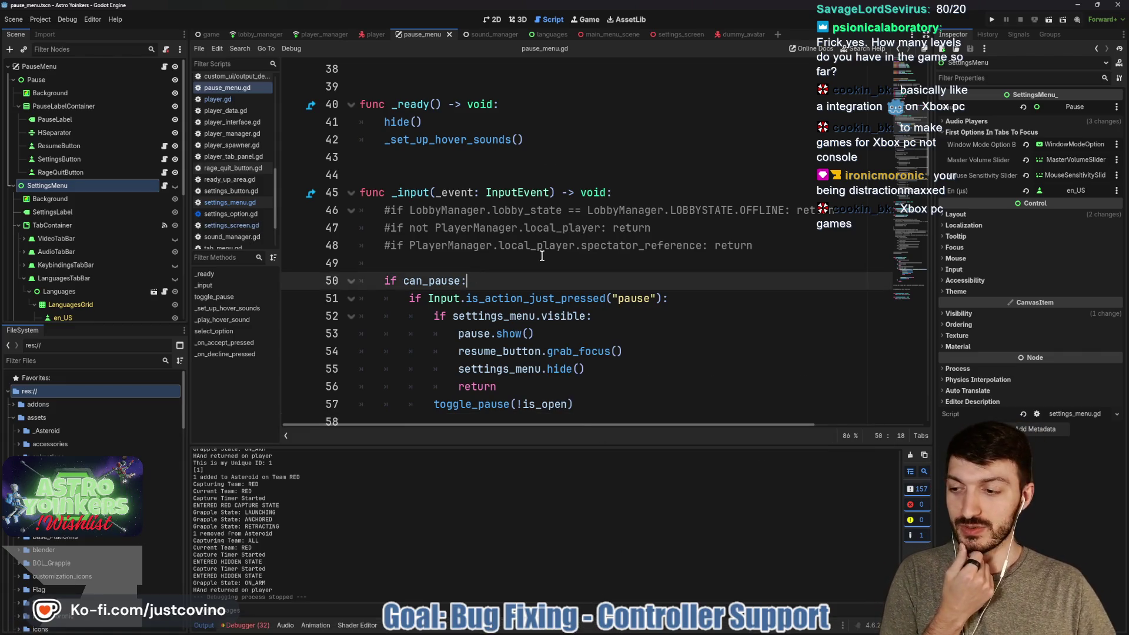
# From line 49 above the pause check, bring up the Astro Yoinkers Steam store page
pyautogui.click(550, 272)
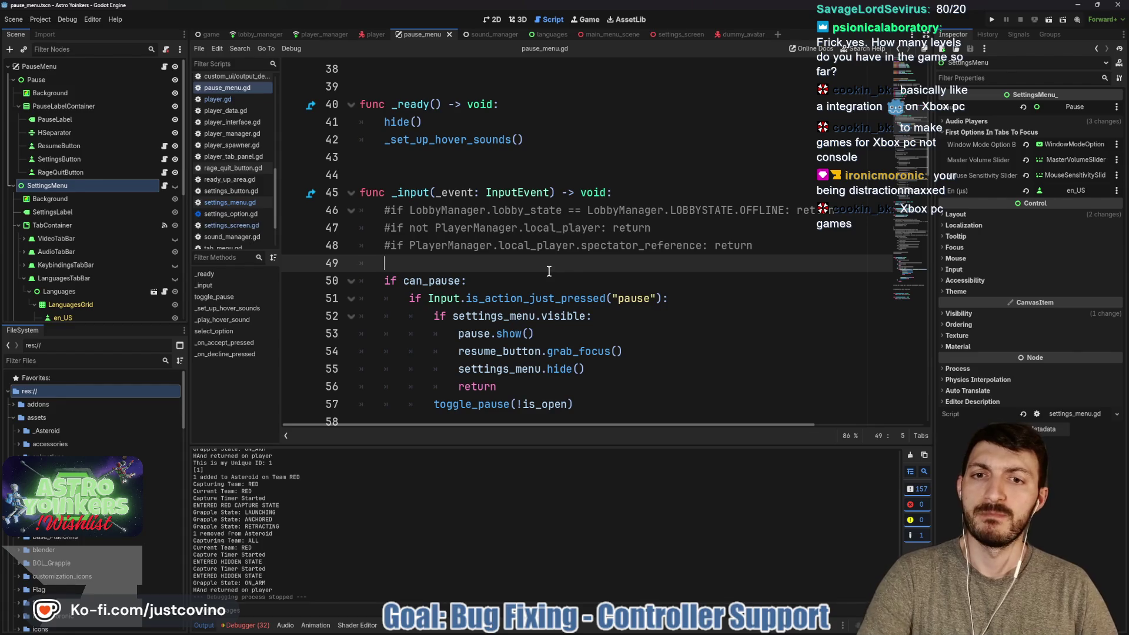
pyautogui.click(657, 630)
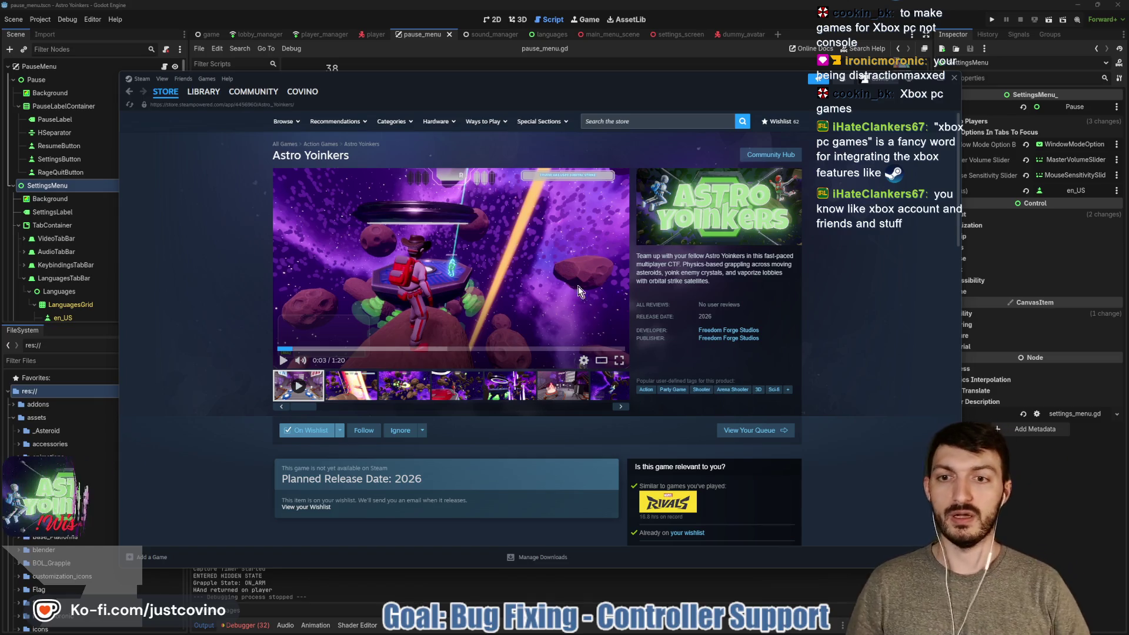
# Minimize Steam and return to line 50, if can_pause:, in pause_menu.gd
pyautogui.click(1046, 484)
pyautogui.click(609, 281)
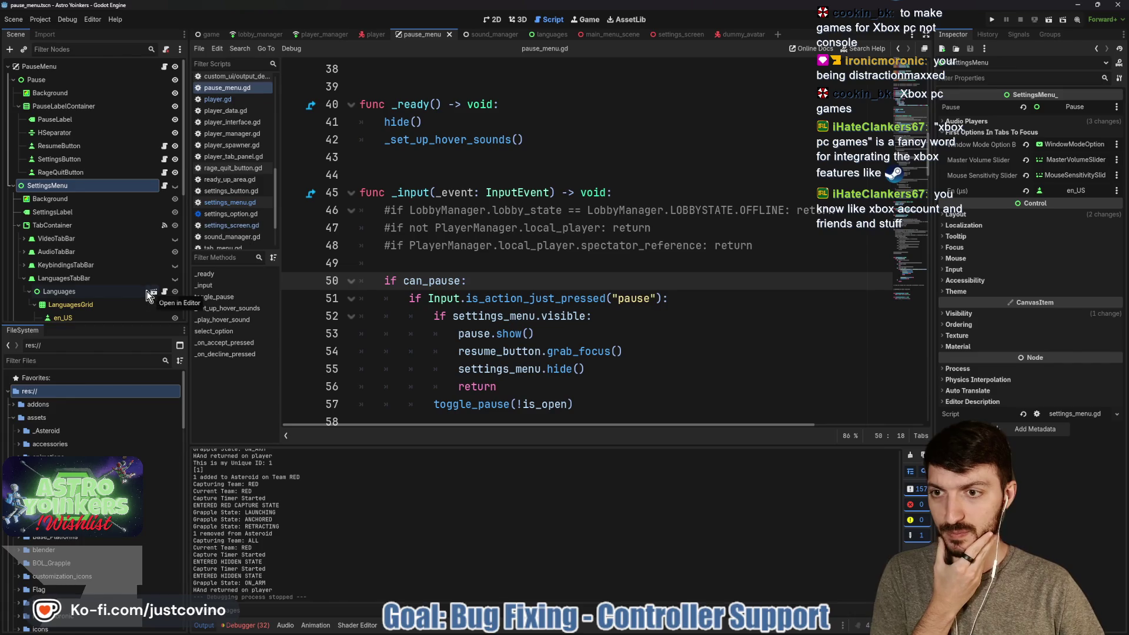
# Open the Languages scene and assign clean_theme.tres as the en_US button's theme
pyautogui.click(90, 317)
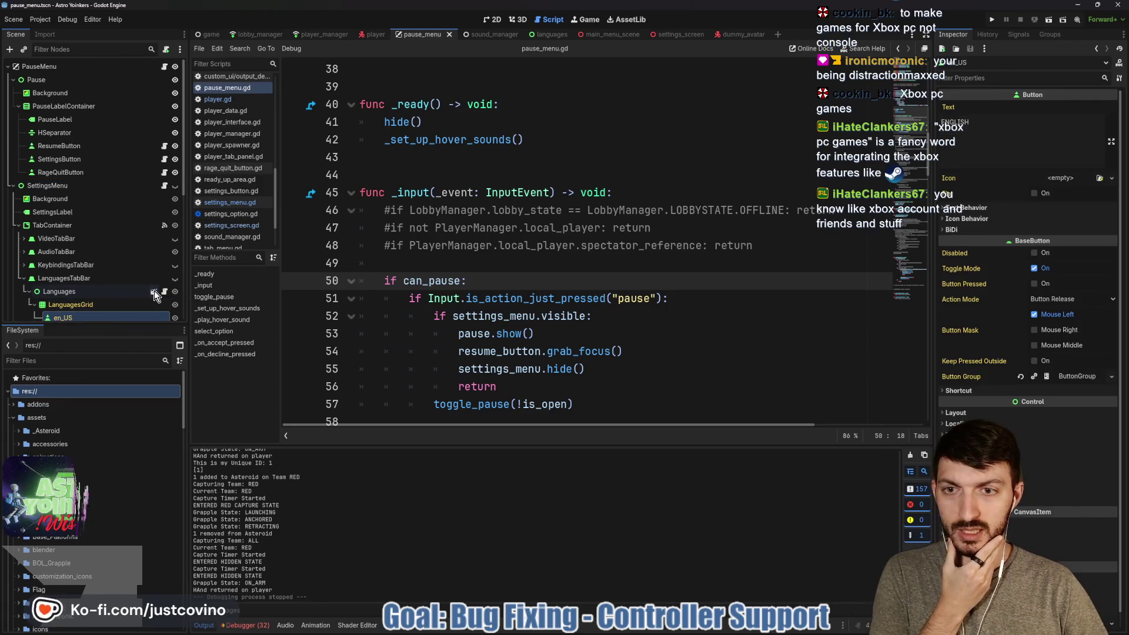
pyautogui.scroll(-1, 954, 344)
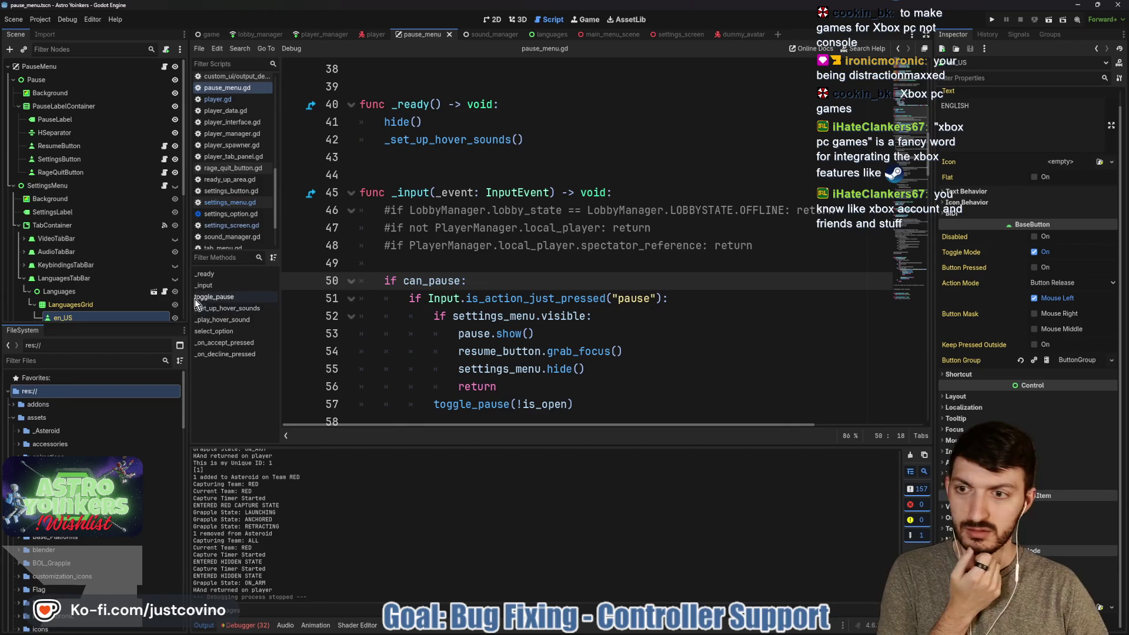
pyautogui.click(154, 292)
pyautogui.click(42, 95)
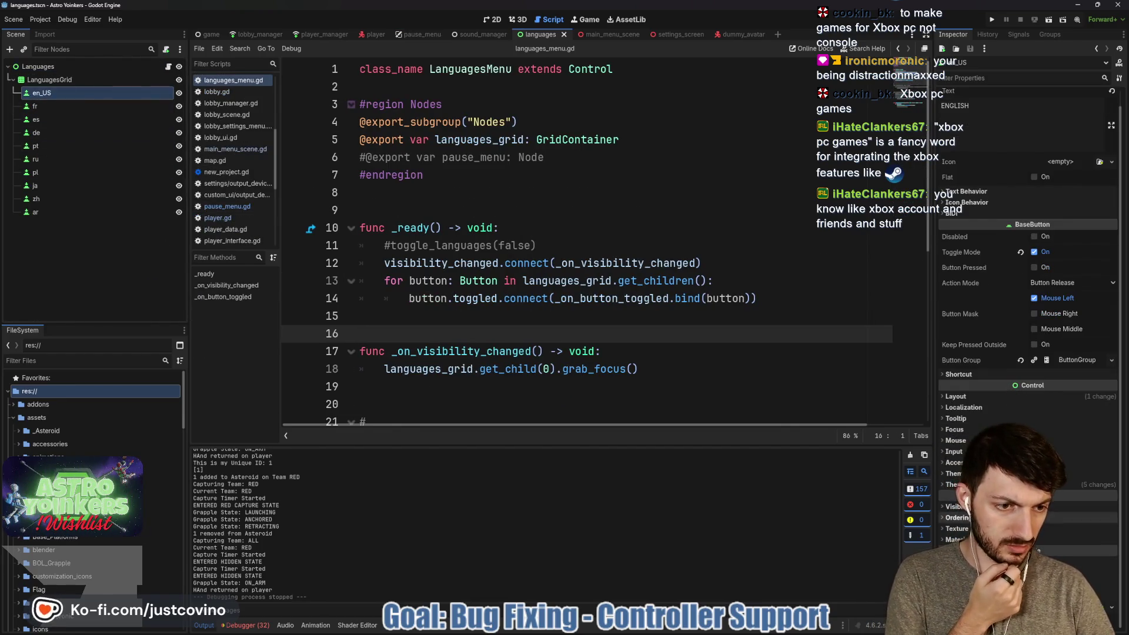
pyautogui.click(971, 484)
pyautogui.scroll(-4, 1029, 294)
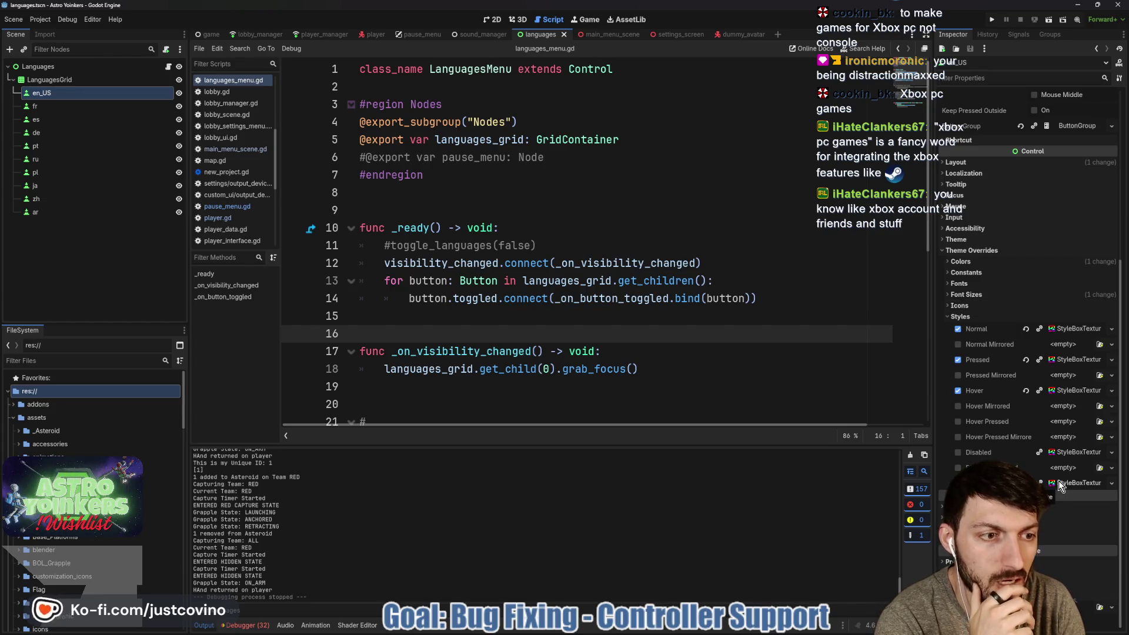
pyautogui.click(958, 240)
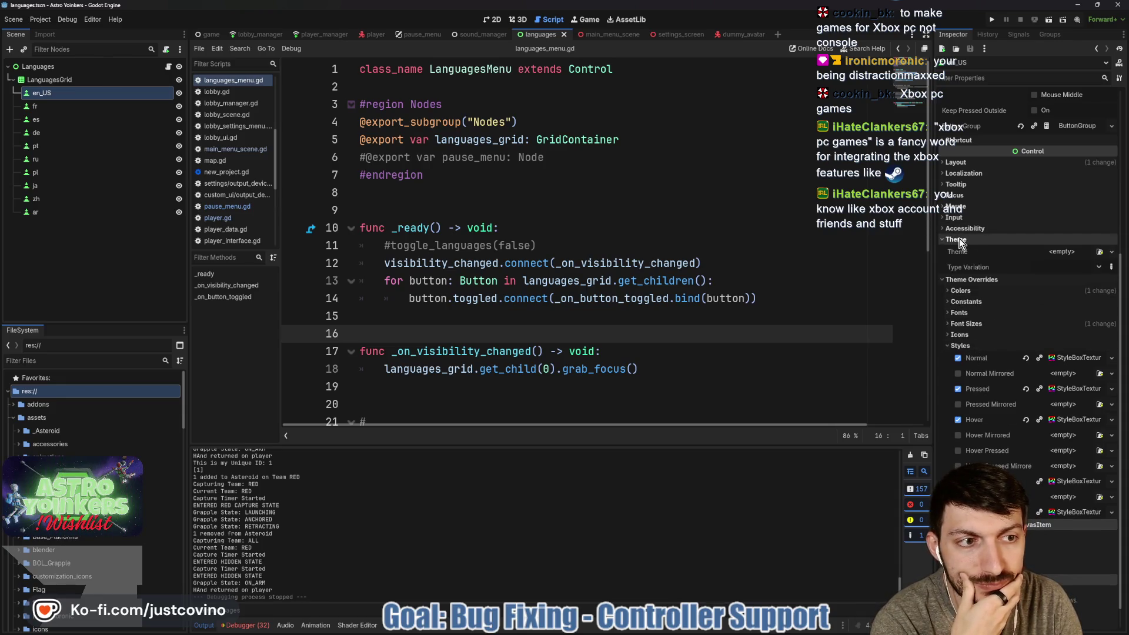
pyautogui.click(532, 34)
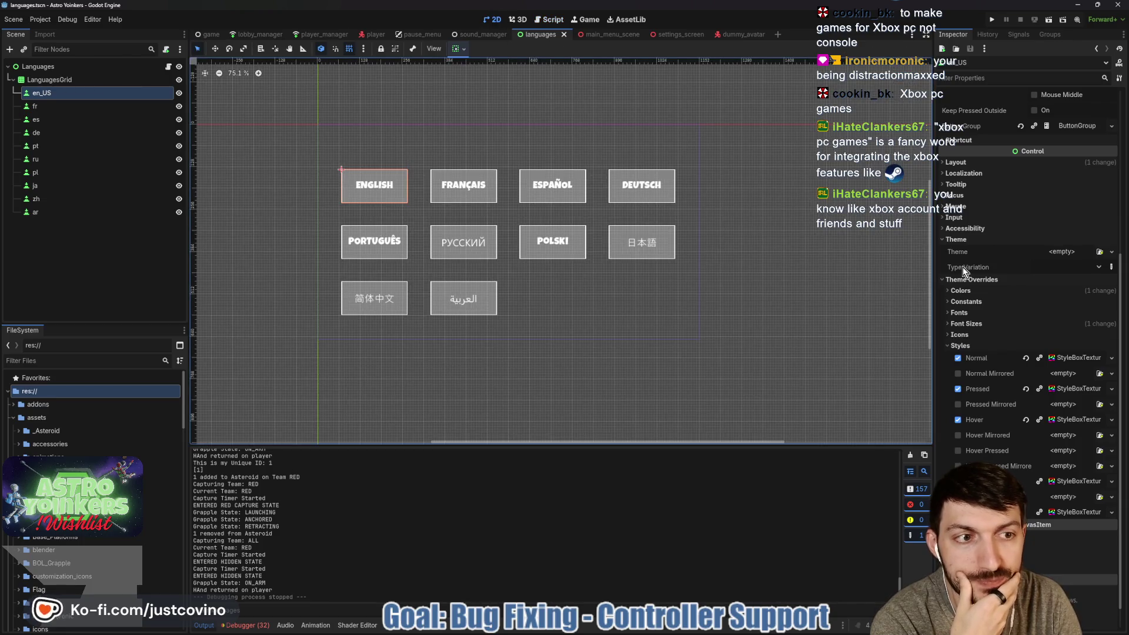
pyautogui.click(1058, 251)
pyautogui.click(1085, 285)
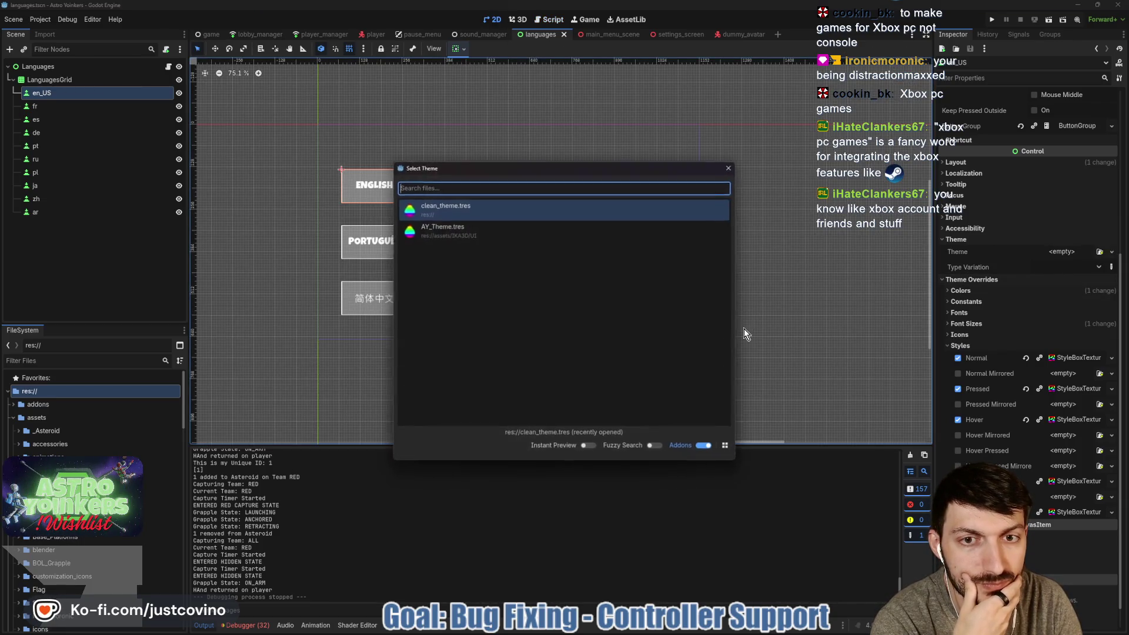
pyautogui.doubleClick(477, 212)
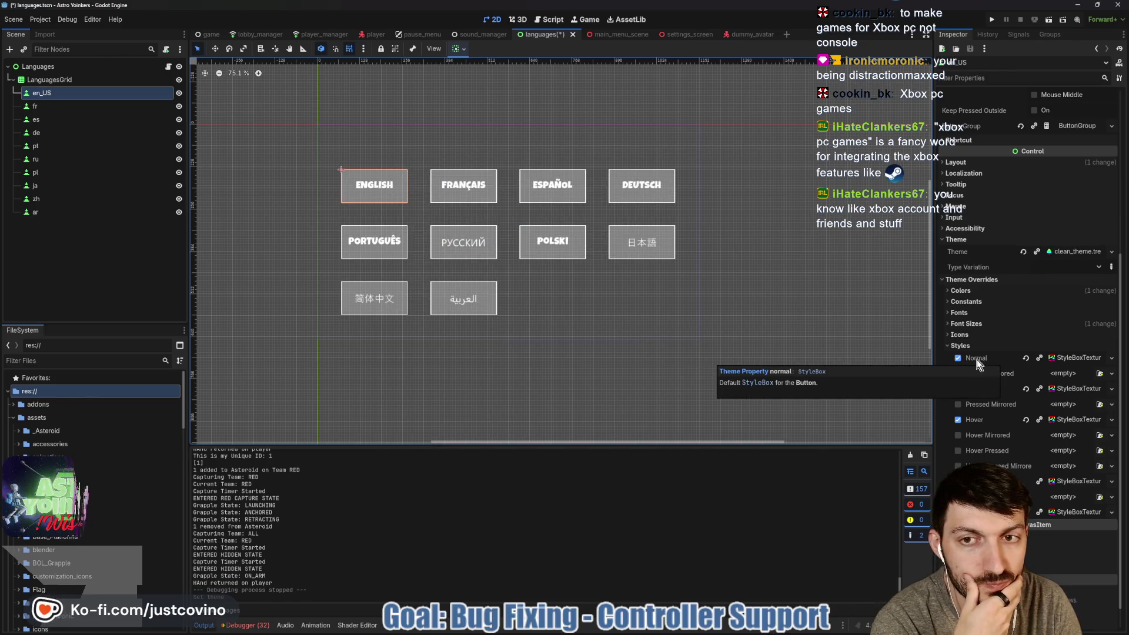
# Assign clean_theme.tres to the nine fr–ar language buttons and save the languages scene
pyautogui.click(52, 111)
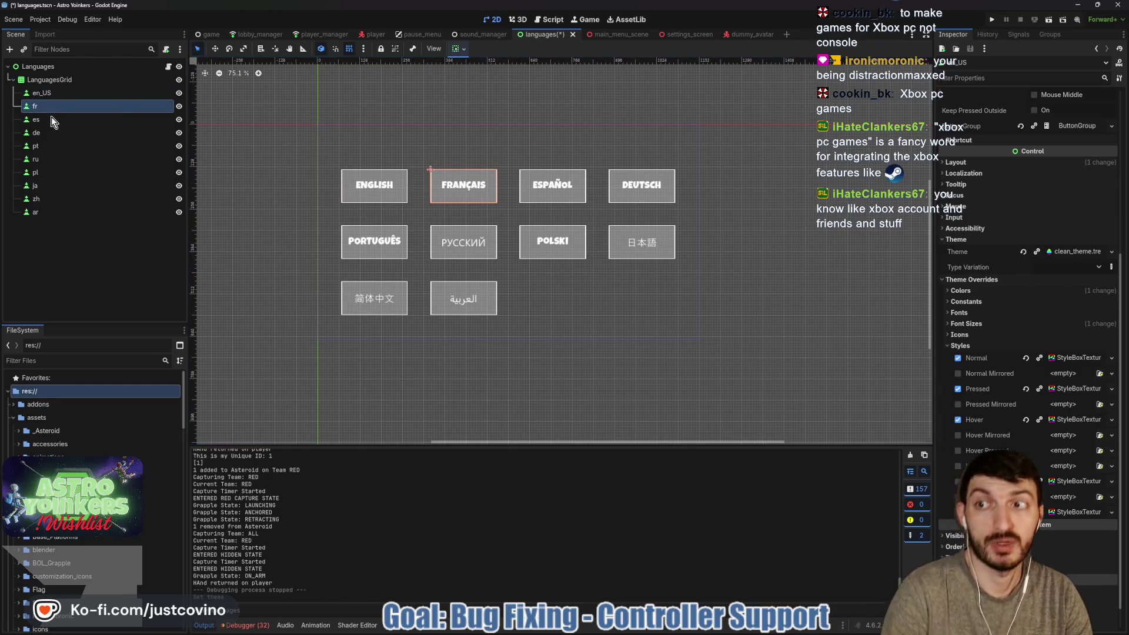
pyautogui.keyDown('shift'); pyautogui.click(62, 213); pyautogui.keyUp('shift')
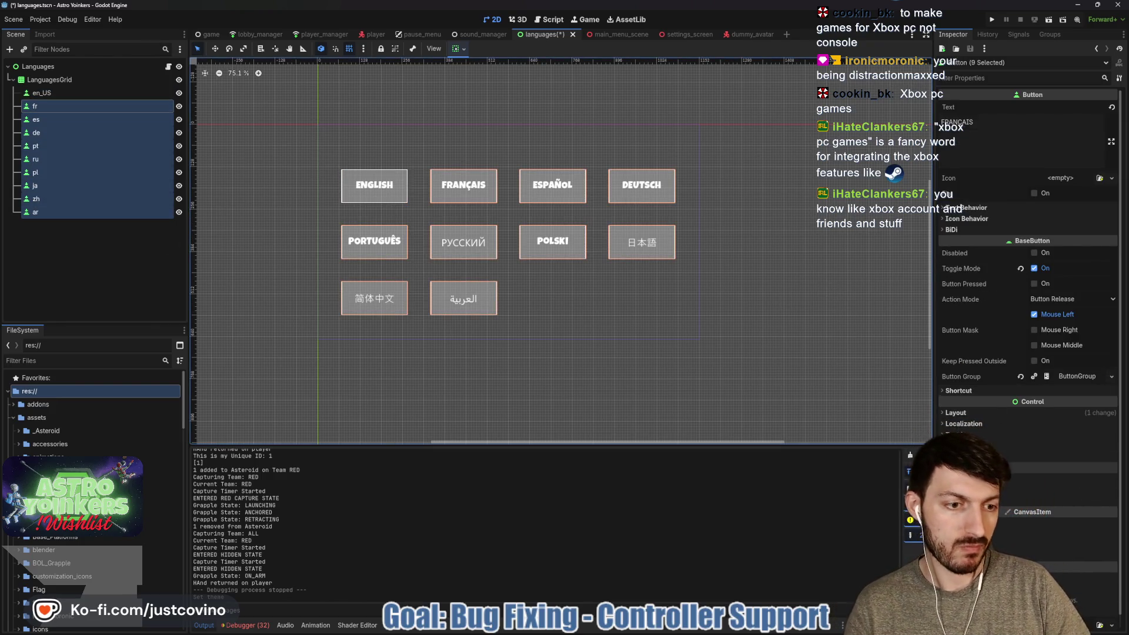
pyautogui.click(1062, 503)
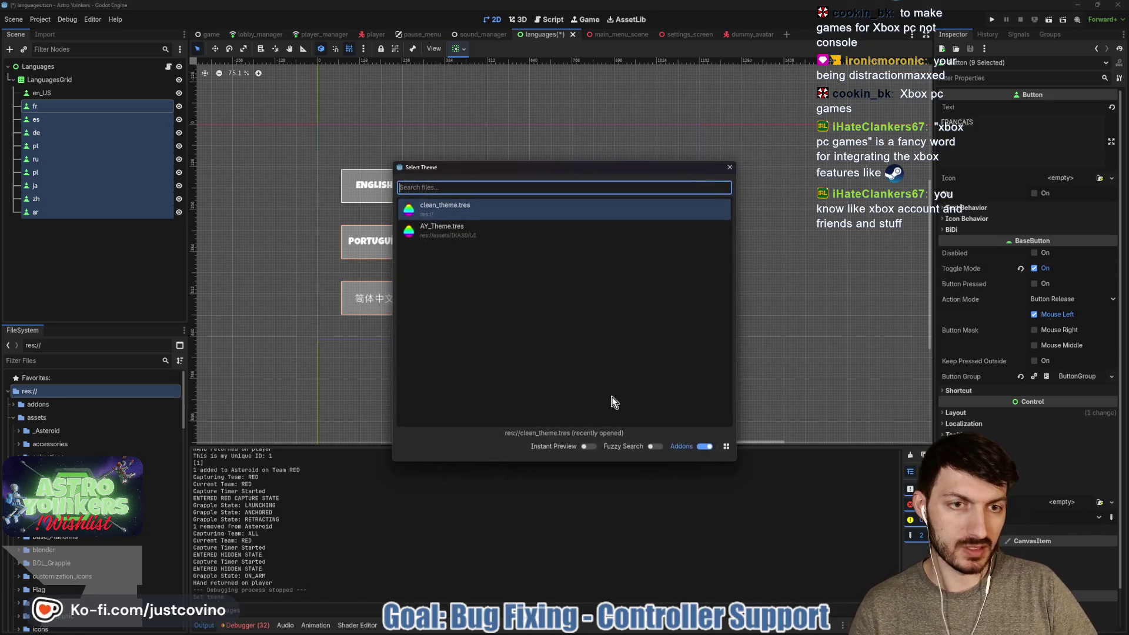
pyautogui.doubleClick(477, 216)
pyautogui.hotkey('ctrl', 's')
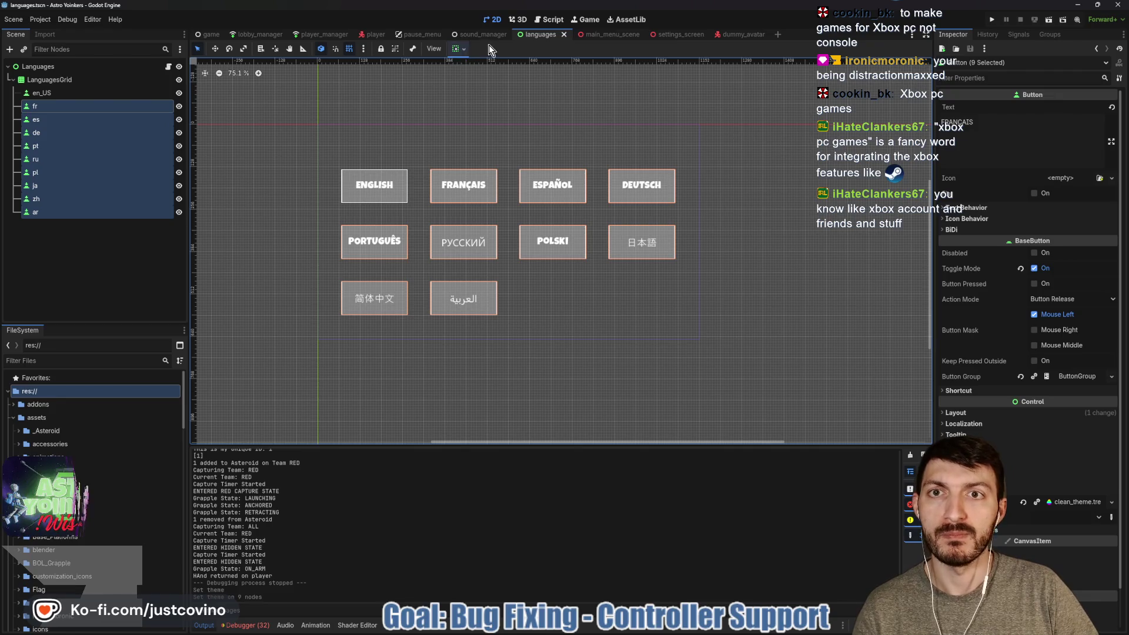
# Back in the pause menu scene, confirm en_US uses clean_theme.tres and save it
pyautogui.click(422, 34)
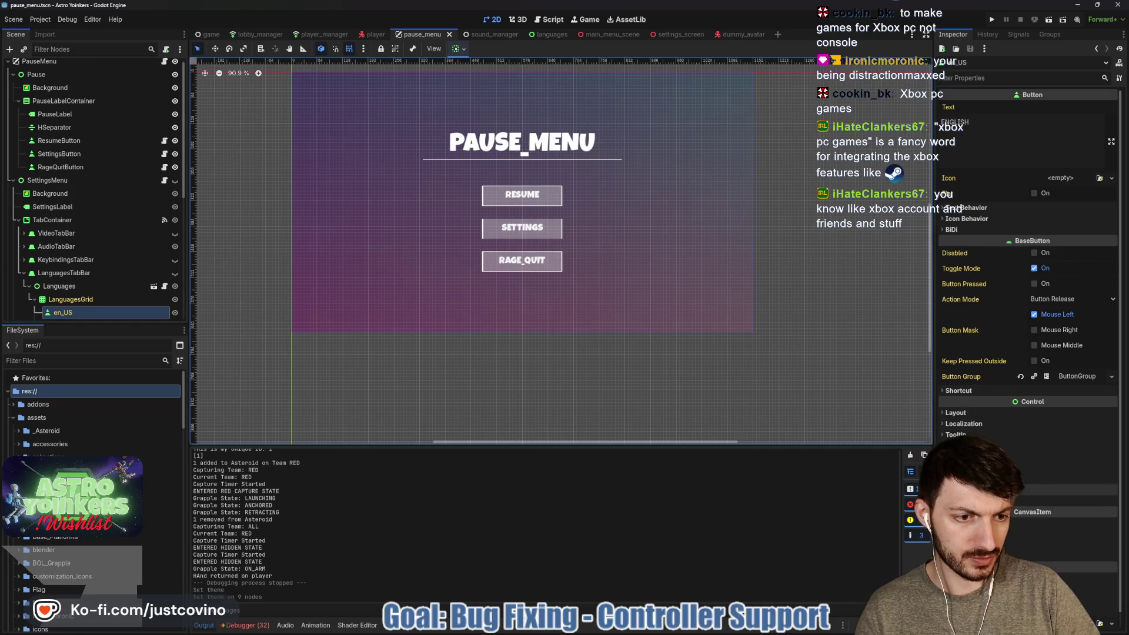
pyautogui.click(965, 491)
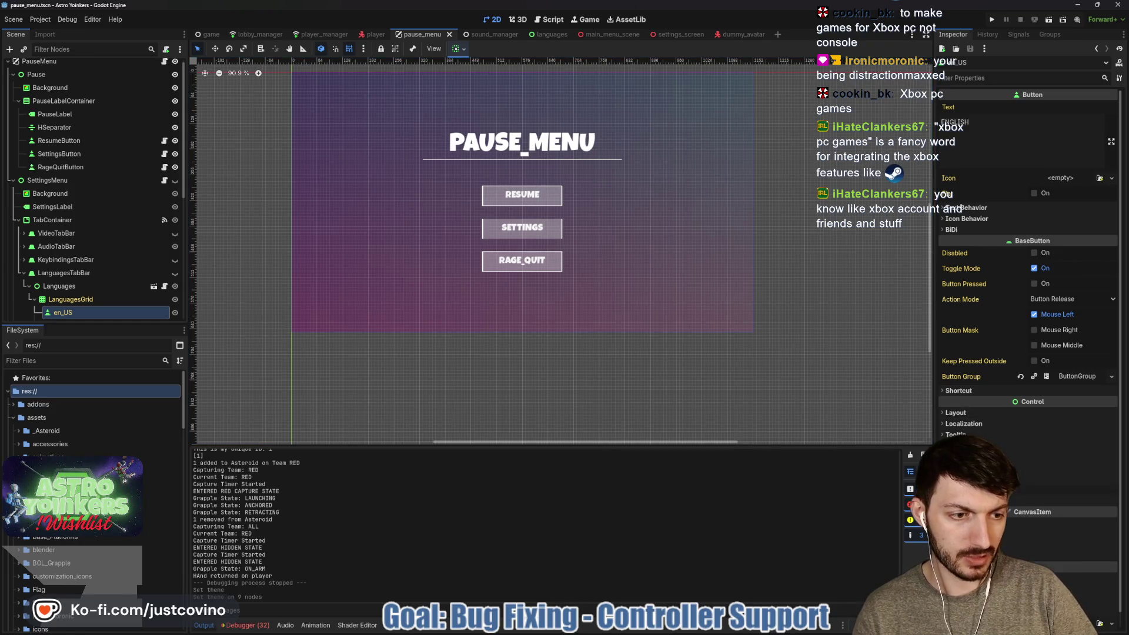
pyautogui.hotkey('ctrl', 's')
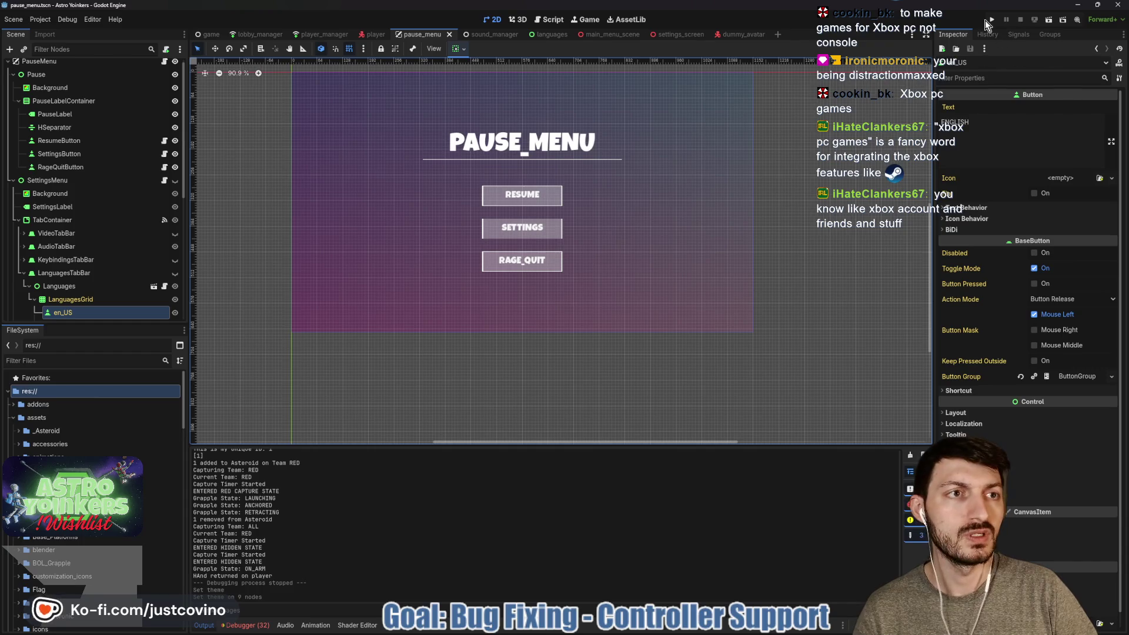
# Run the game and cycle the settings tabs with E and Q between Languages and Video
pyautogui.click(990, 19)
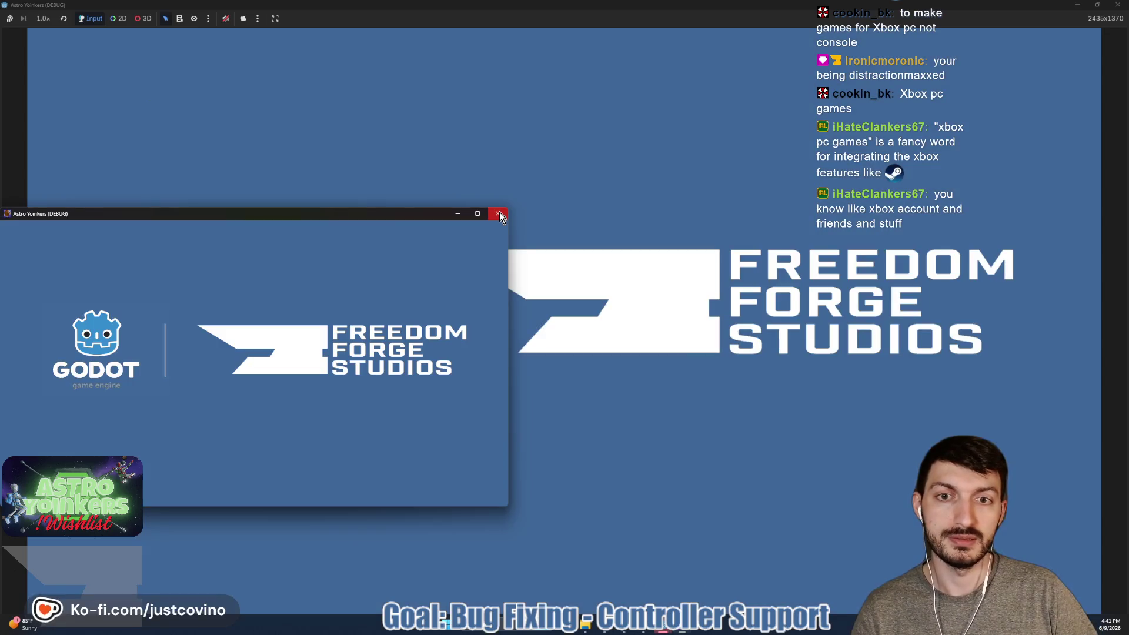
pyautogui.click(500, 217)
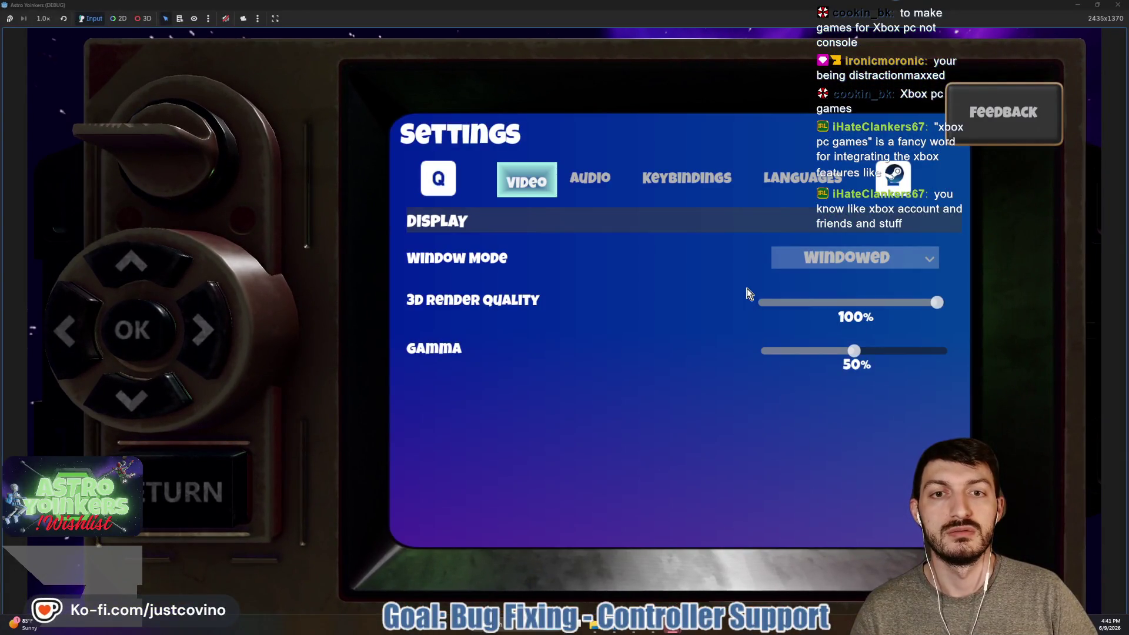
pyautogui.press('e')
pyautogui.press('e')
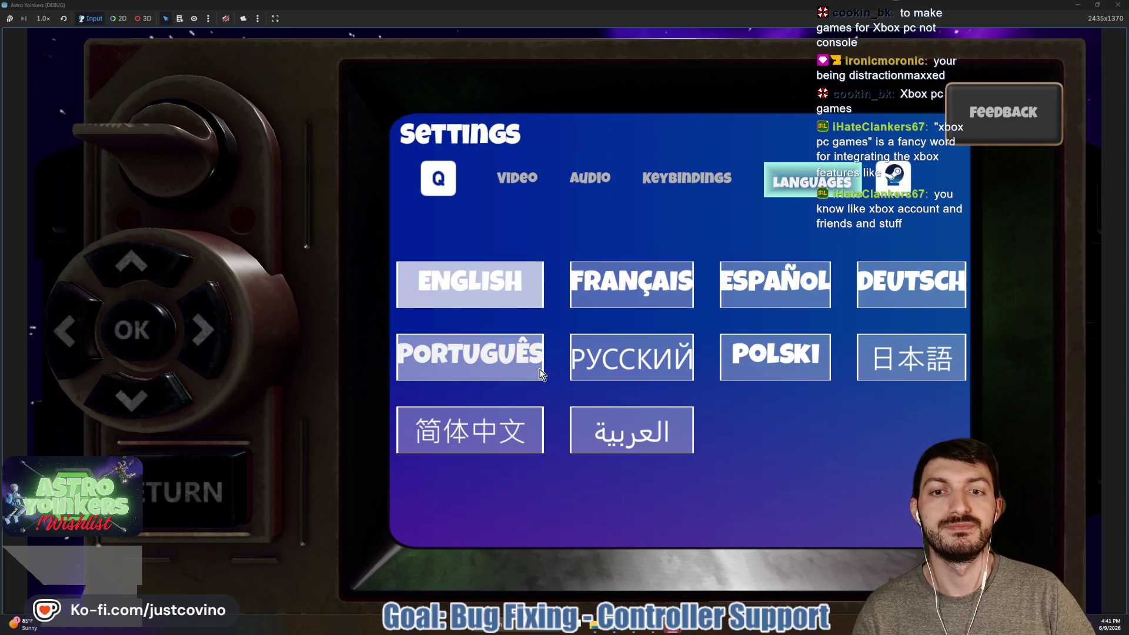
pyautogui.press('q')
pyautogui.press('q')
pyautogui.press('q')
pyautogui.press('q')
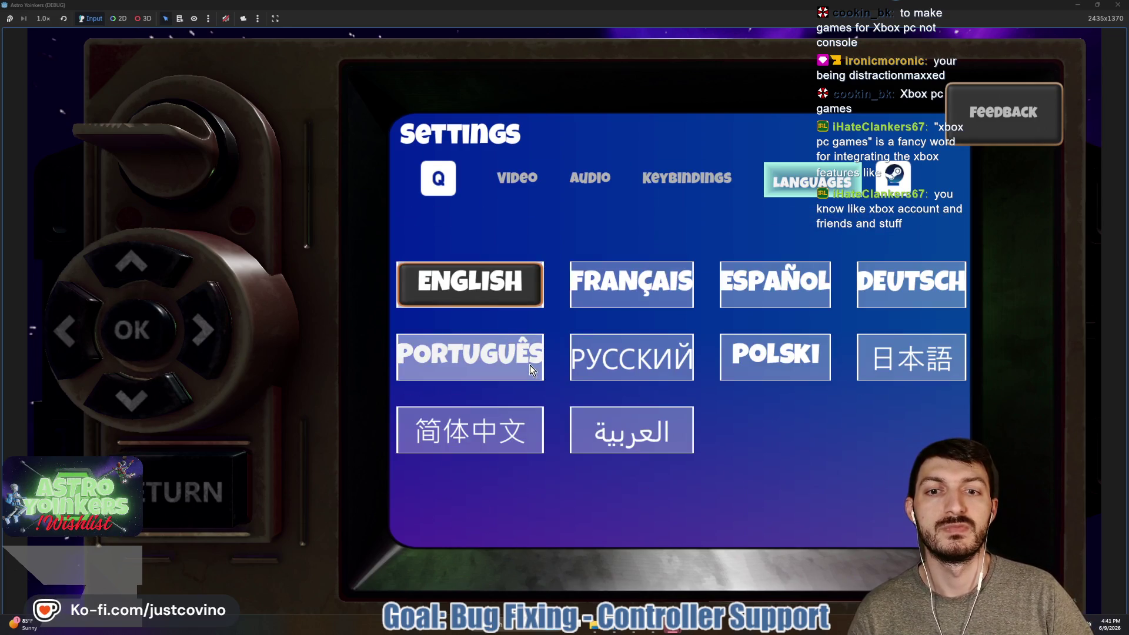
# Escape to the main menu and quit the game, confirming the prompt
pyautogui.press('Escape')
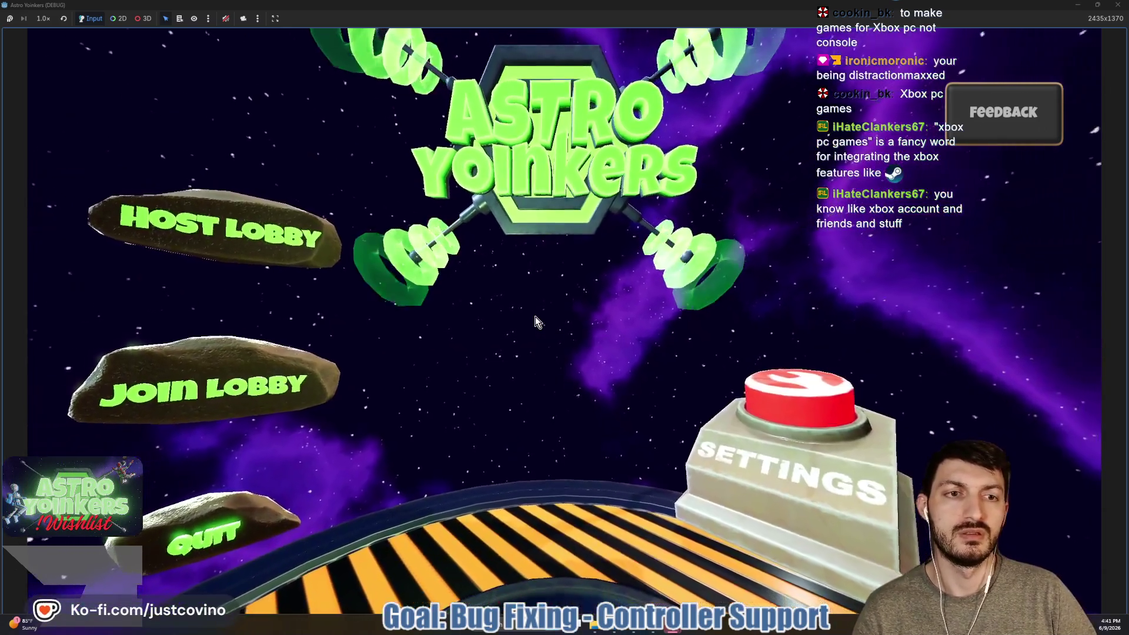
pyautogui.click(257, 512)
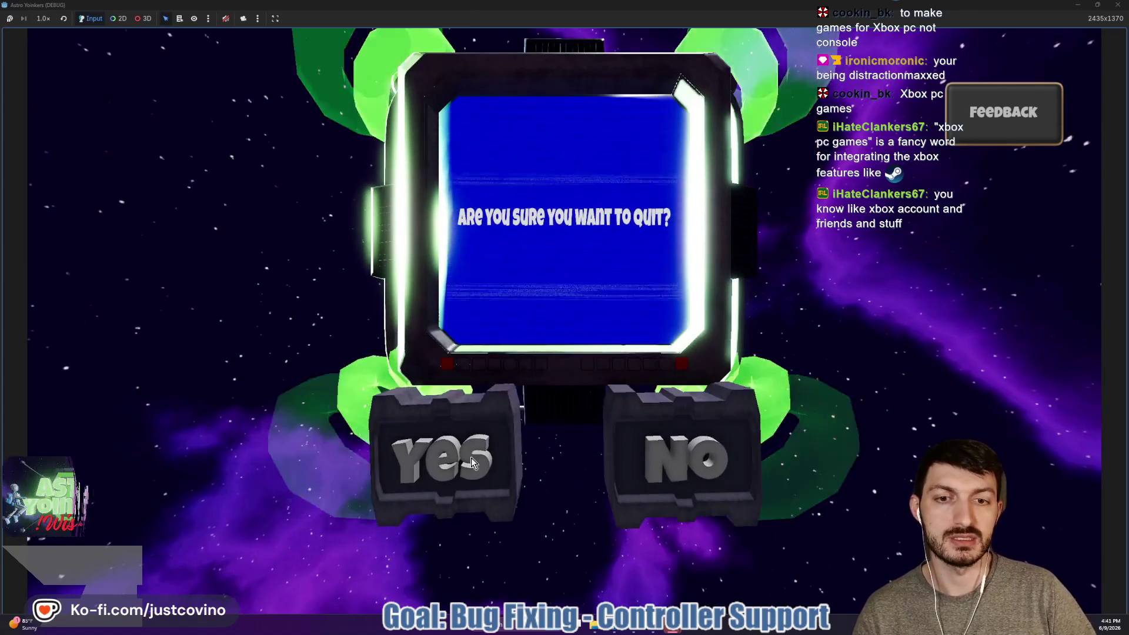
pyautogui.click(412, 447)
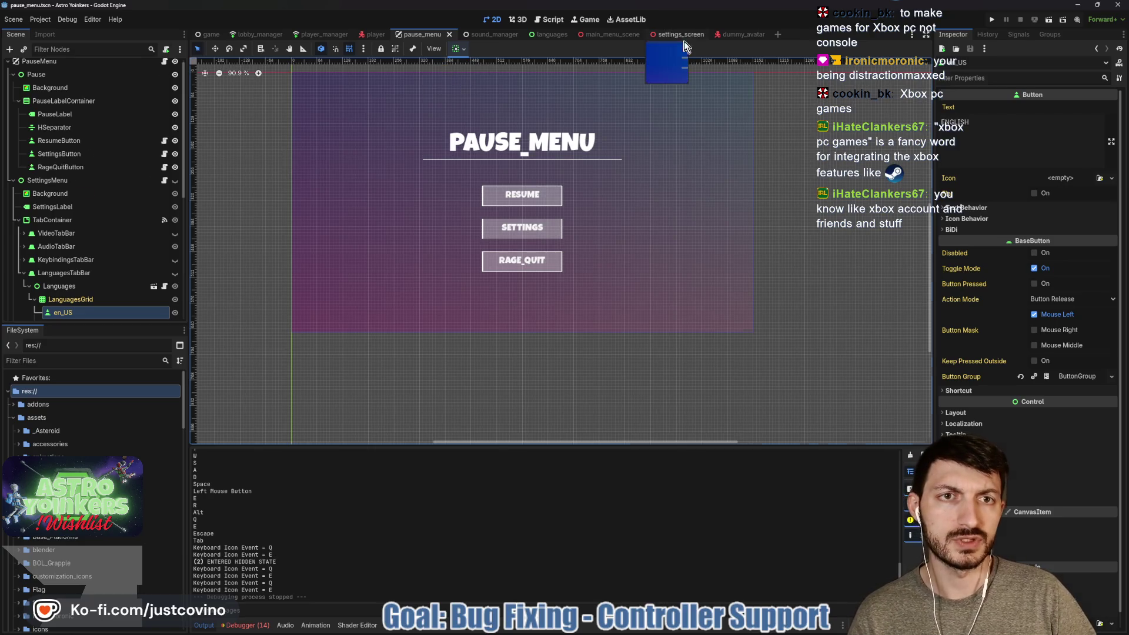
# In settings_screen, open the en_US button's clean_theme.tres in an enlarged theme editor on Button styleboxes
pyautogui.click(682, 36)
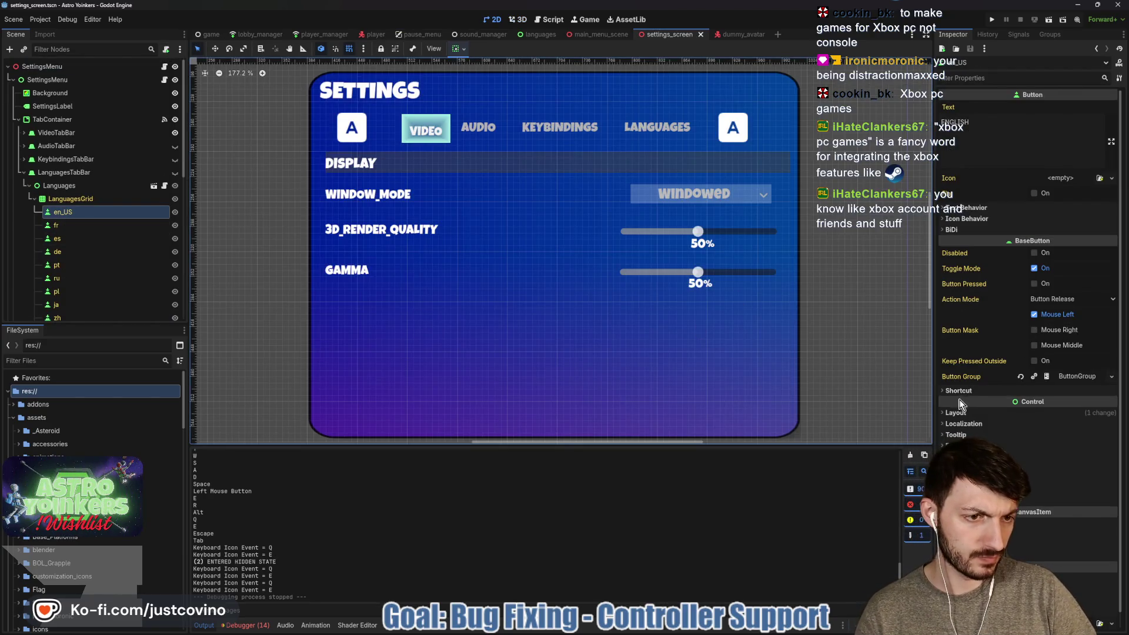
pyautogui.click(1024, 490)
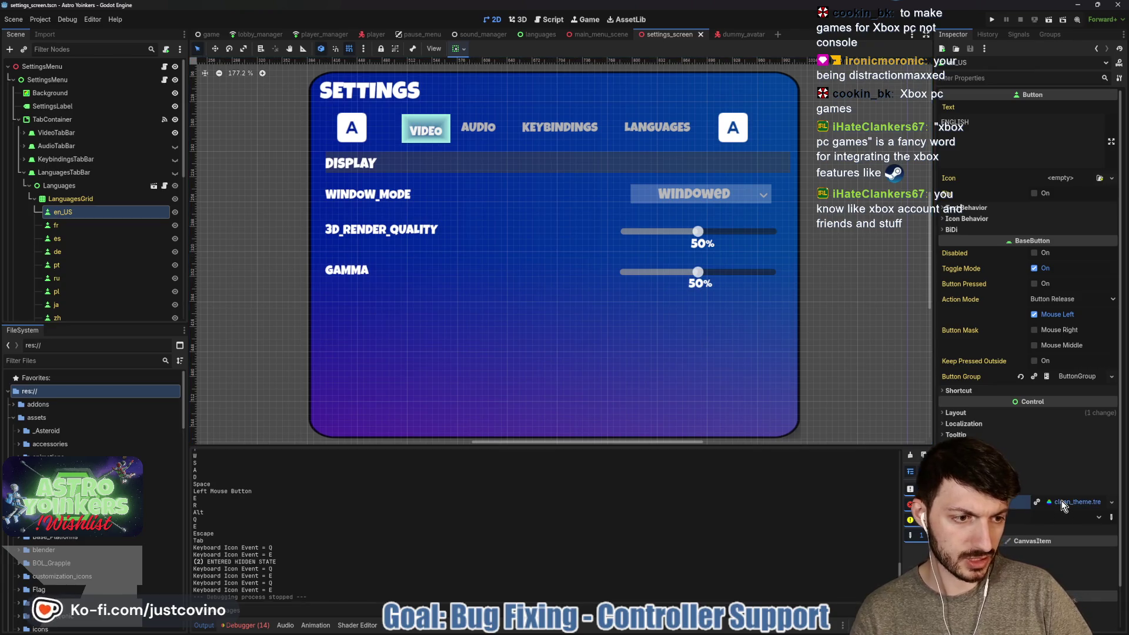
pyautogui.click(1065, 504)
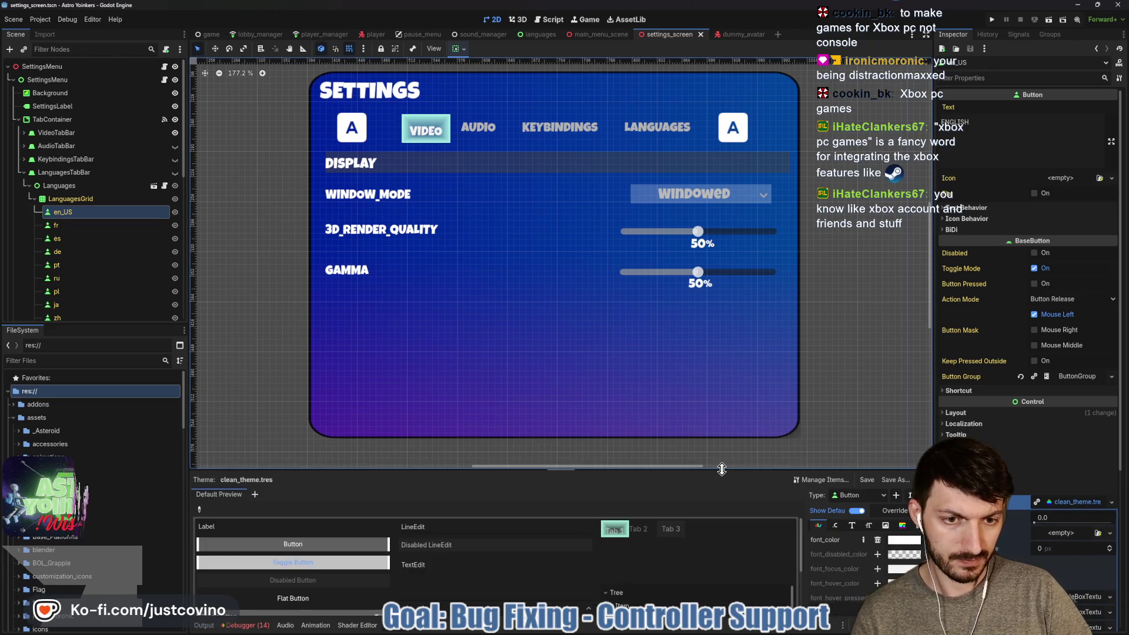
pyautogui.moveTo(722, 468); pyautogui.dragTo(703, 220)
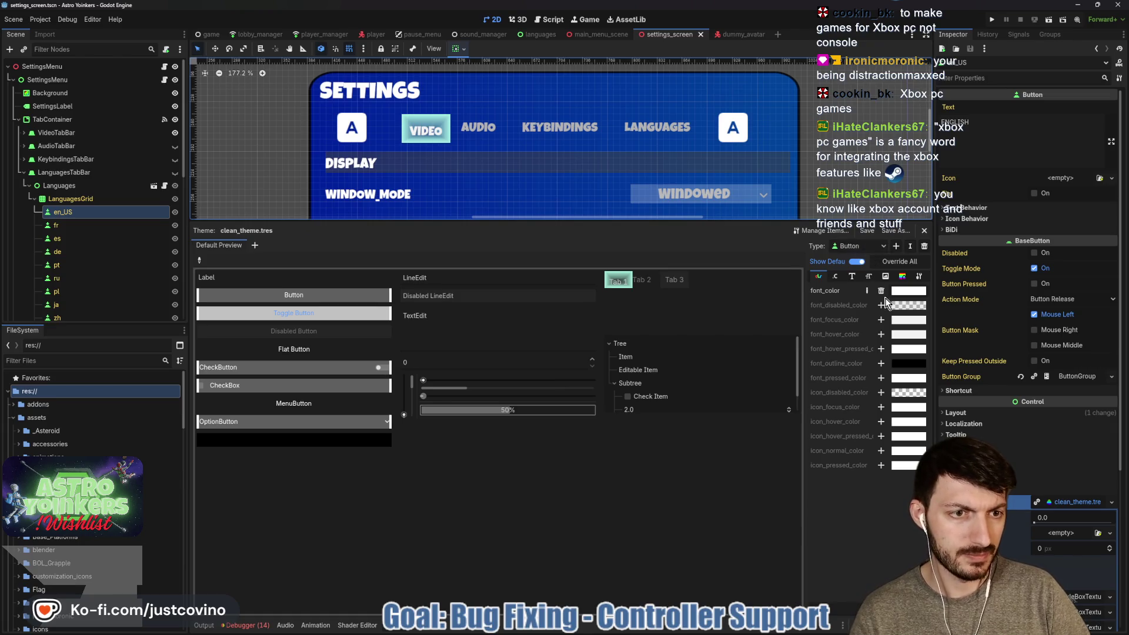
pyautogui.click(900, 278)
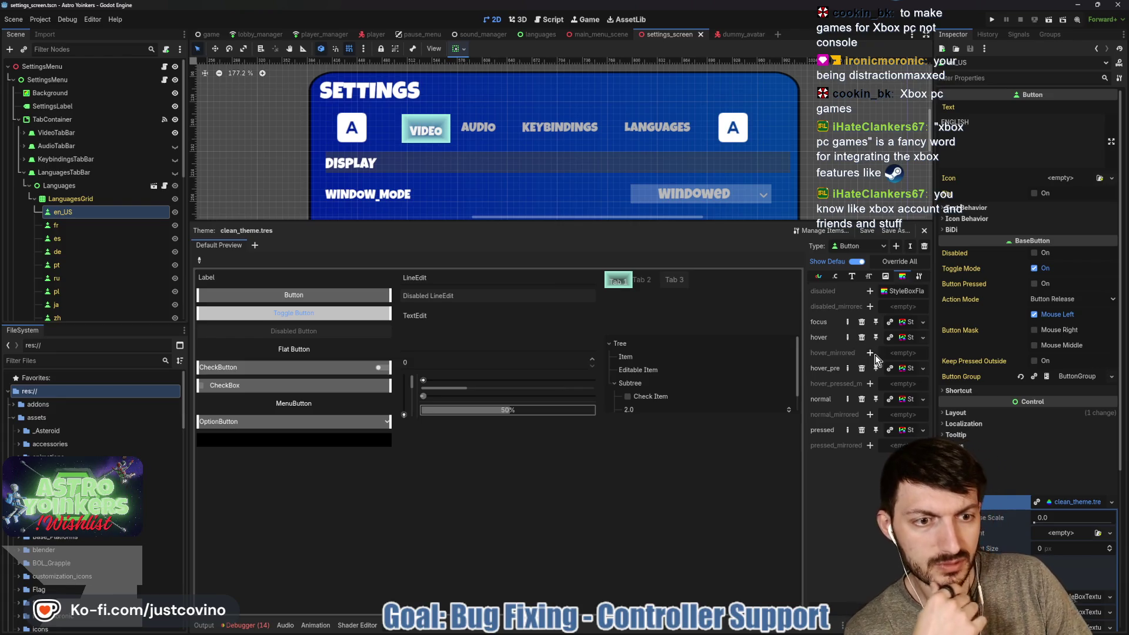
# Inspect the Button's pressed, normal, hover_pressed and focus styleboxes, then reselect the en_US button
pyautogui.click(905, 435)
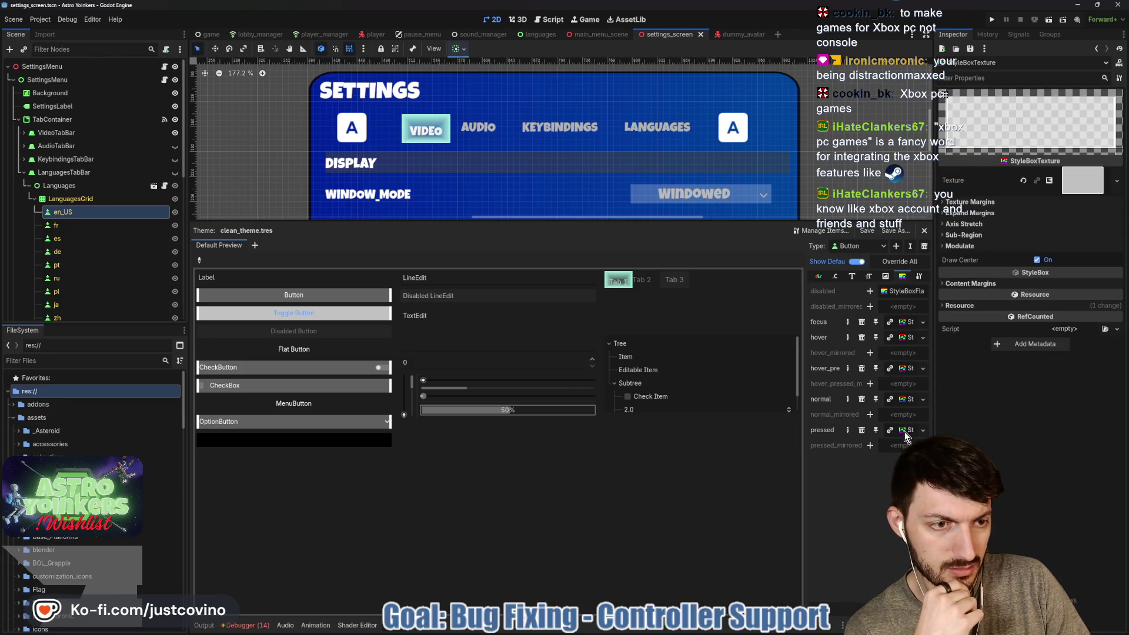
pyautogui.click(902, 400)
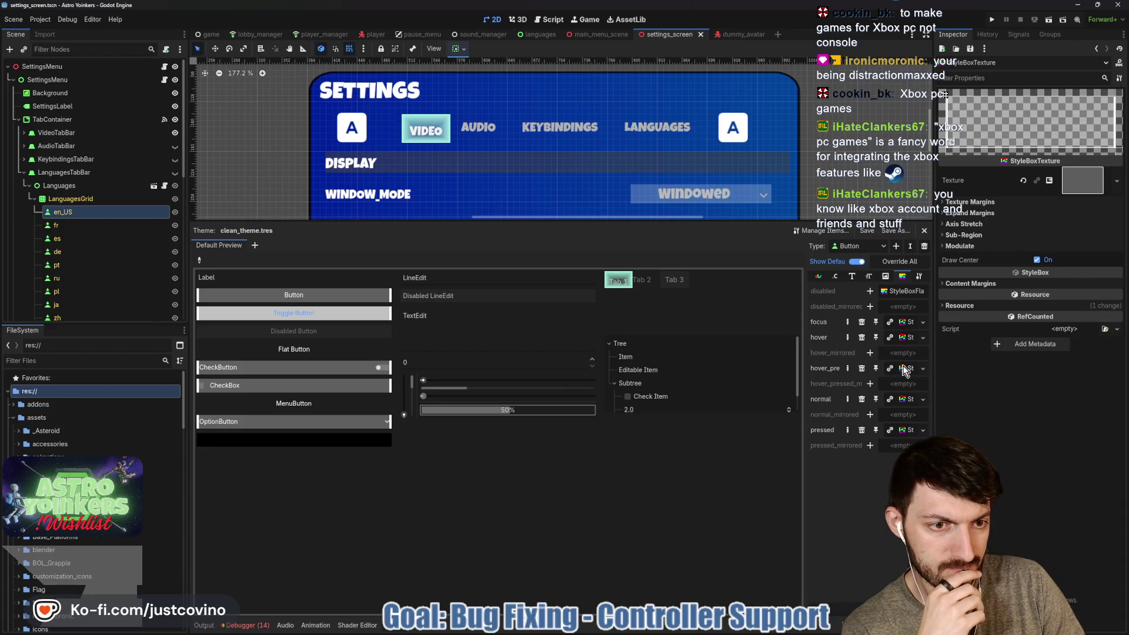
pyautogui.click(905, 369)
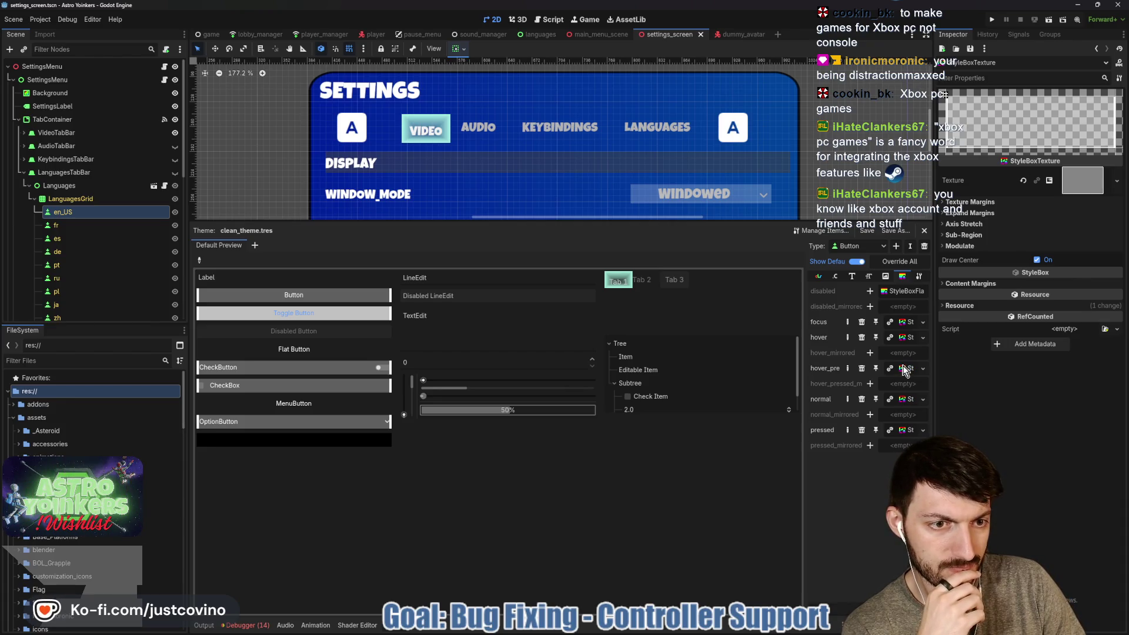
pyautogui.click(905, 324)
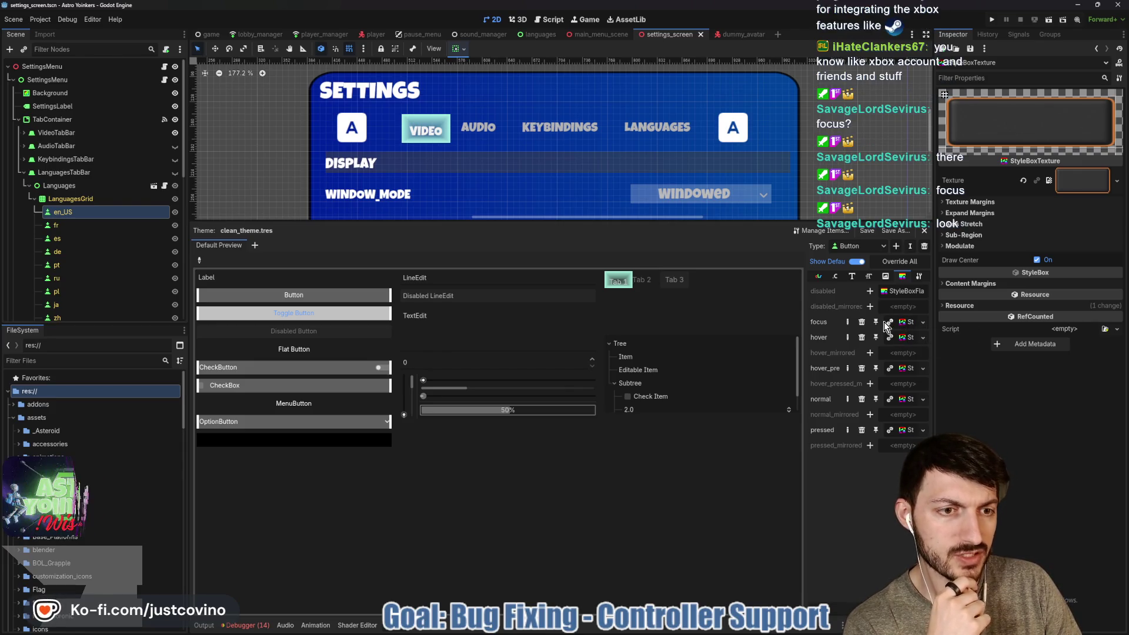
pyautogui.click(908, 338)
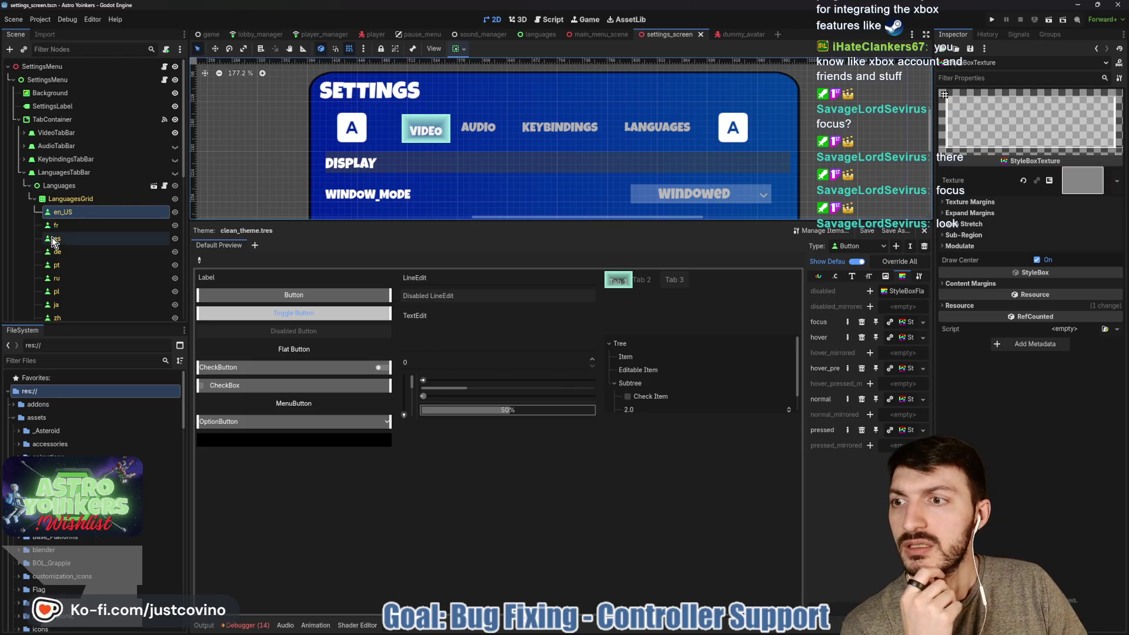
pyautogui.click(83, 213)
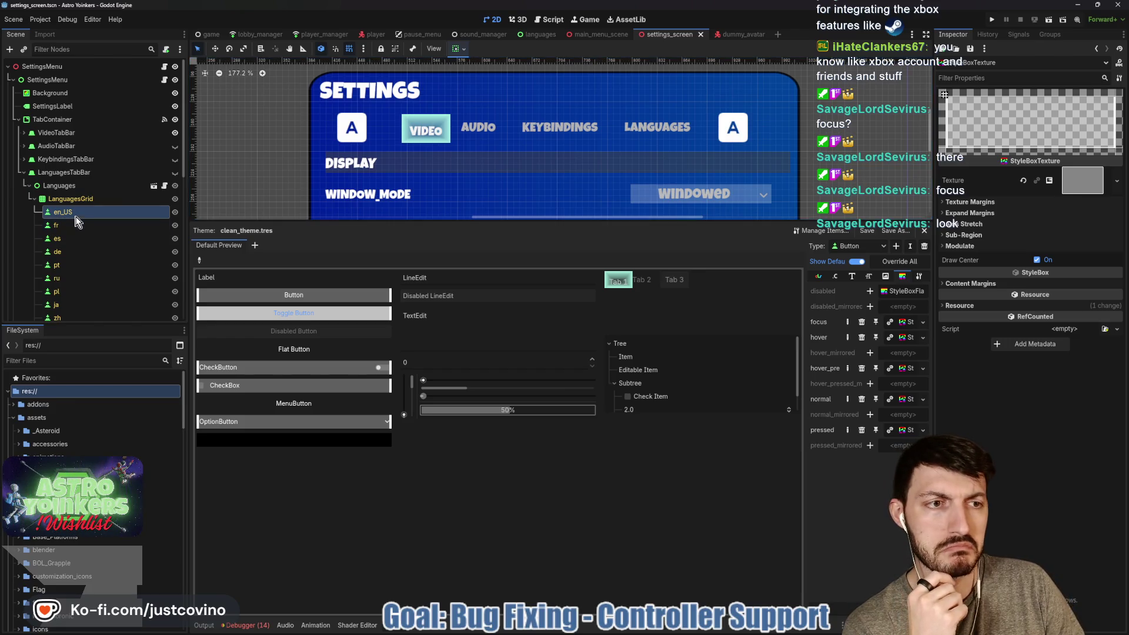
# Scroll to the en_US button's style overrides and preview a couple of the overridden styleboxes
pyautogui.scroll(-5, 1079, 382)
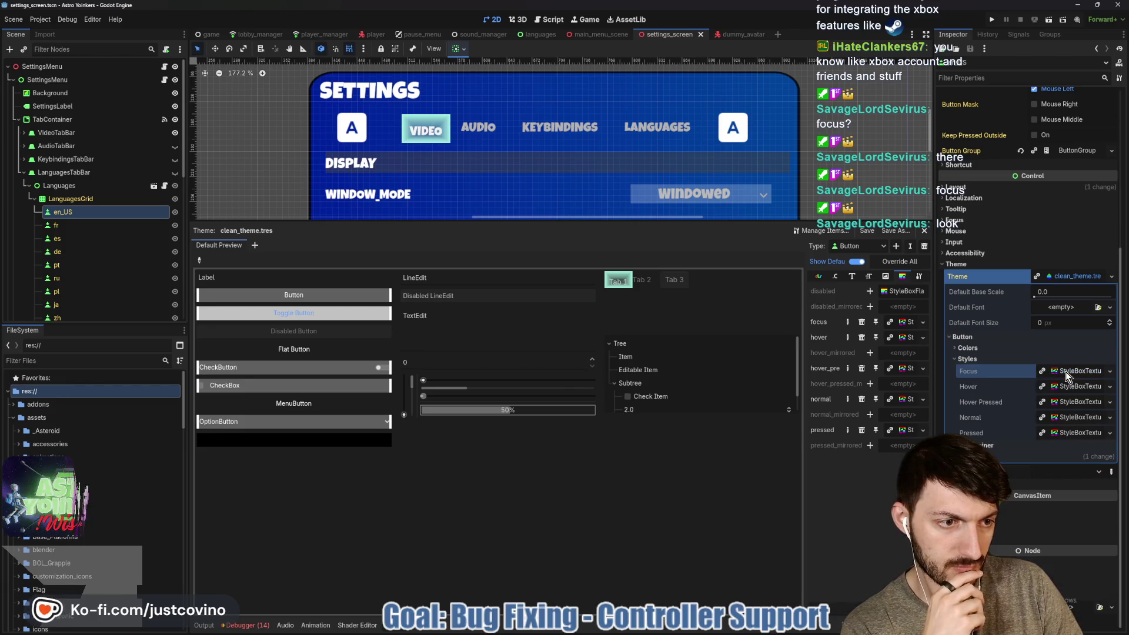
pyautogui.scroll(4, 1034, 415)
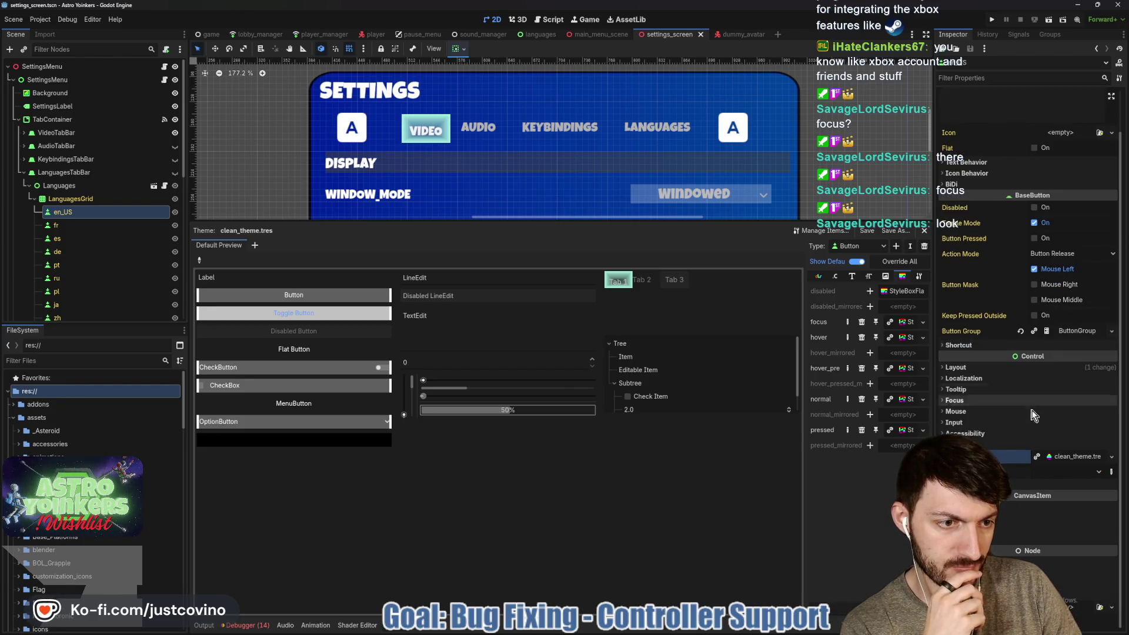
pyautogui.scroll(-4, 1013, 515)
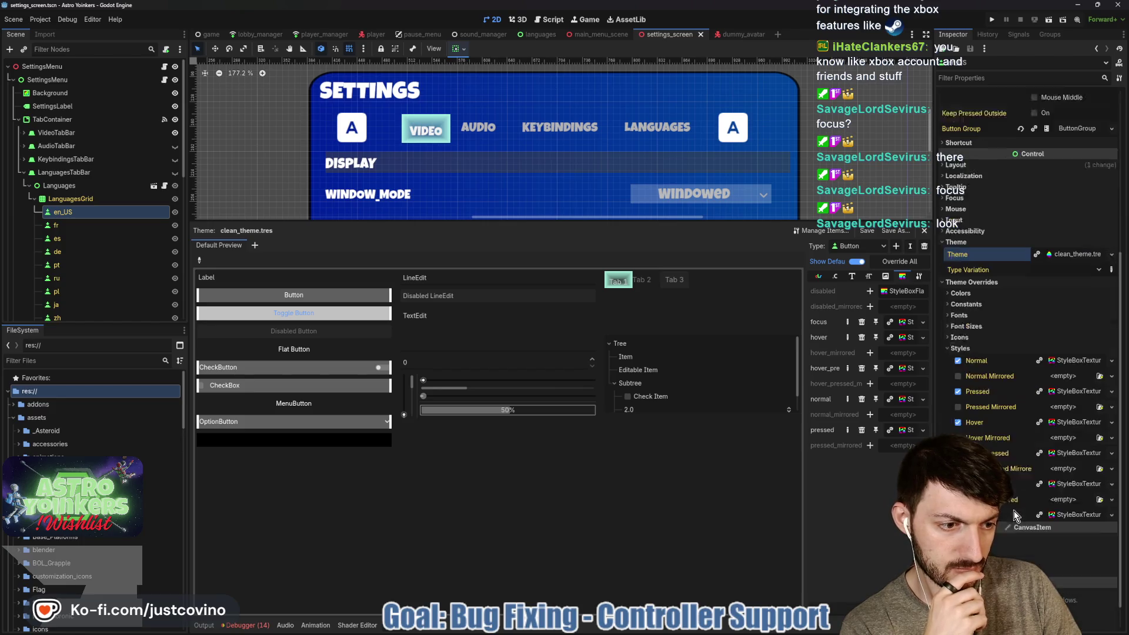
pyautogui.scroll(-1, 1014, 515)
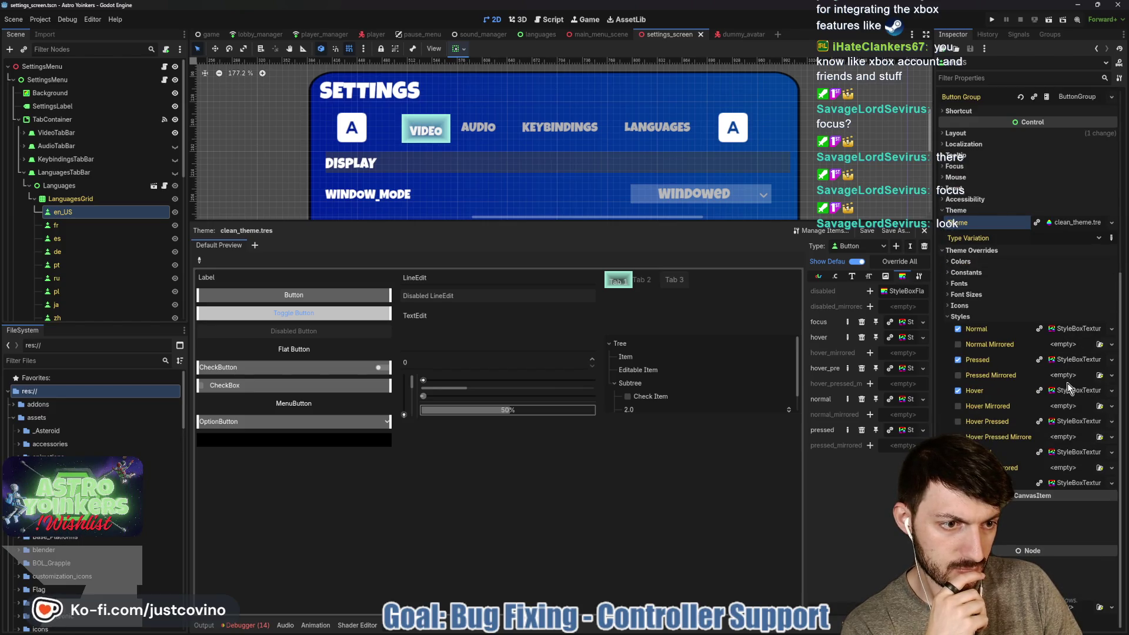
pyautogui.click(1067, 484)
pyautogui.click(1067, 483)
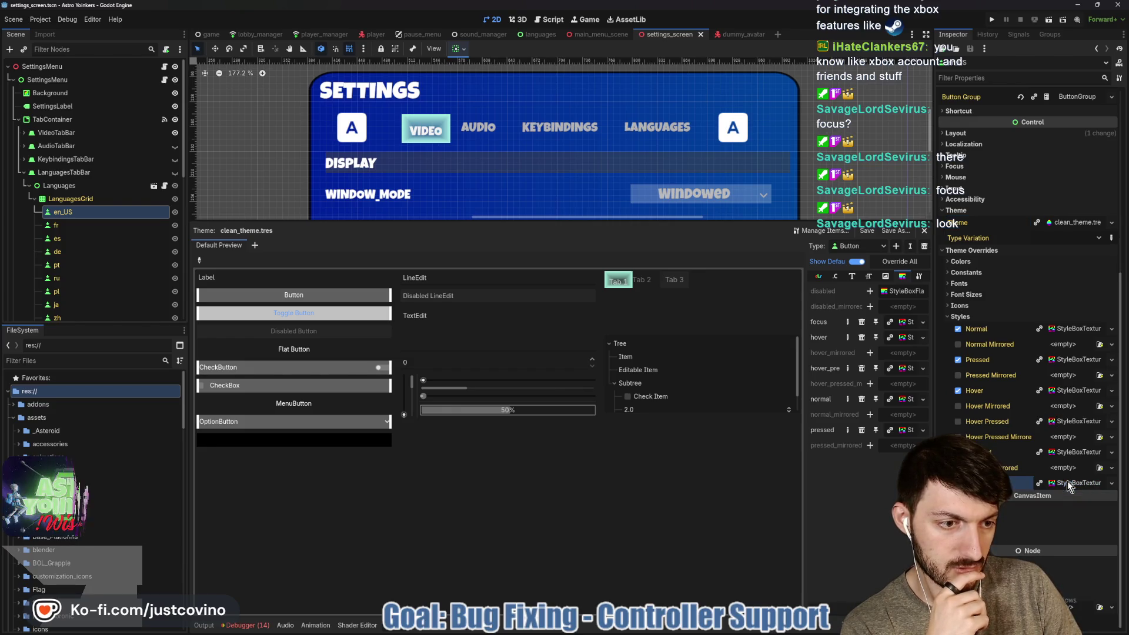
pyautogui.click(1073, 454)
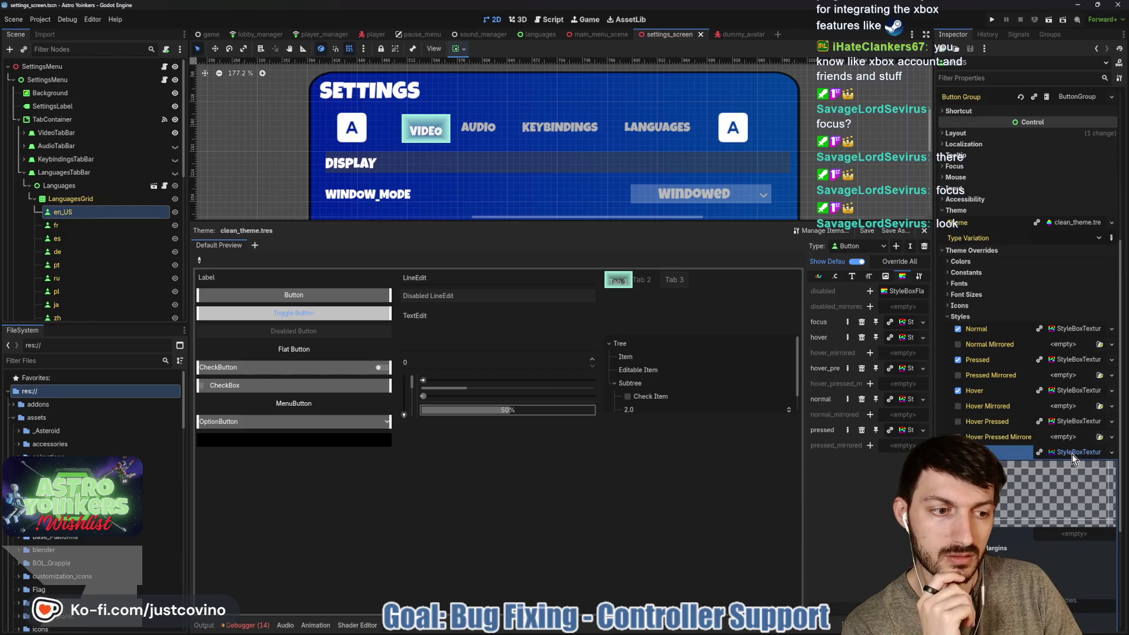
pyautogui.click(1072, 453)
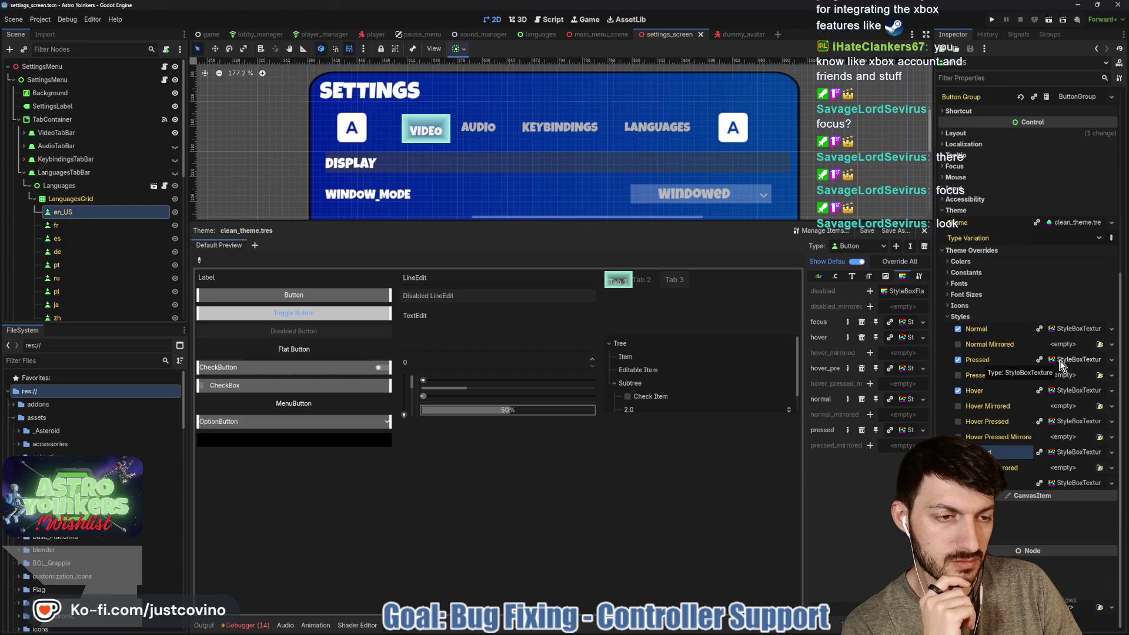
# Copy the Normal override stylebox and select clean_theme's focus stylebox
pyautogui.click(1070, 331)
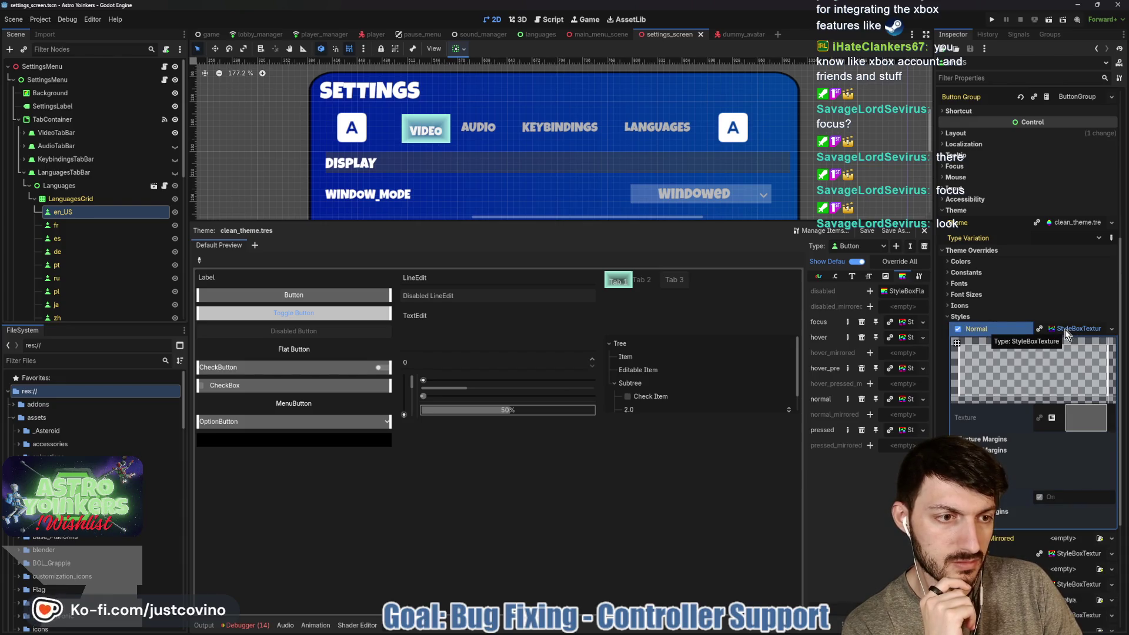
pyautogui.rightClick(1065, 329)
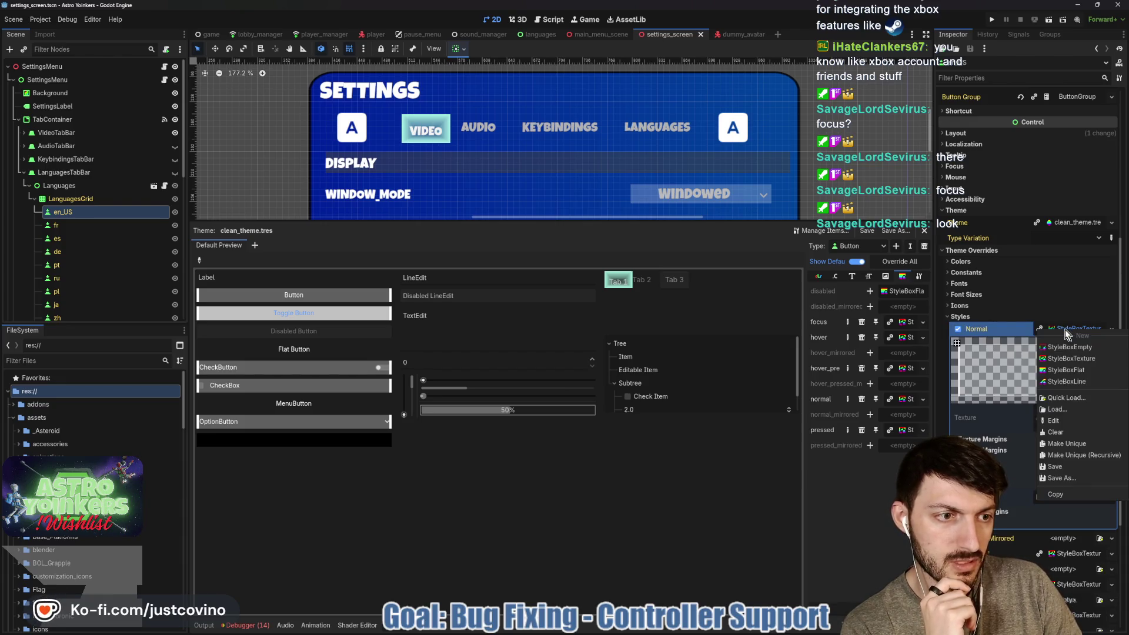
pyautogui.click(1059, 493)
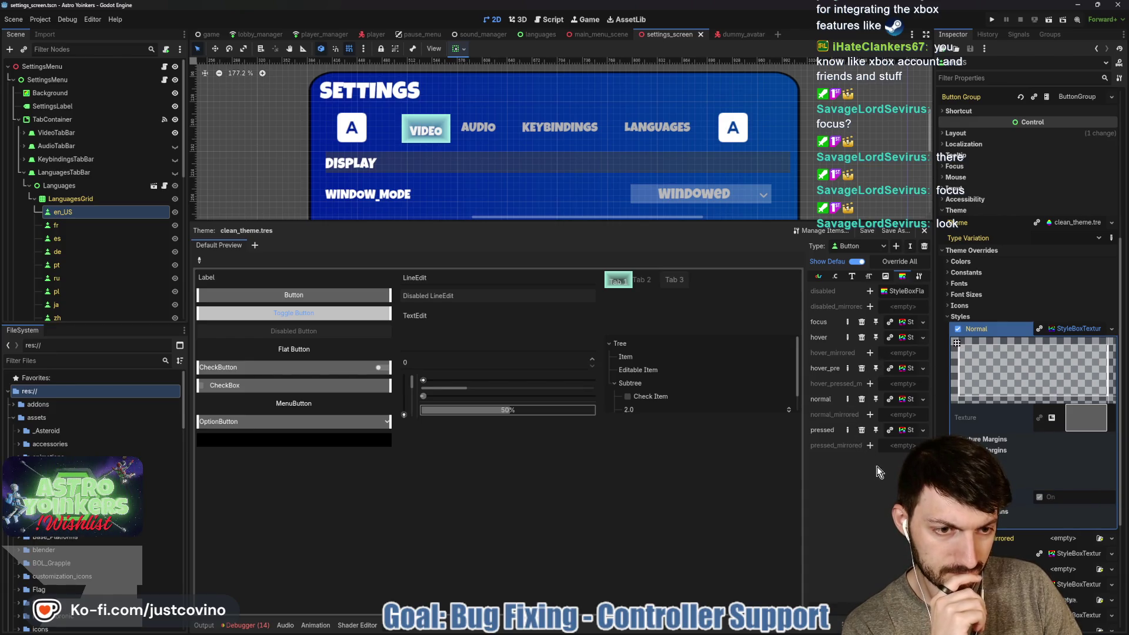
pyautogui.click(898, 325)
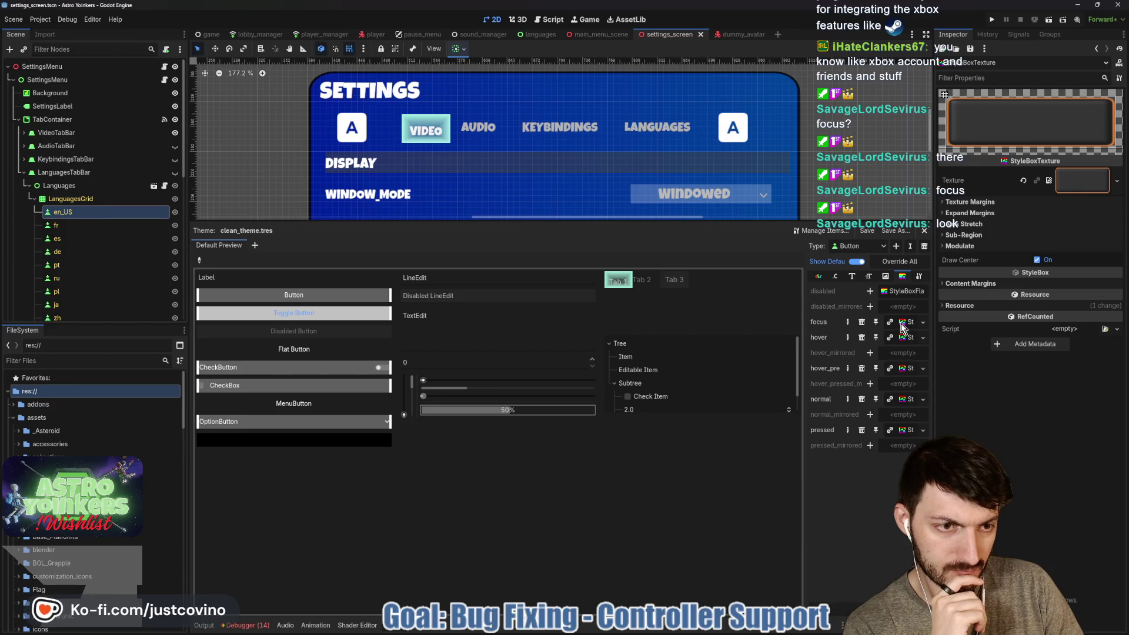
# Clear the theme's focus stylebox, paste the copied StyleBoxTexture in, and expand its gradient texture
pyautogui.click(869, 322)
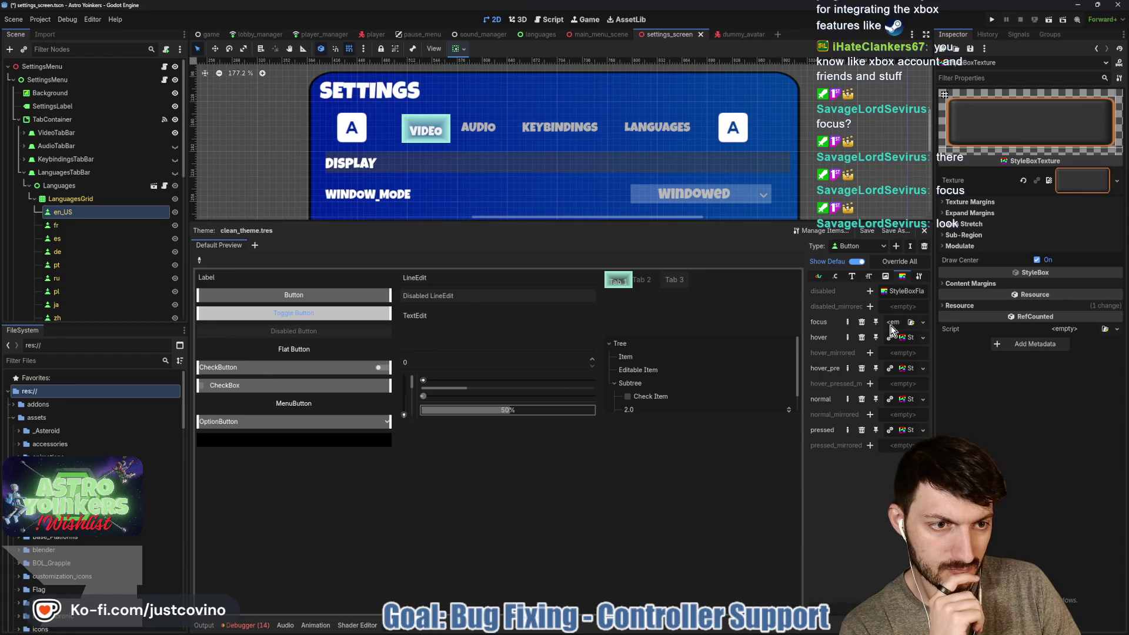
pyautogui.click(891, 324)
pyautogui.click(916, 418)
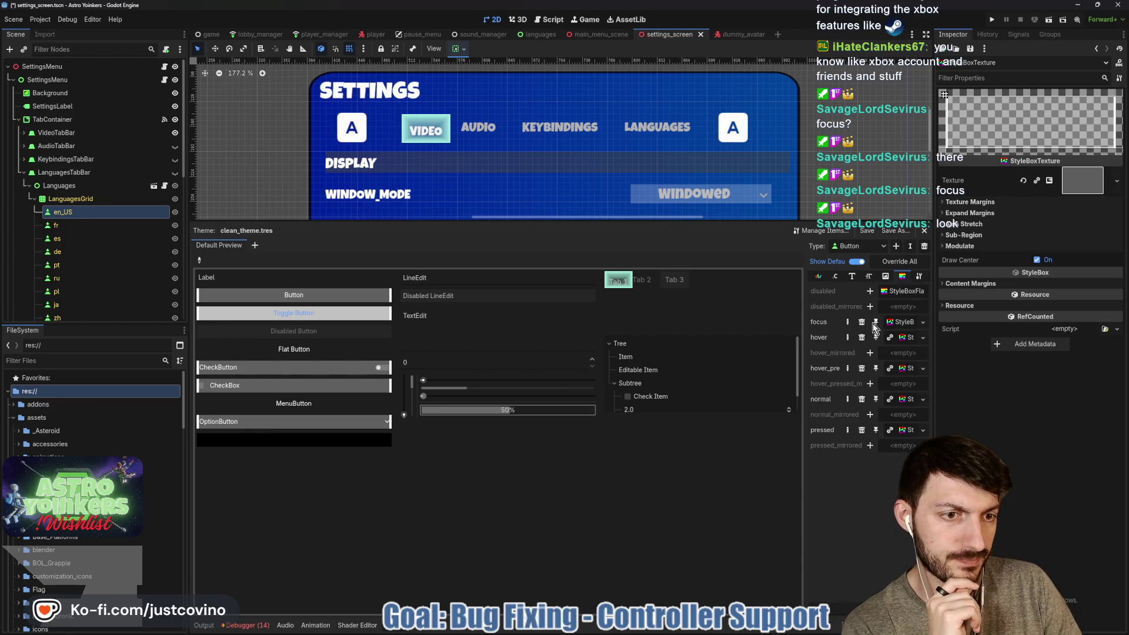
pyautogui.click(1077, 182)
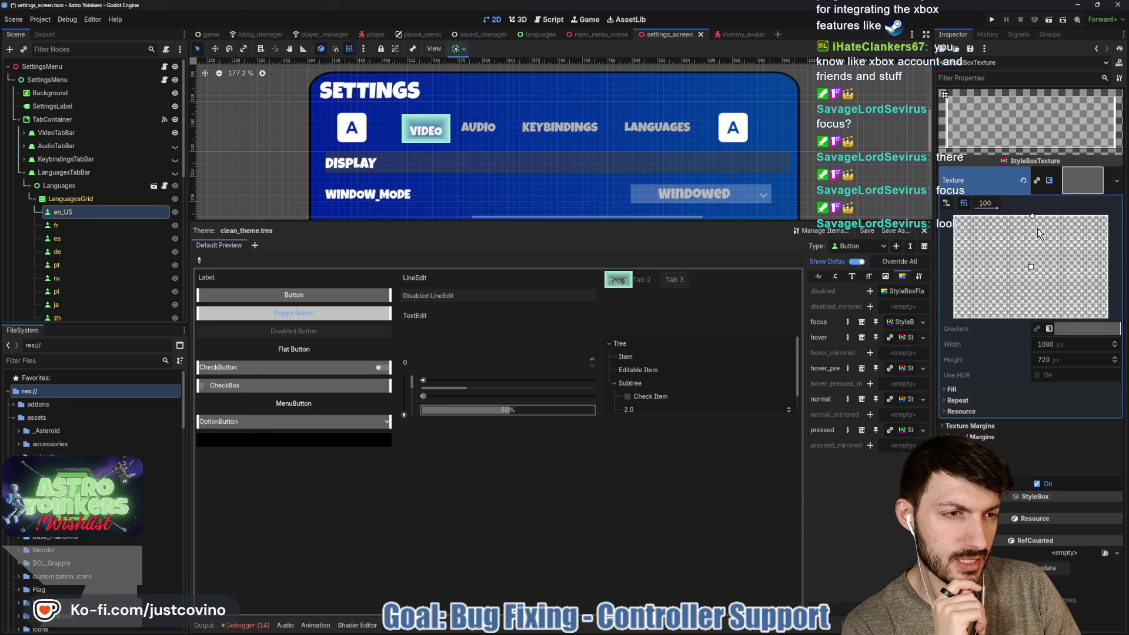
# Set the gradient's white end colour intensity to 2
pyautogui.click(1088, 330)
pyautogui.click(1096, 372)
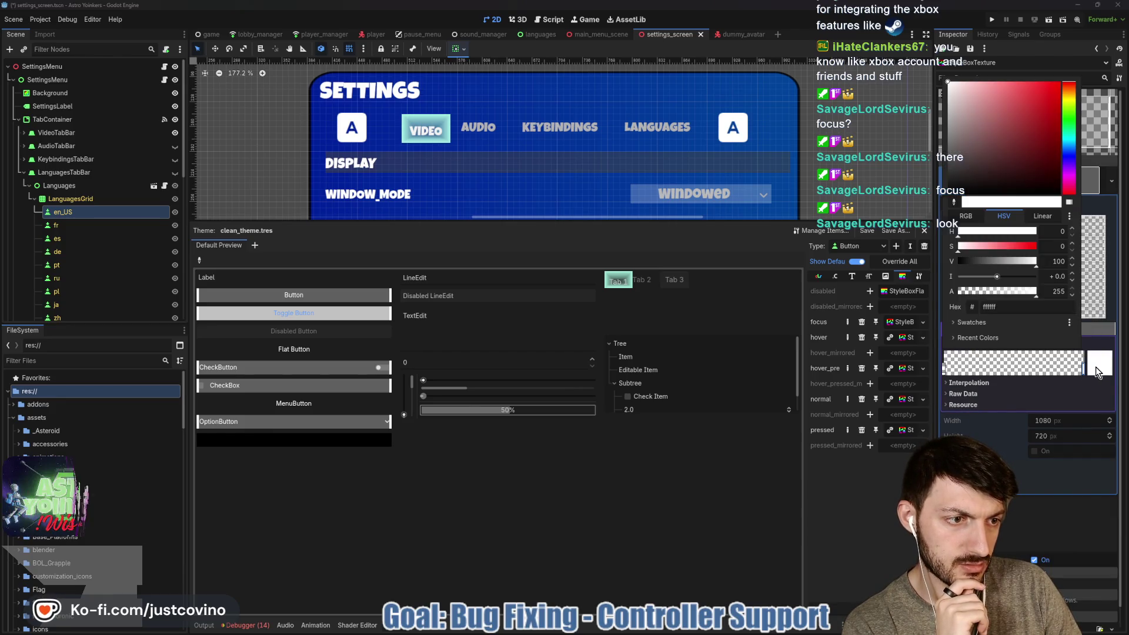
pyautogui.moveTo(1000, 277); pyautogui.dragTo(1014, 277)
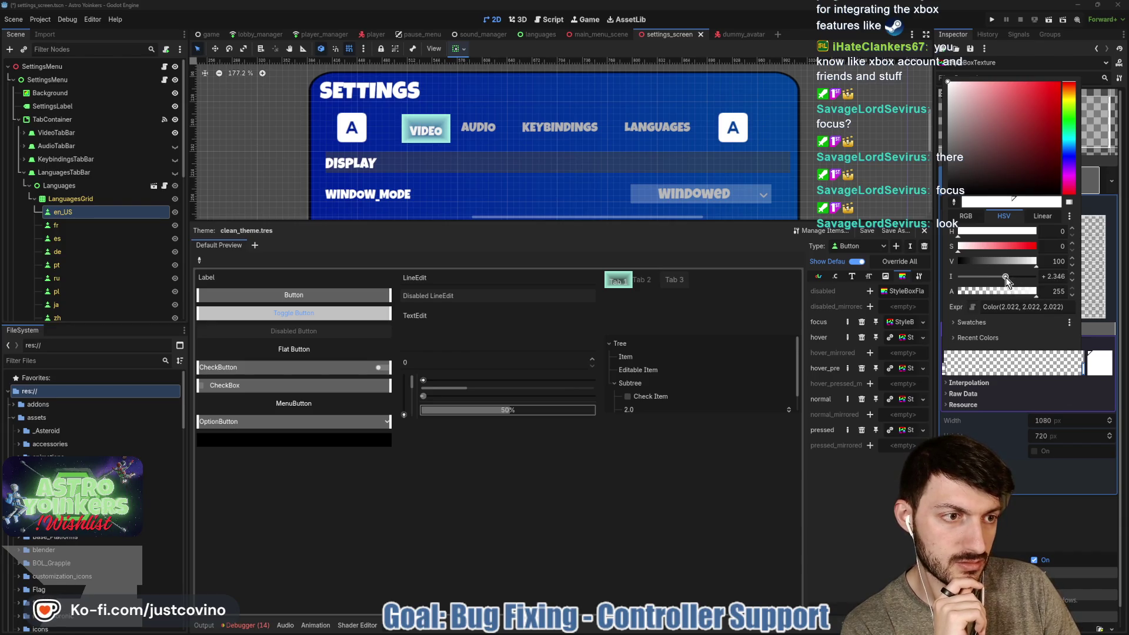
pyautogui.doubleClick(1056, 276)
pyautogui.write('2')
pyautogui.press('Return')
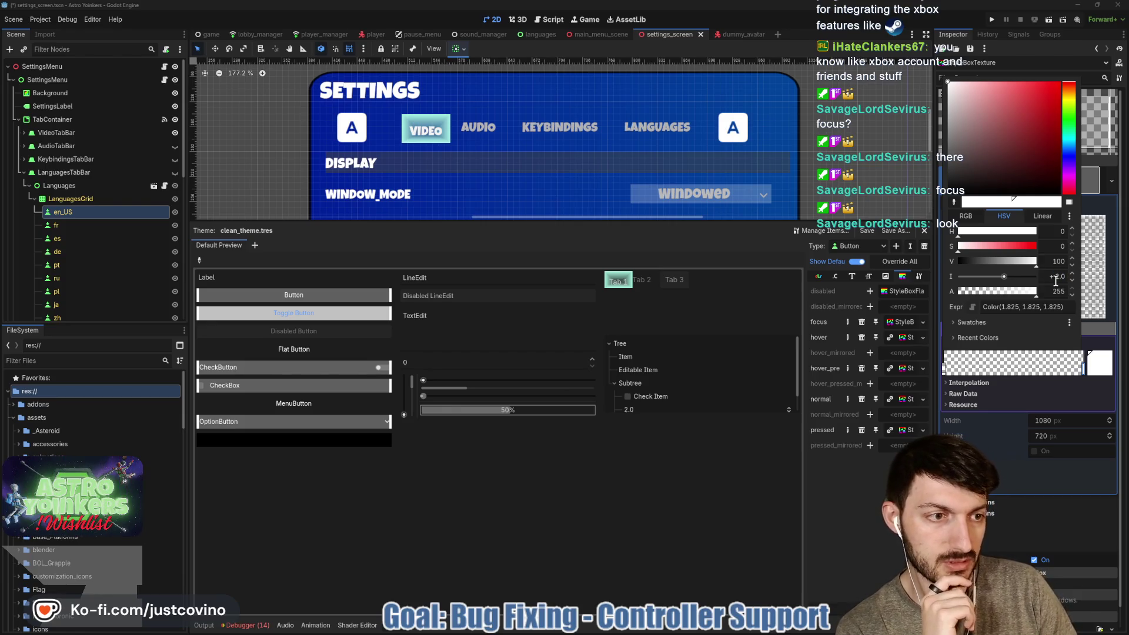
pyautogui.click(947, 377)
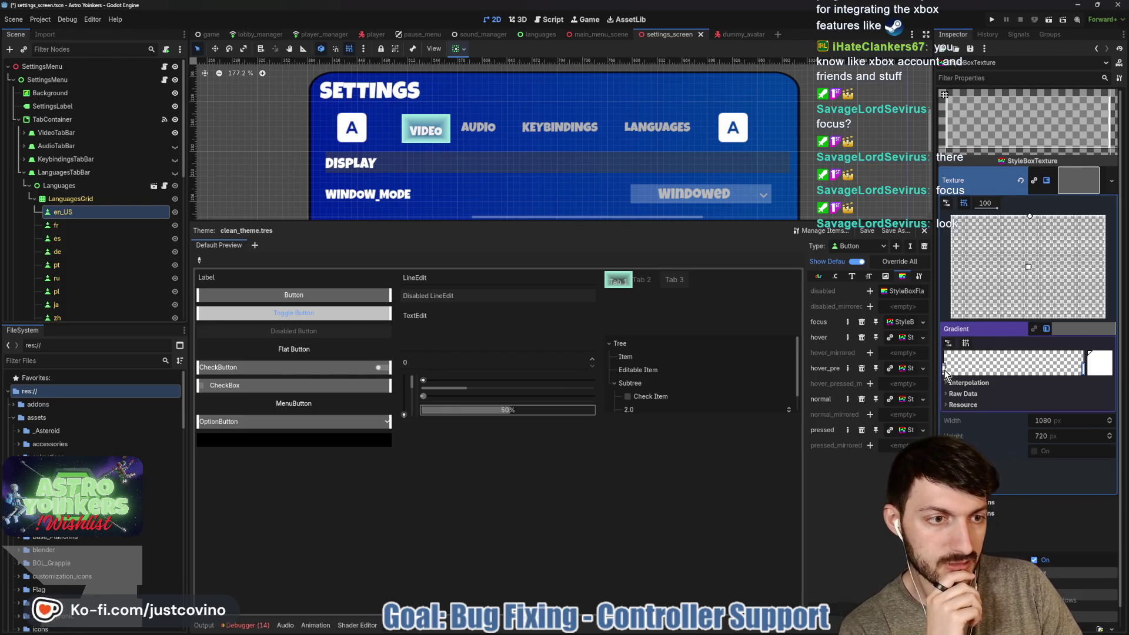
# Darken the other gradient stop's colour and save the scene and theme
pyautogui.click(1098, 366)
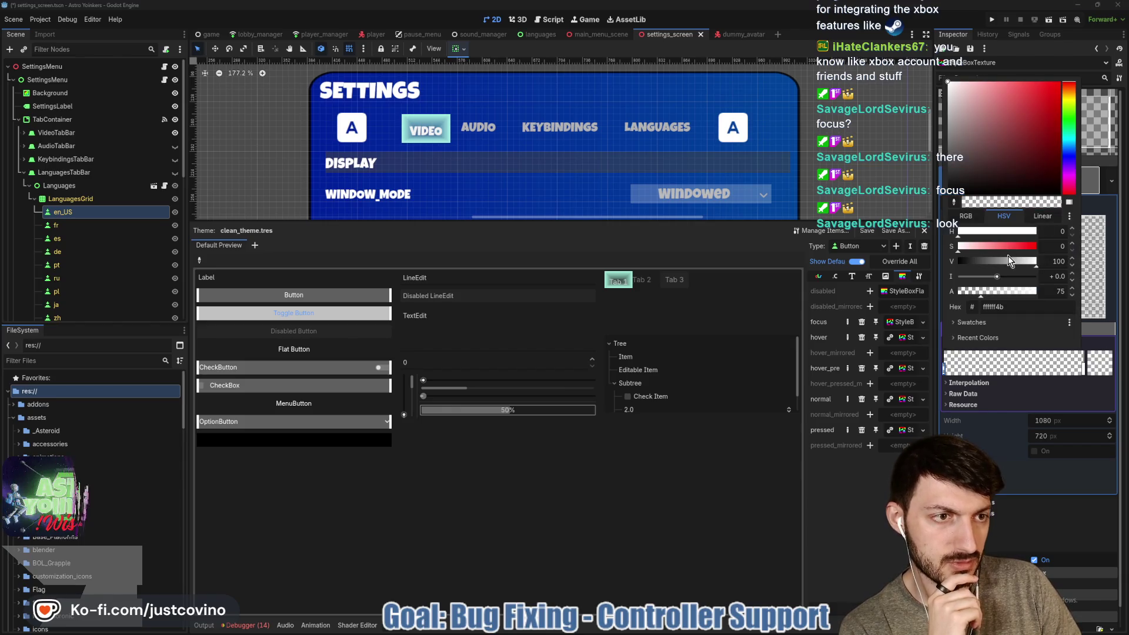
pyautogui.moveTo(1028, 263); pyautogui.dragTo(1008, 267)
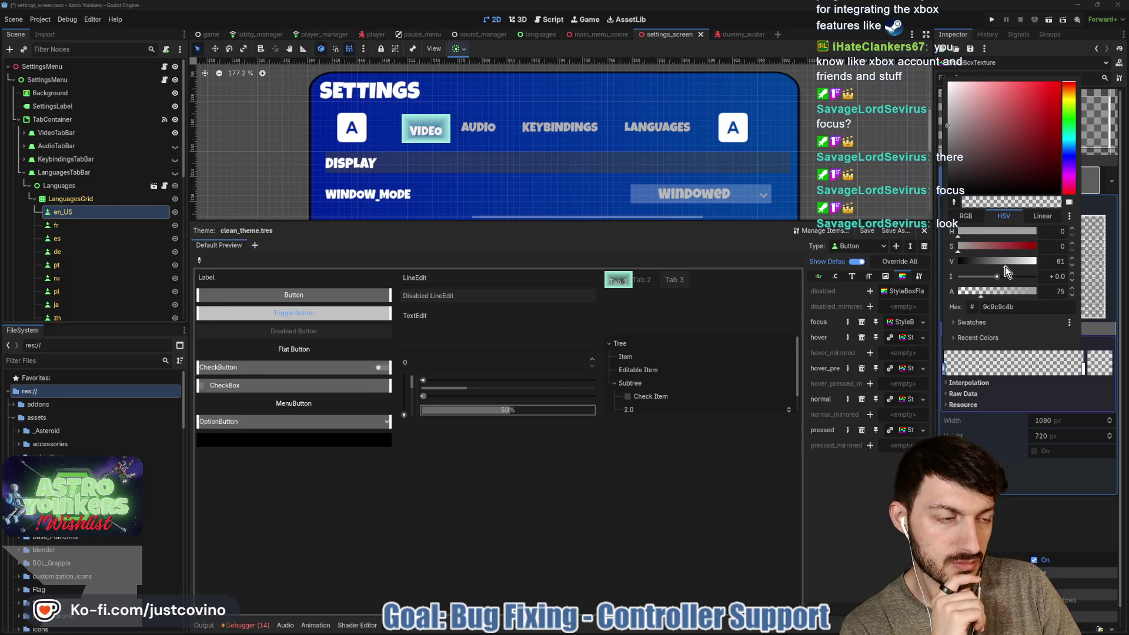
pyautogui.click(1098, 367)
pyautogui.click(1078, 182)
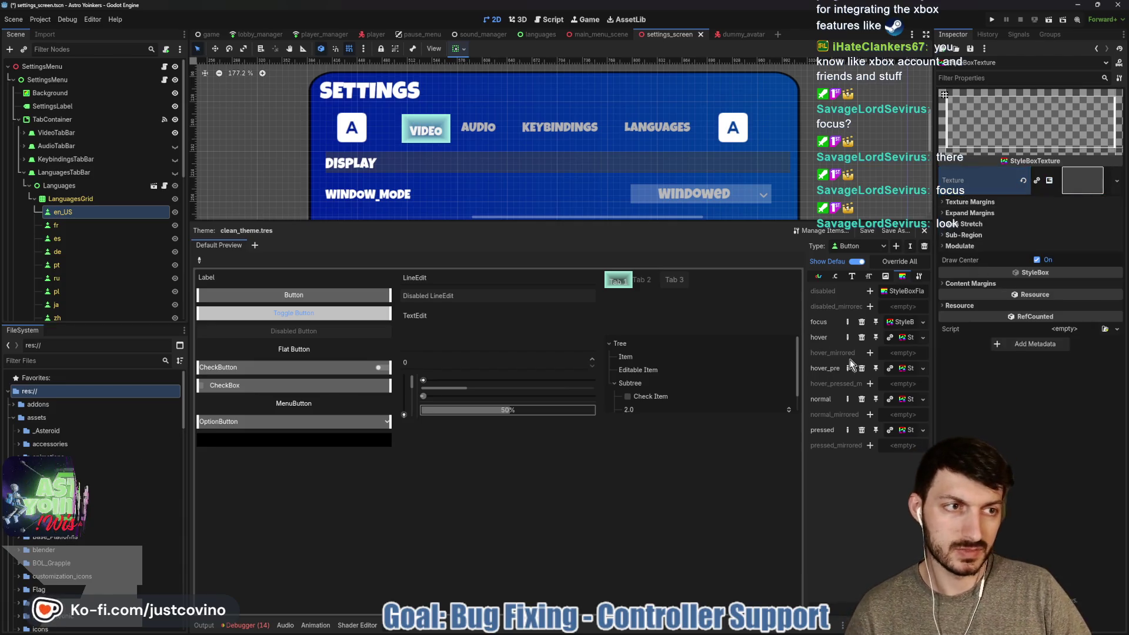
pyautogui.hotkey('ctrl', 's')
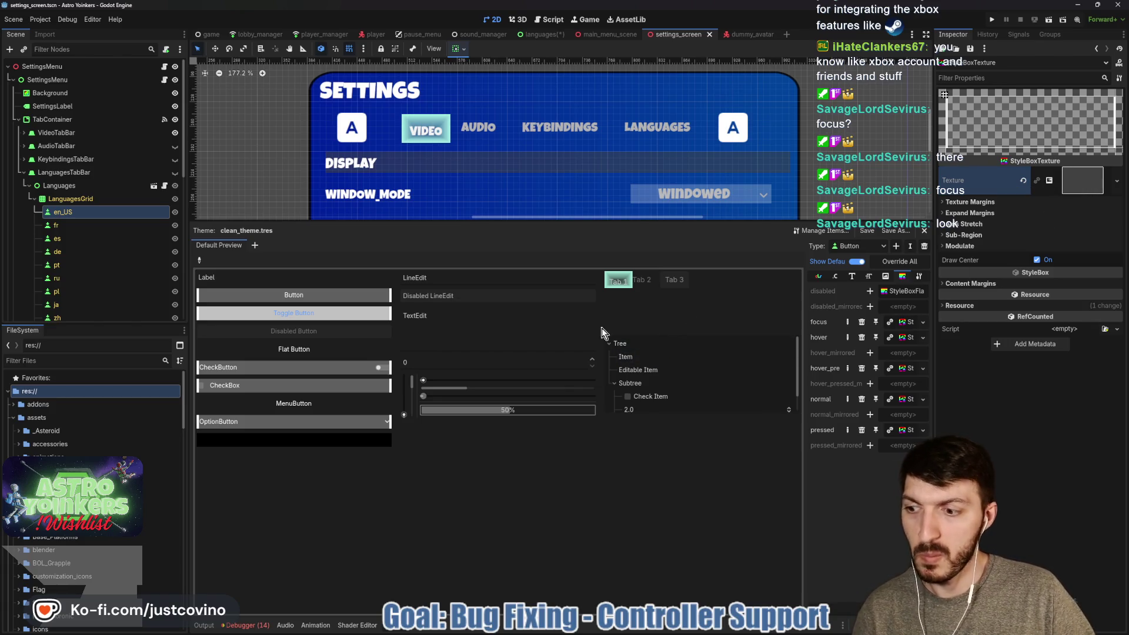
pyautogui.click(994, 19)
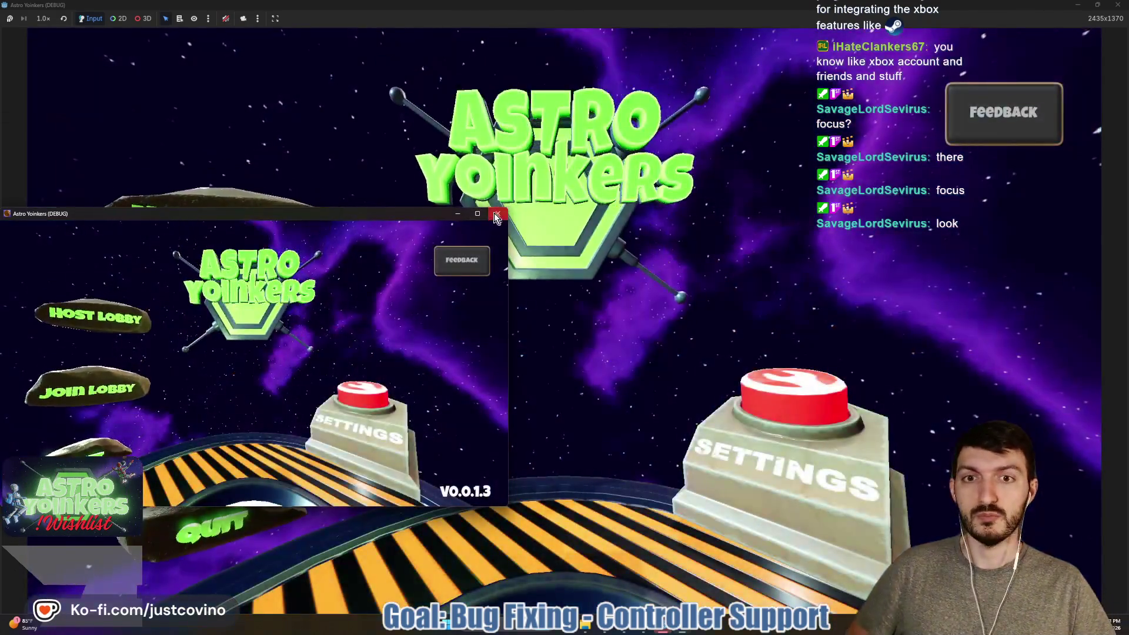
# In the game's settings, switch among Languages, Keybindings and Audio tabs, then Escape to the main menu
pyautogui.click(497, 214)
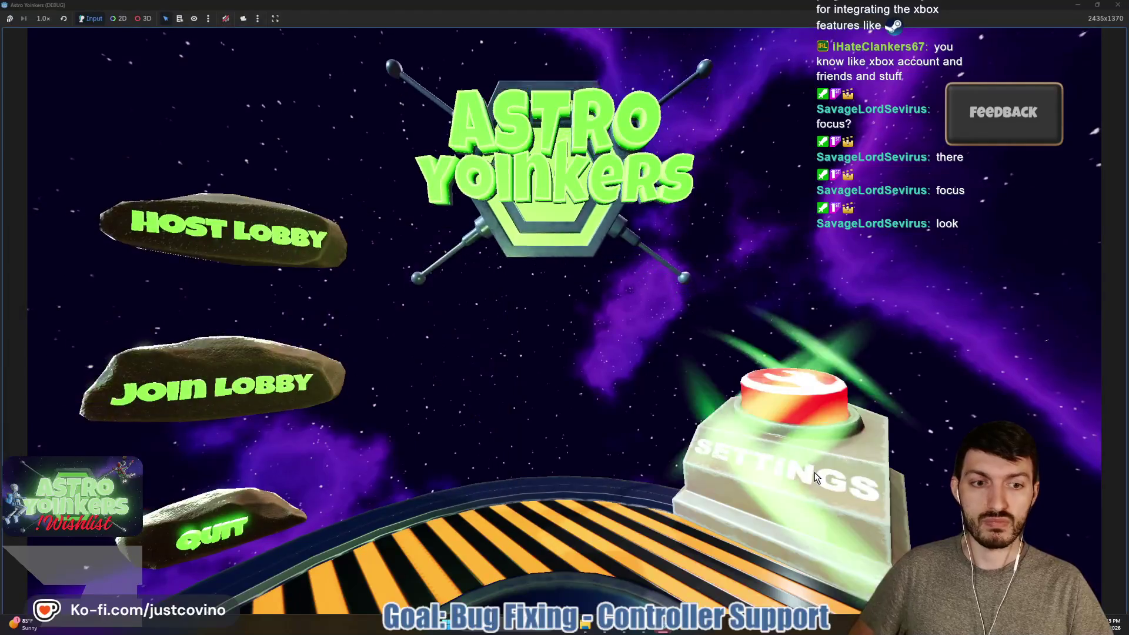
pyautogui.click(814, 471)
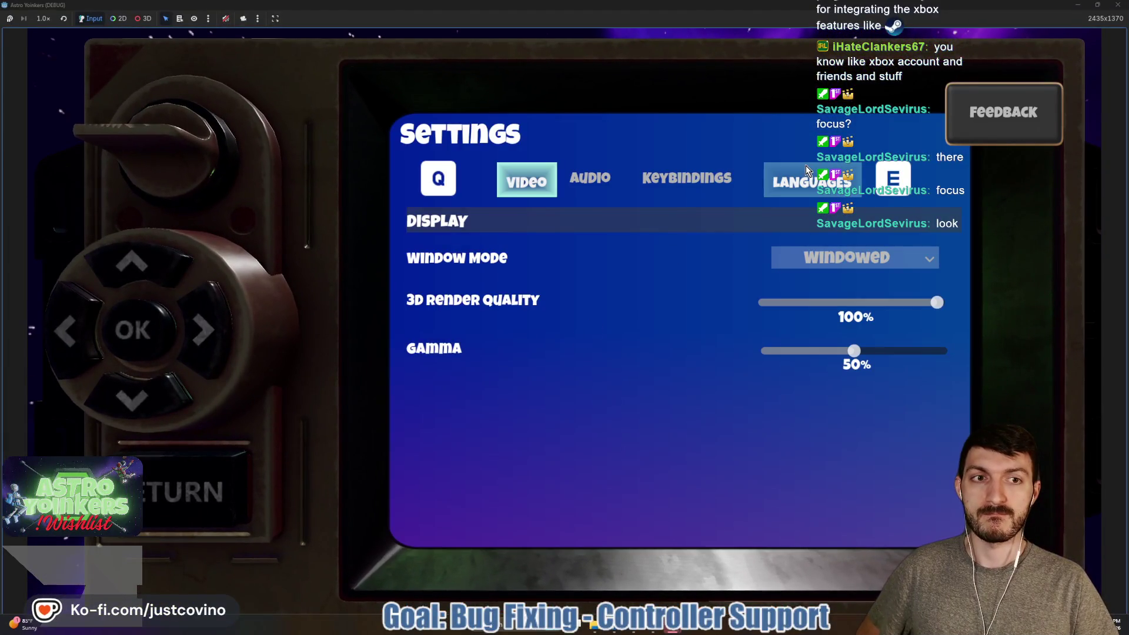
pyautogui.click(803, 178)
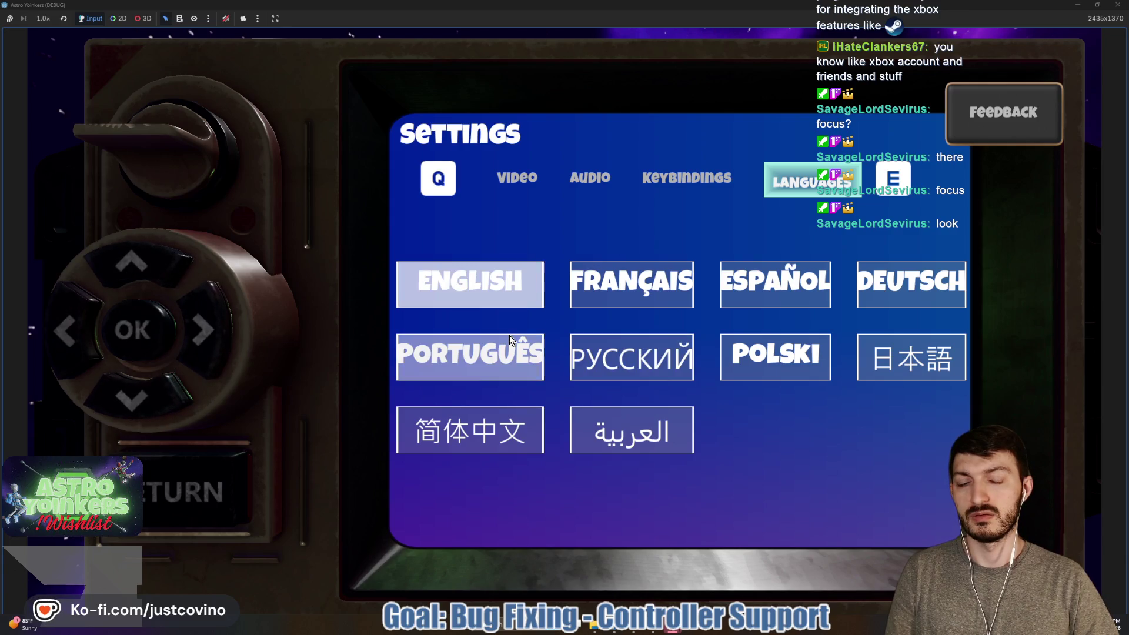
pyautogui.click(696, 178)
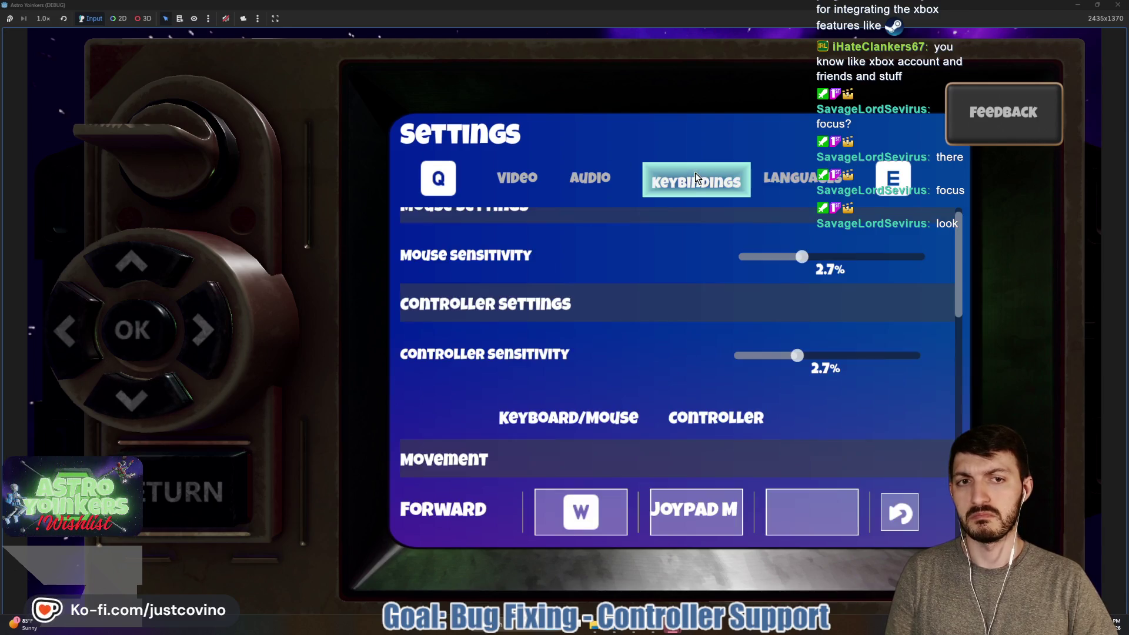
pyautogui.click(785, 189)
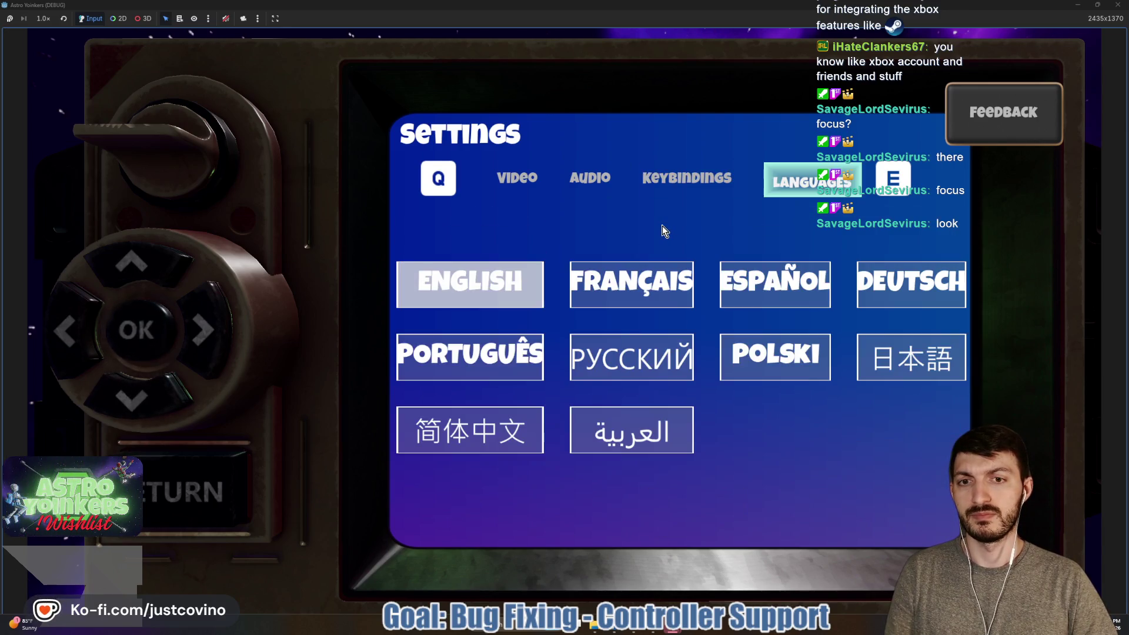
pyautogui.press('q')
pyautogui.press('q')
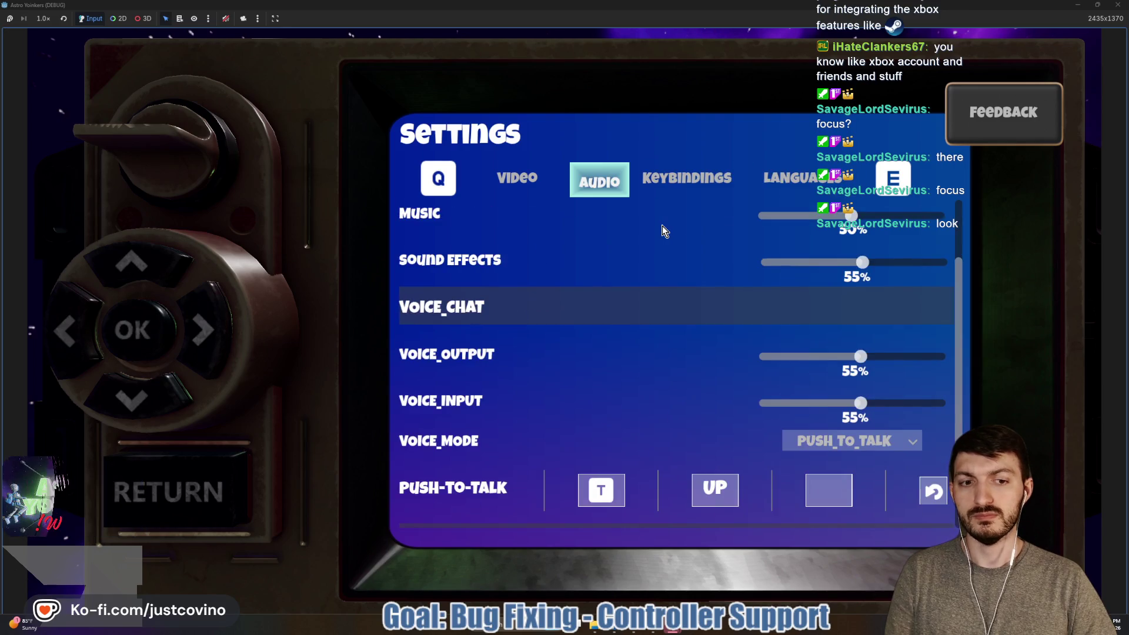
pyautogui.press('Escape')
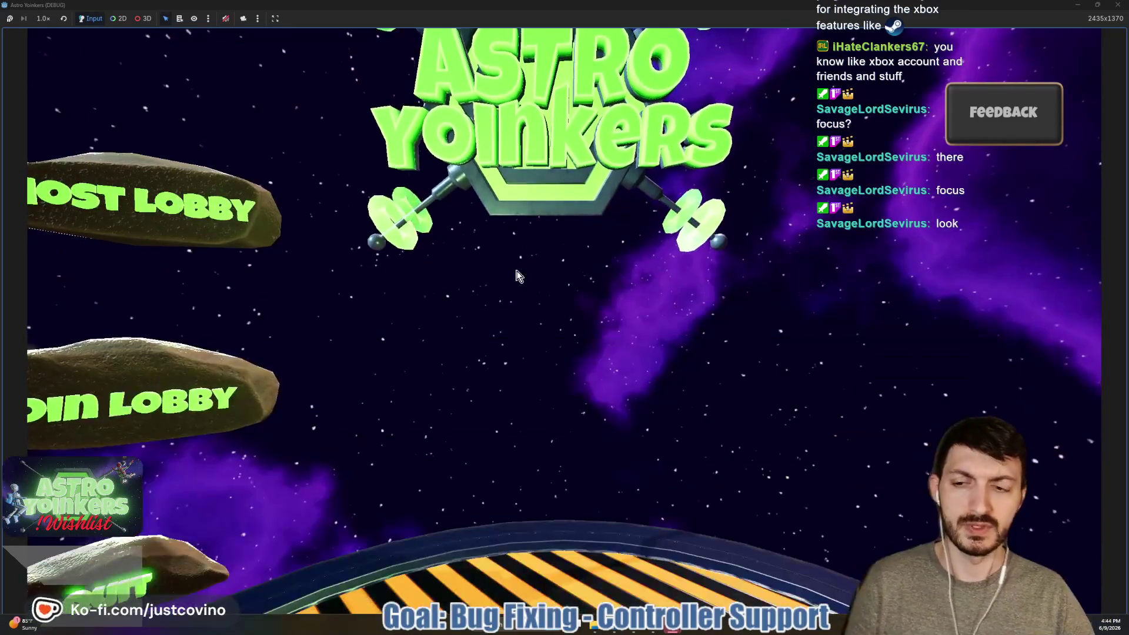
# Host a lobby, pause, open Settings to Languages, pick English, then back out and stop the game with F8
pyautogui.press('Return')
pyautogui.press('Return')
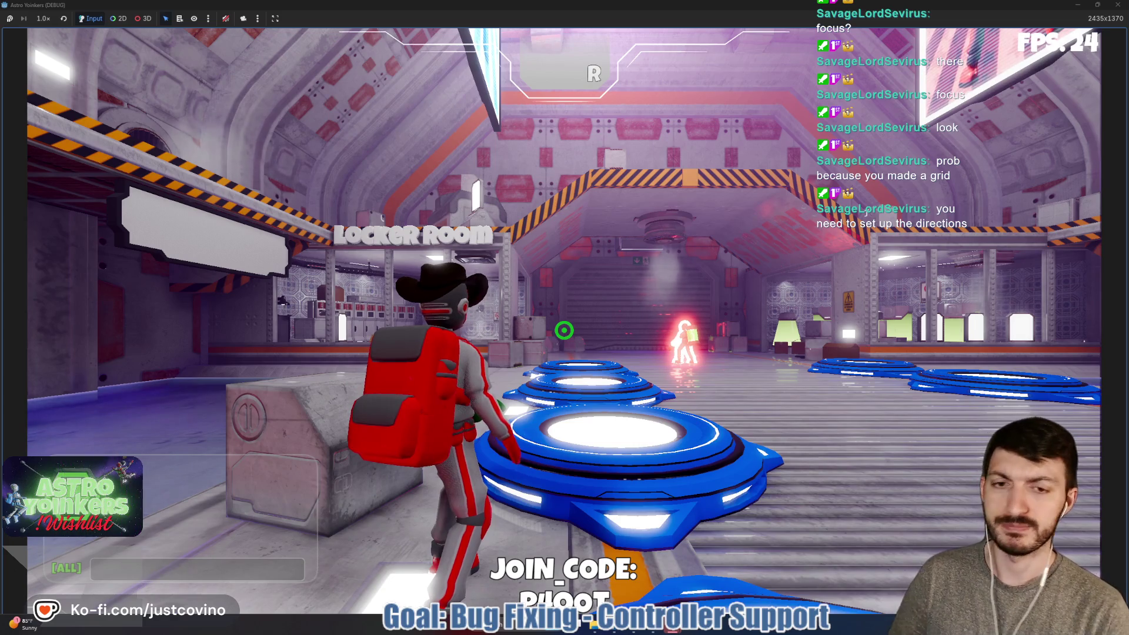
pyautogui.press('Escape')
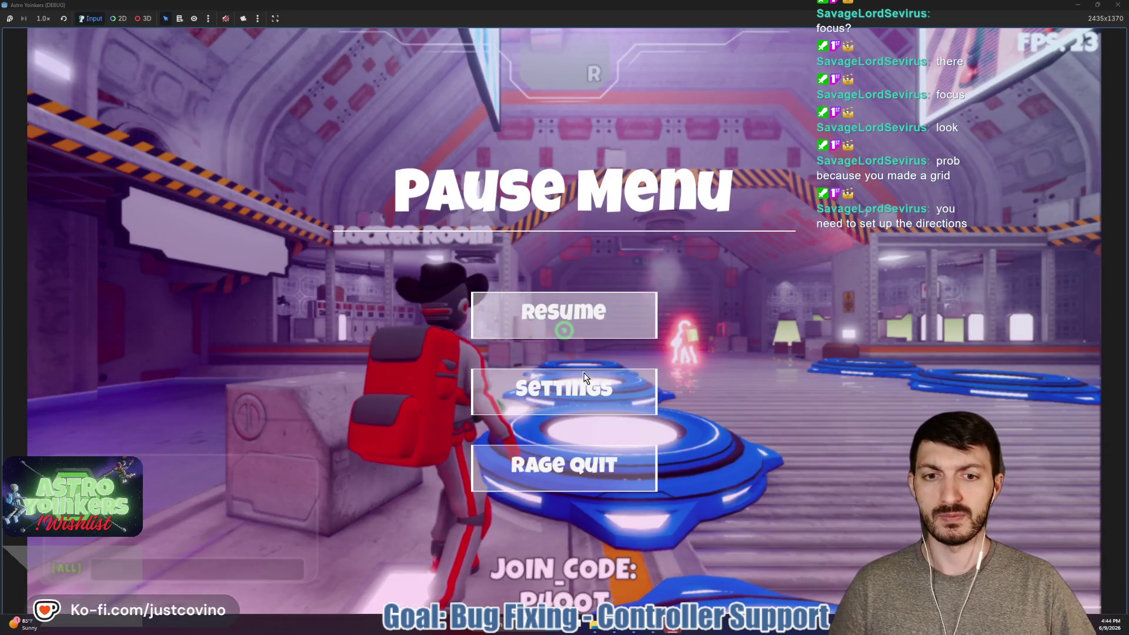
pyautogui.click(585, 391)
pyautogui.press('e')
pyautogui.press('e')
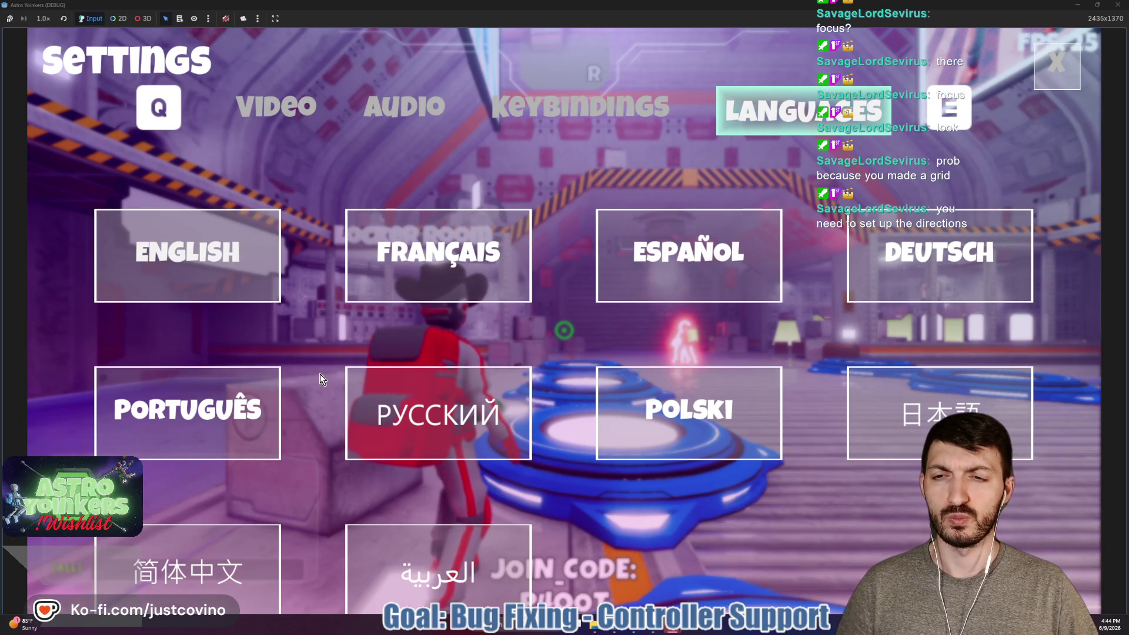
pyautogui.click(259, 287)
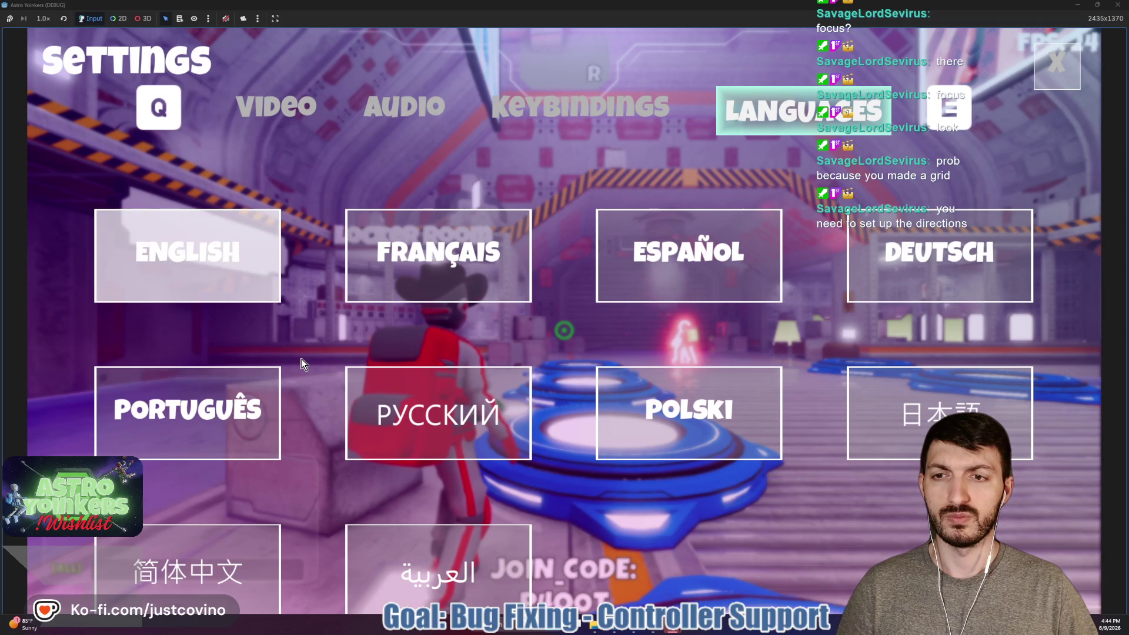
pyautogui.press('Escape')
pyautogui.press('Escape')
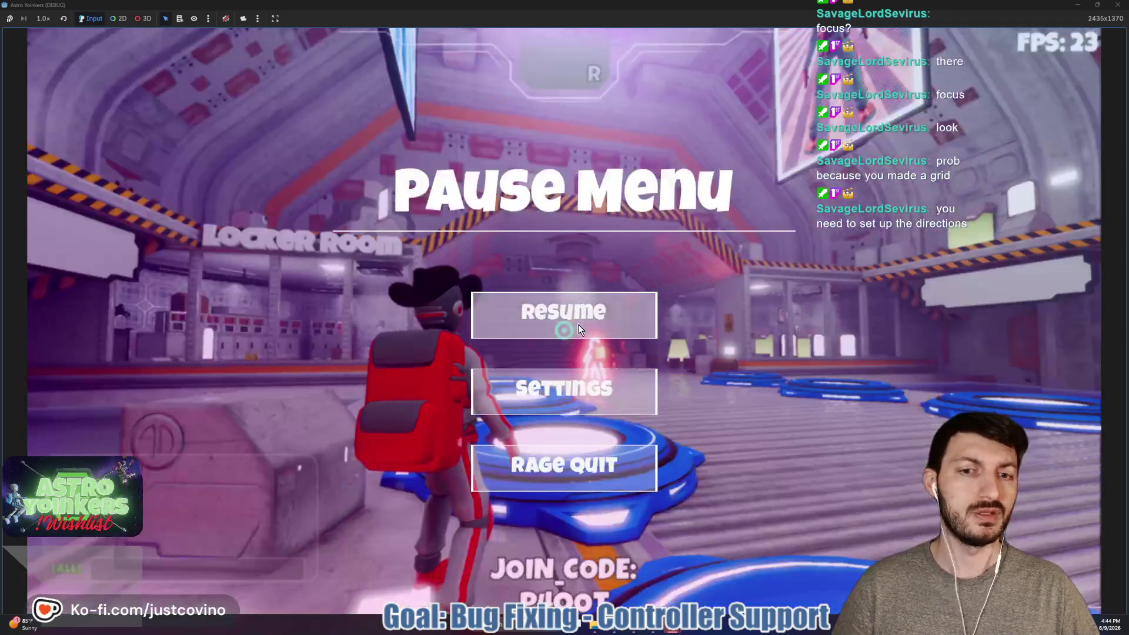
pyautogui.press('Escape')
pyautogui.press('F8')
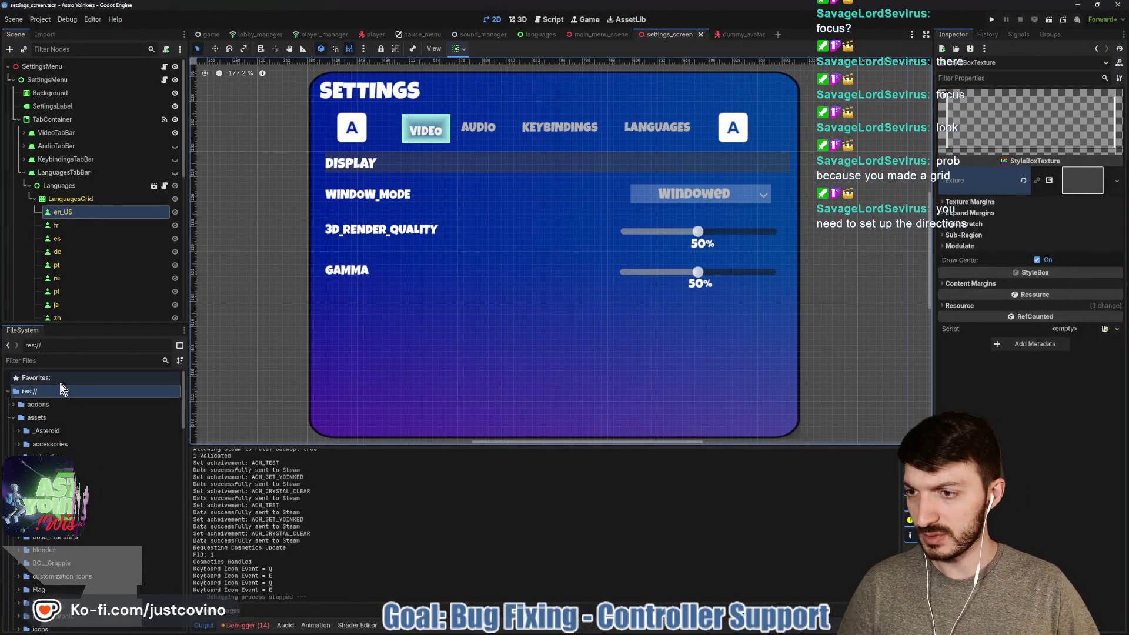
# Filter files for 'clean_', open clean_theme.tres, and expand the Button focus style's gradient texture
pyautogui.click(45, 358)
pyautogui.write('clean_')
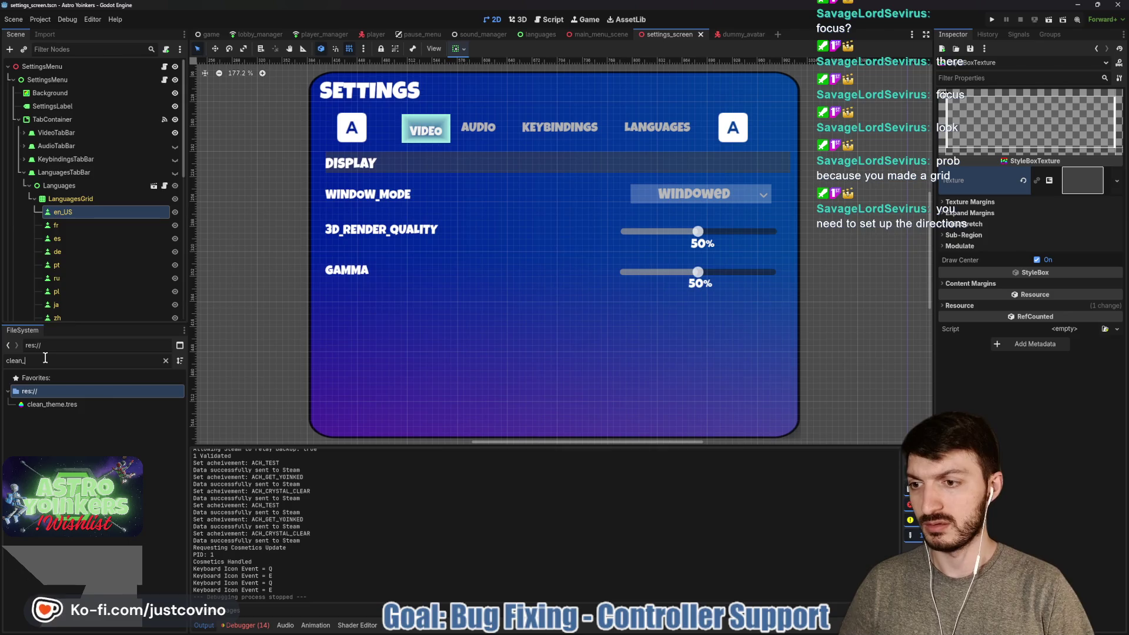
pyautogui.doubleClick(53, 405)
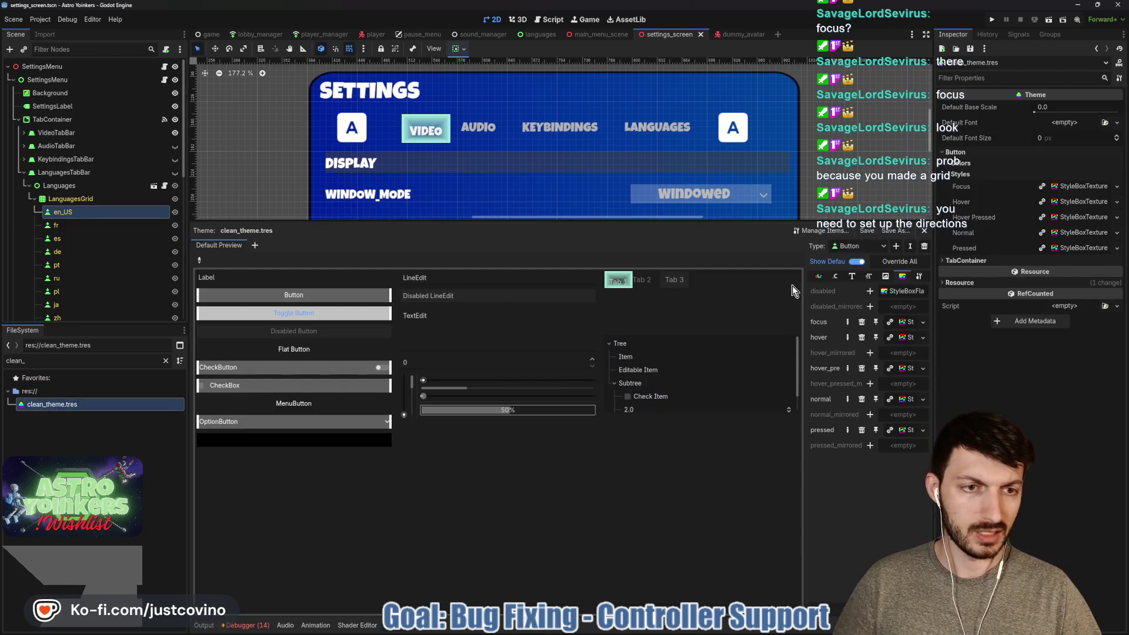
pyautogui.click(900, 323)
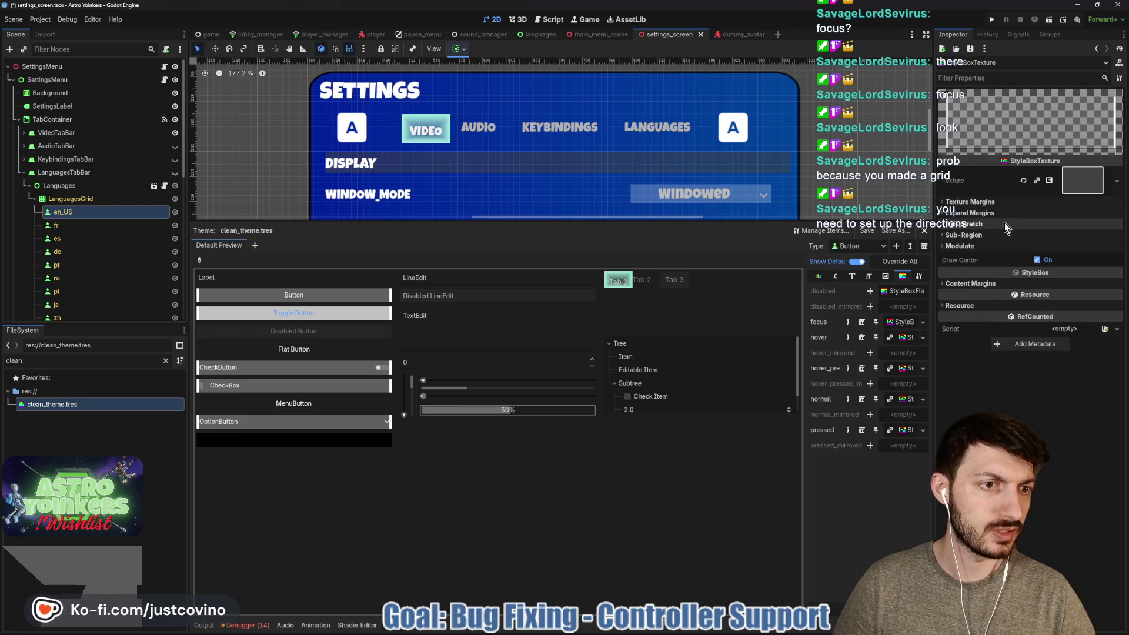
pyautogui.click(1081, 186)
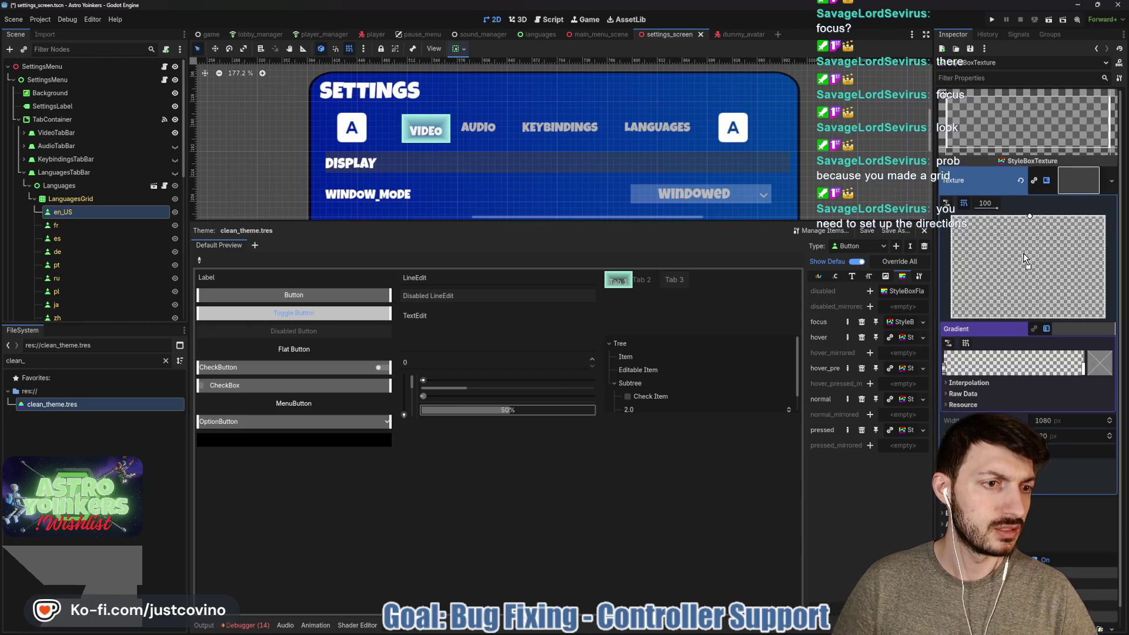
# Shift the focus gradient's colour stops toward white edges and drag the Left texture margin to 430
pyautogui.click(1029, 217)
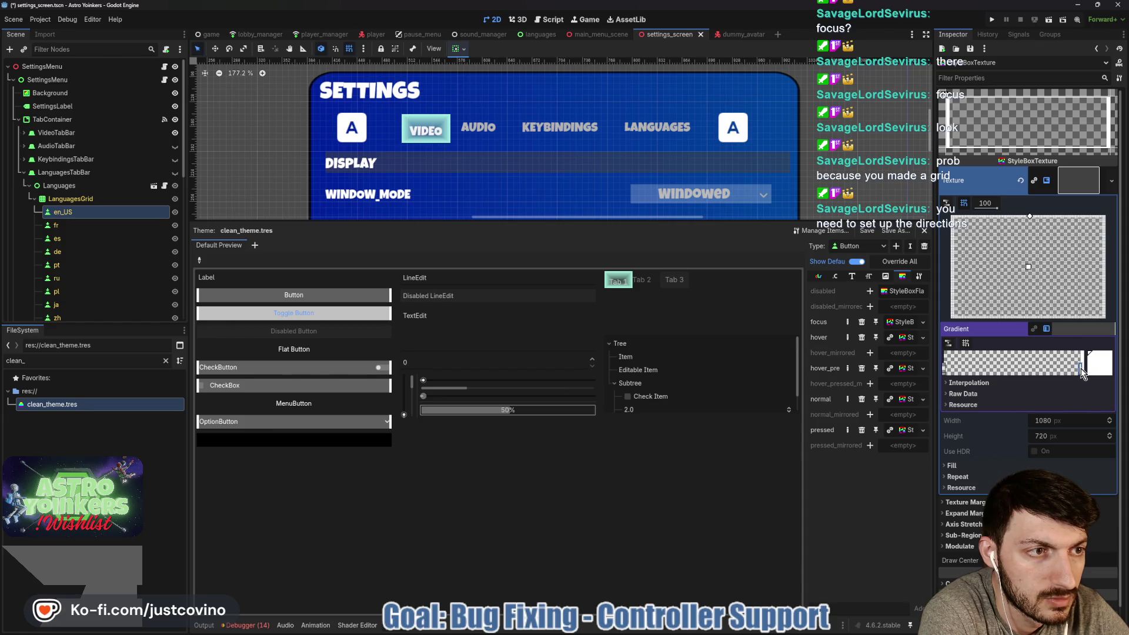
pyautogui.moveTo(1081, 368); pyautogui.dragTo(1060, 371)
pyautogui.scroll(-2, 1059, 370)
pyautogui.click(970, 419)
pyautogui.moveTo(1037, 436); pyautogui.dragTo(1124, 452)
pyautogui.scroll(2, 1000, 459)
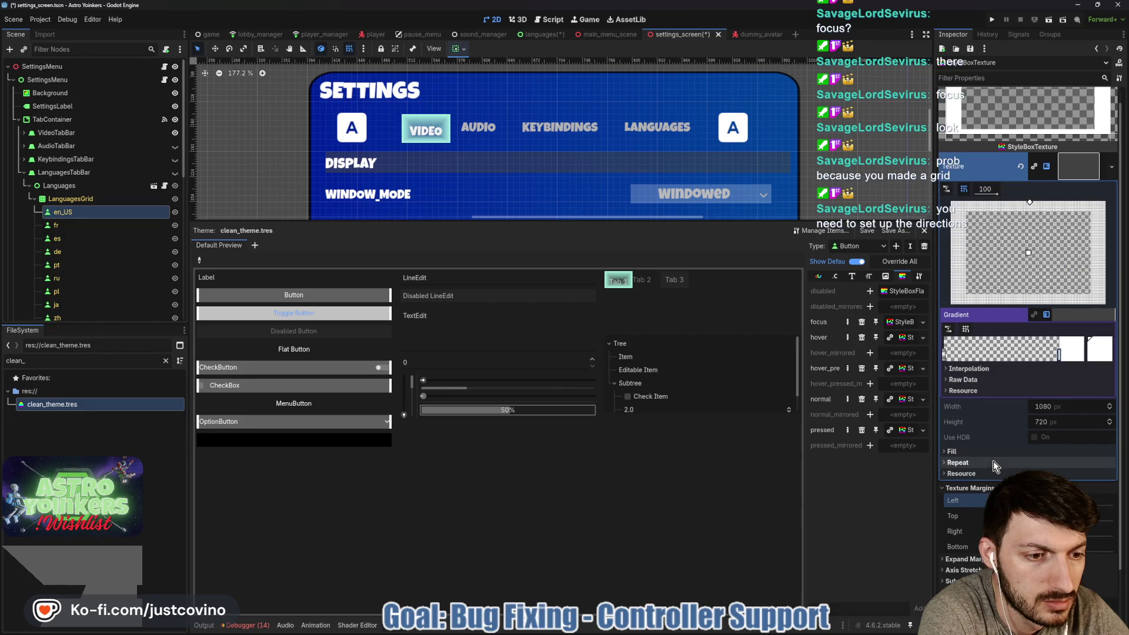
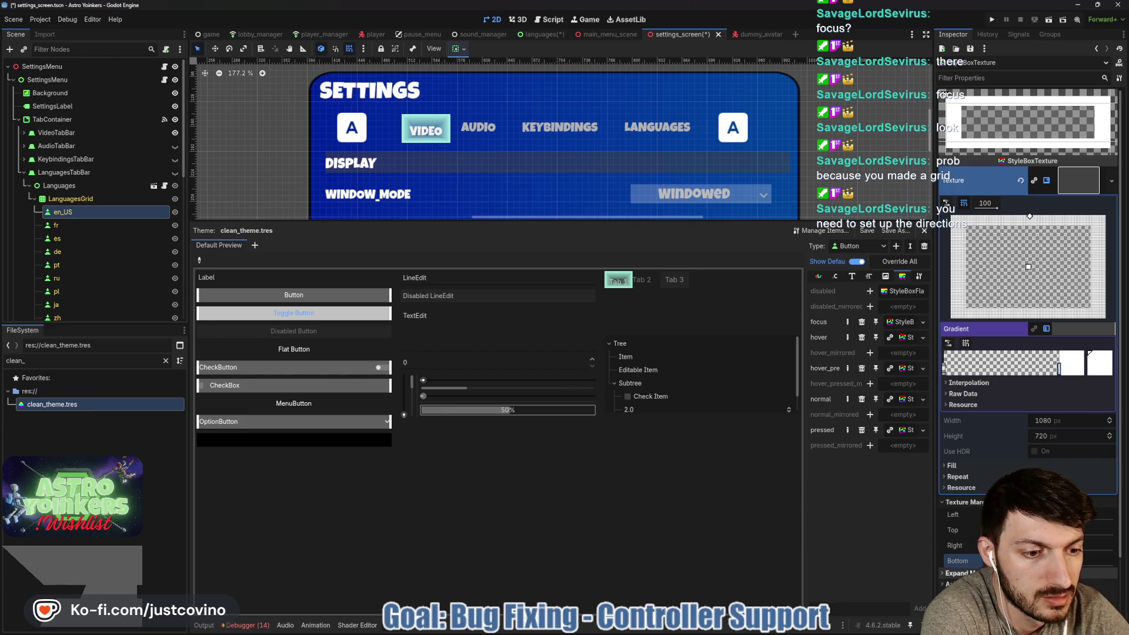
# Raise the gradient's left grey stop from V 65 to 67, save the scene, and hide the Theme panel
pyautogui.scroll(-3, 1029, 294)
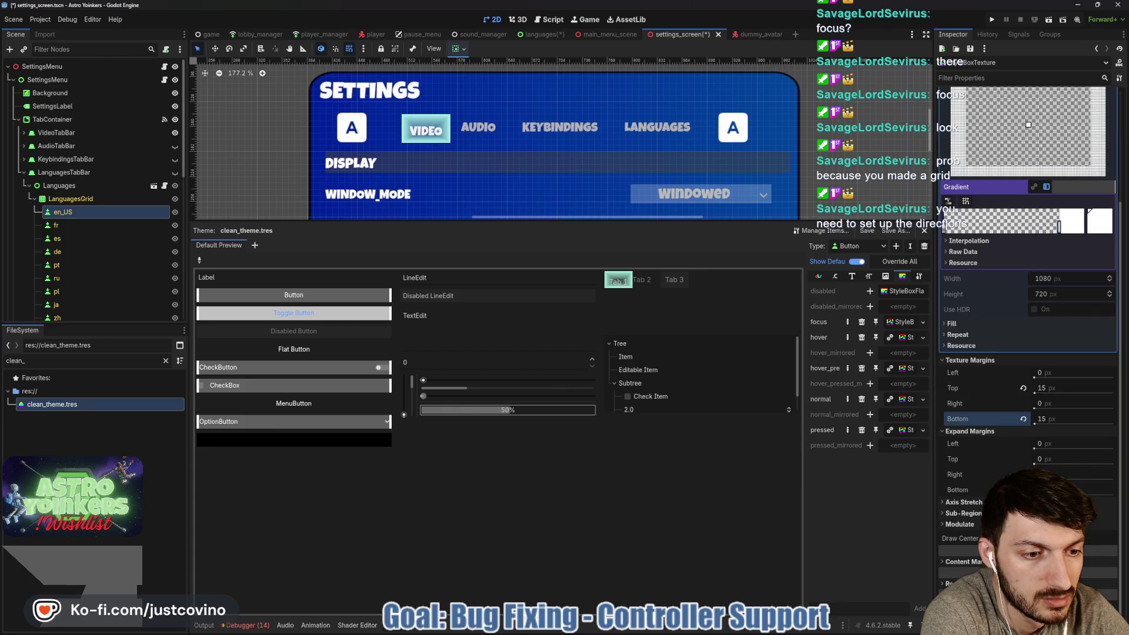
pyautogui.scroll(3, 1029, 294)
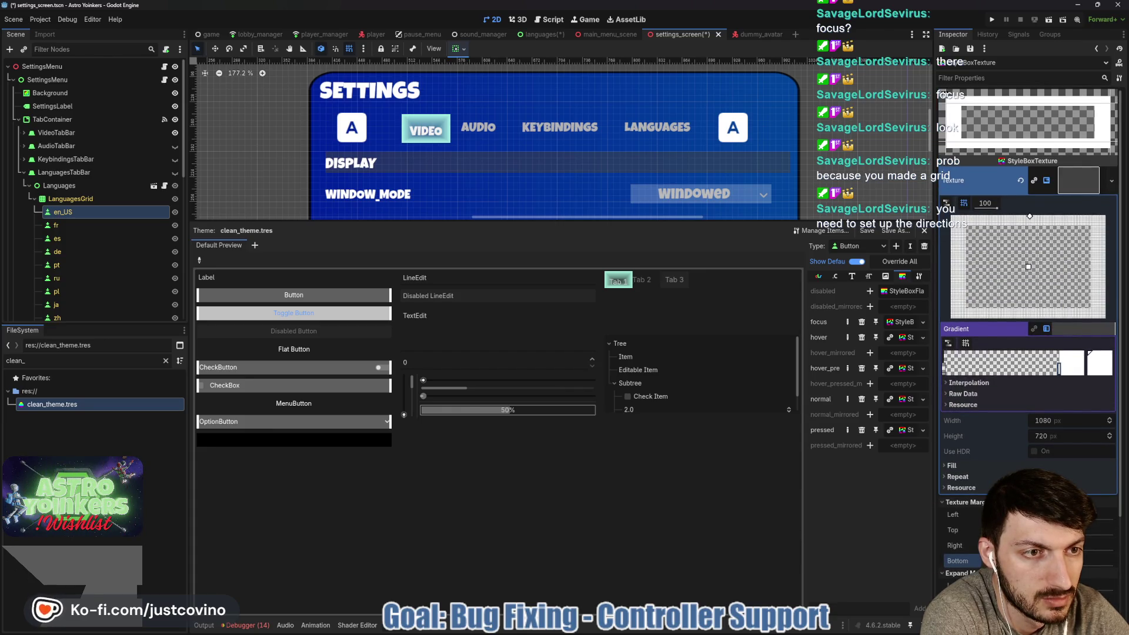
pyautogui.click(947, 372)
pyautogui.click(1094, 368)
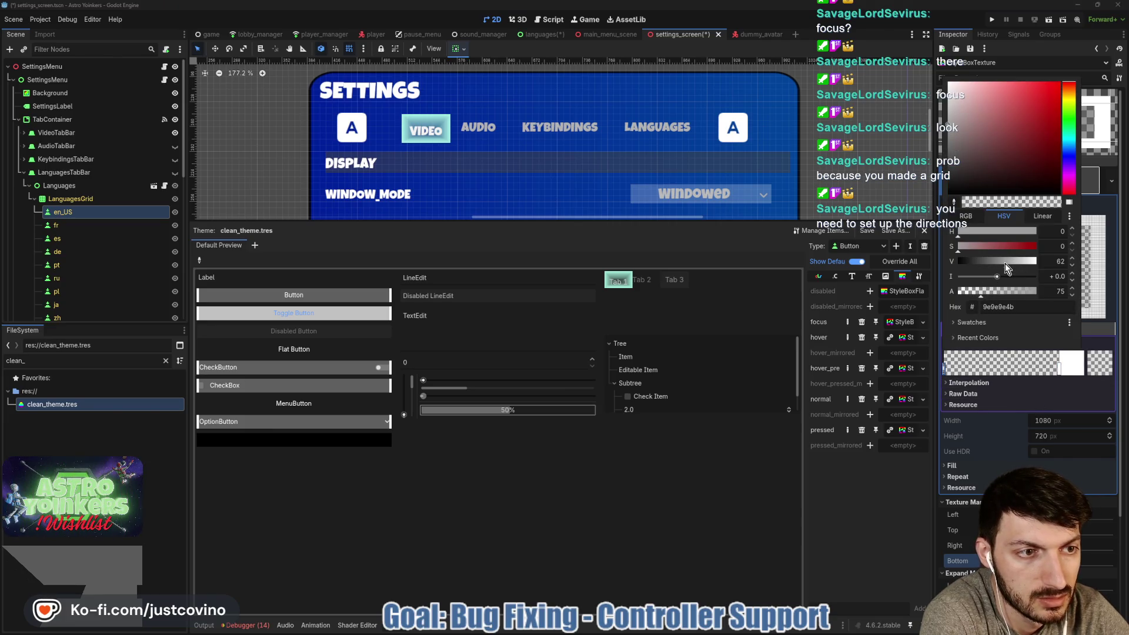
pyautogui.click(1011, 263)
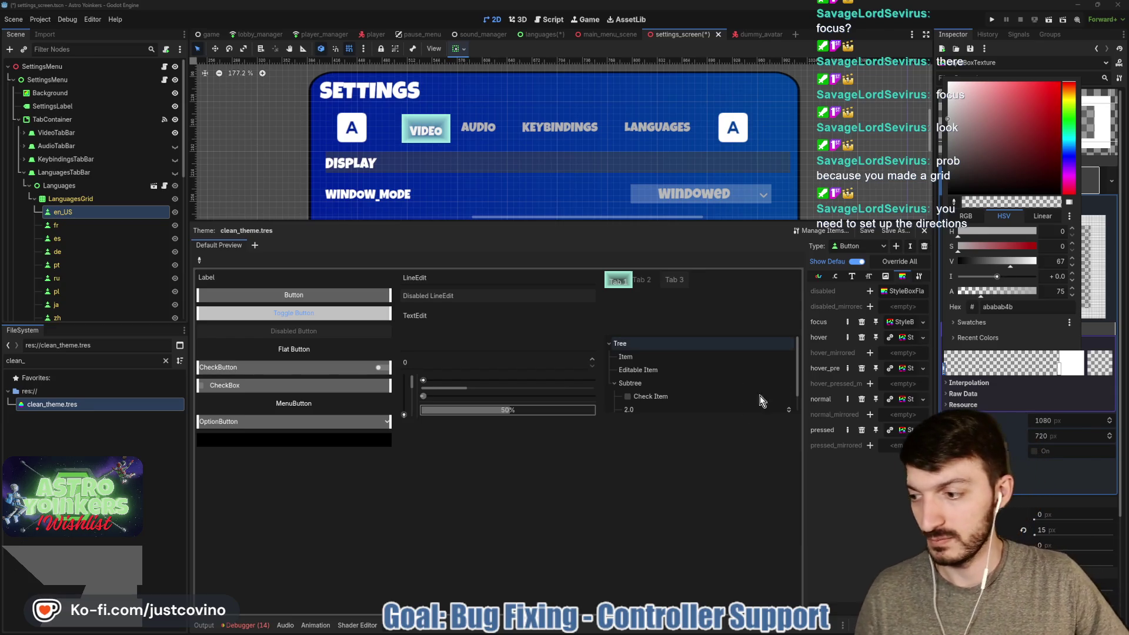
pyautogui.click(681, 436)
pyautogui.hotkey('ctrl', 's')
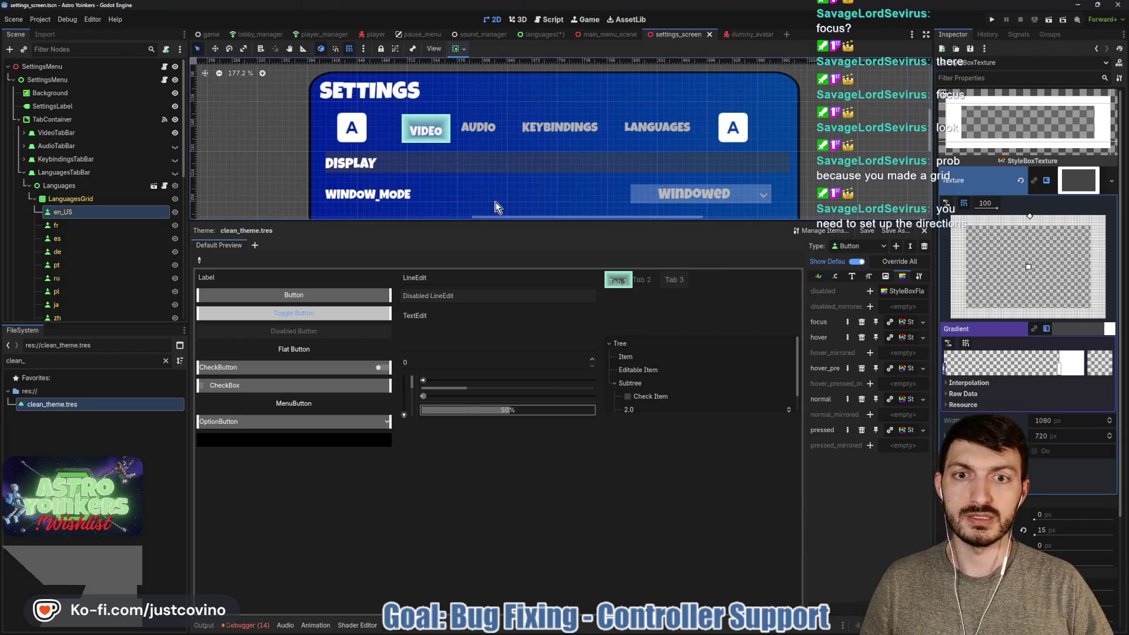
pyautogui.hotkey('ctrl', 'j')
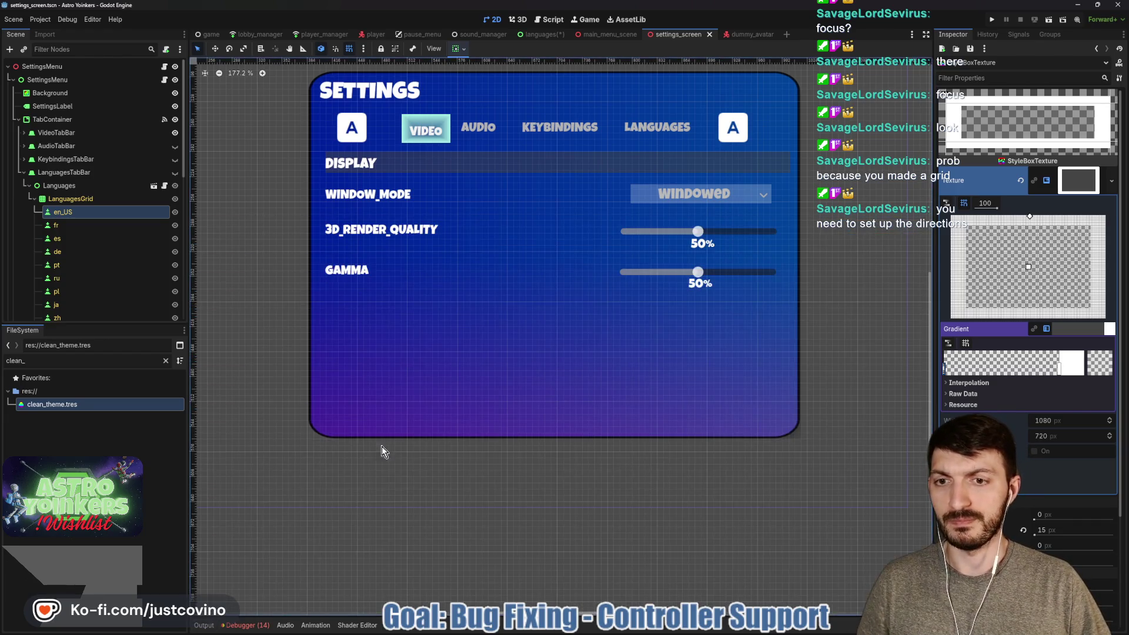
# Switch to the languages scene and view the LanguagesGrid's focus neighbour settings
pyautogui.click(154, 185)
pyautogui.click(51, 93)
pyautogui.click(49, 81)
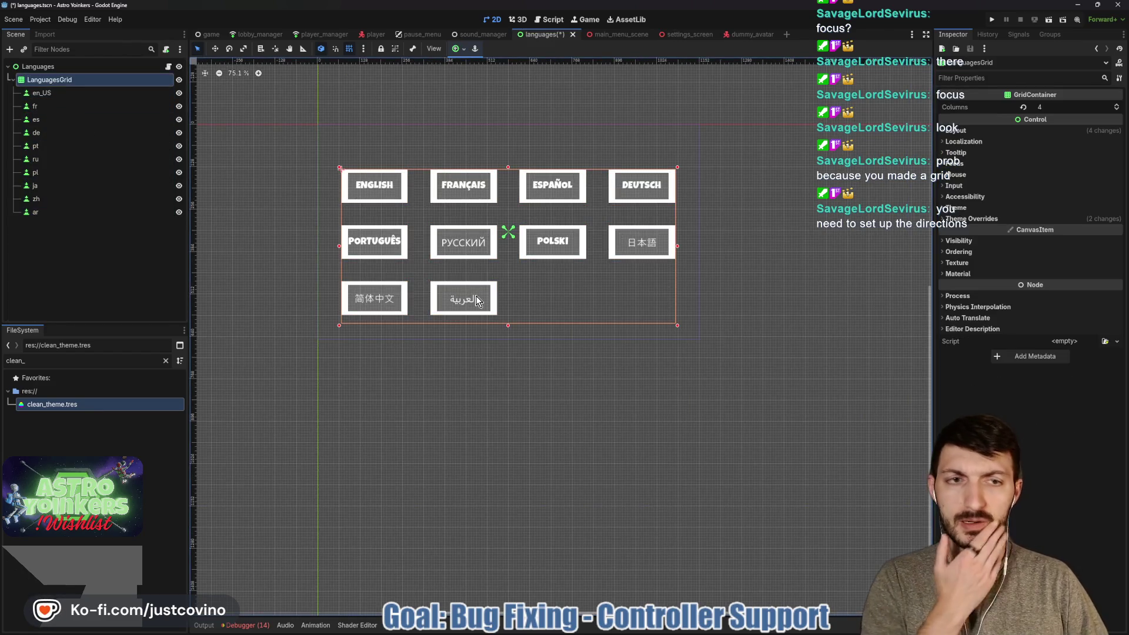
pyautogui.click(956, 164)
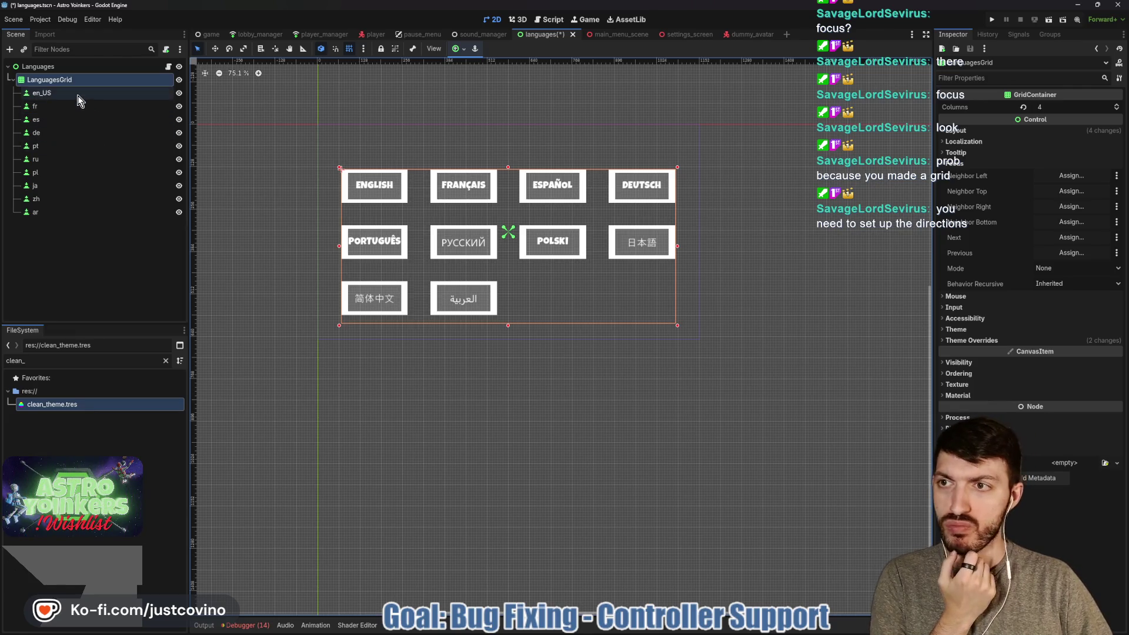
# Untick the en_US button's Normal and Hover style overrides
pyautogui.click(60, 94)
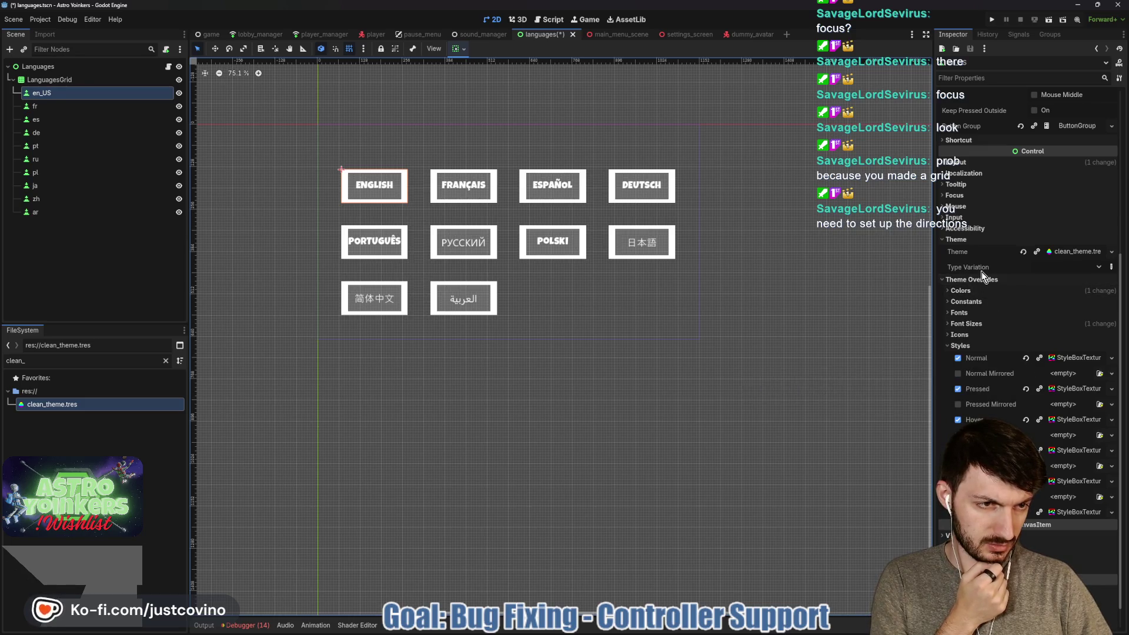
pyautogui.click(1025, 357)
pyautogui.click(1026, 419)
pyautogui.moveTo(583, 314); pyautogui.dragTo(608, 327)
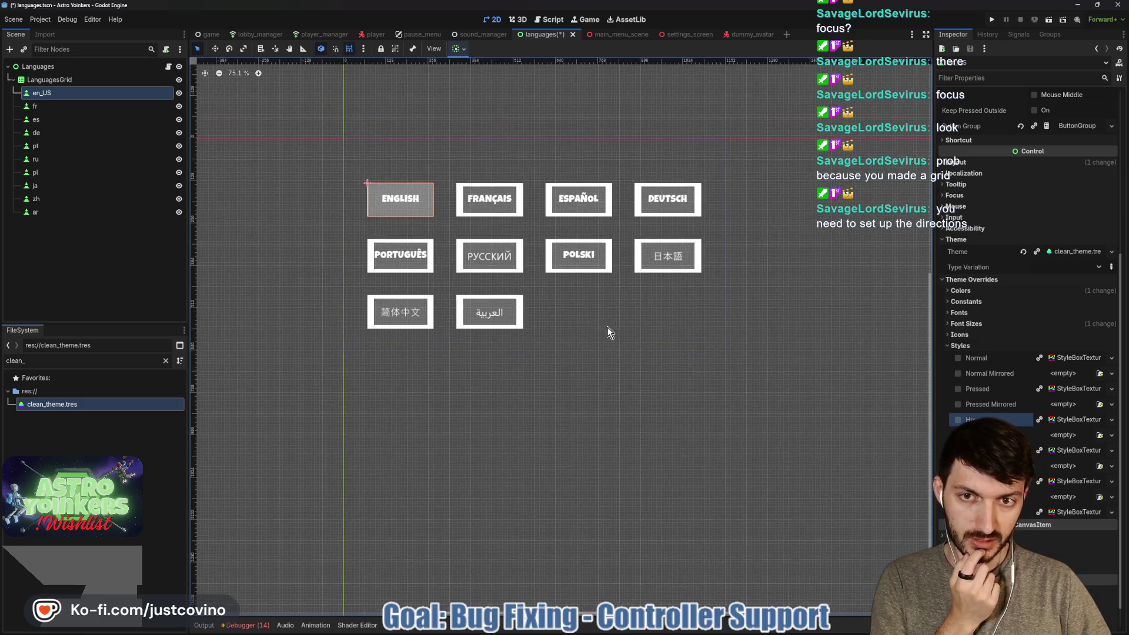
pyautogui.click(320, 274)
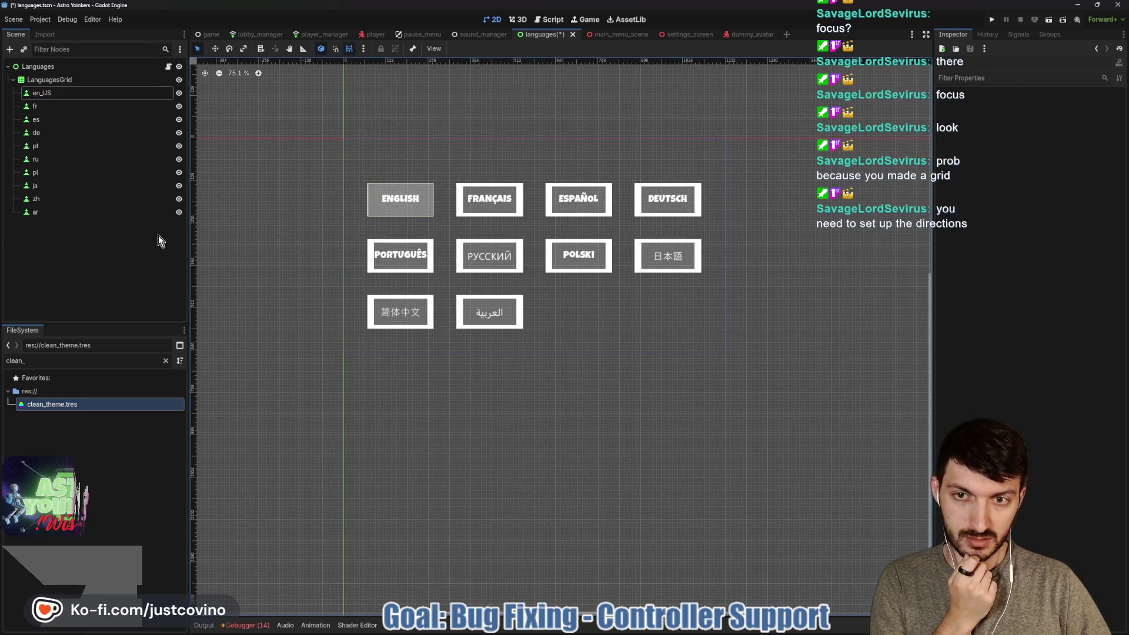
# Compare the fr and es buttons with en_US, then open en_US's clean_theme.tres theme
pyautogui.click(72, 104)
pyautogui.click(66, 91)
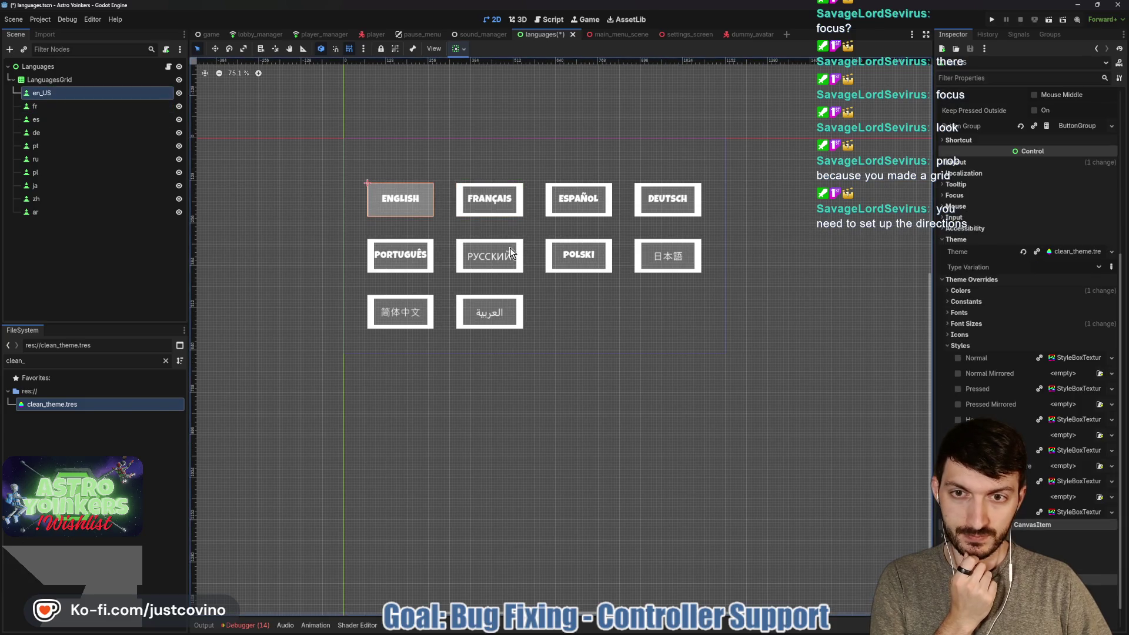
pyautogui.click(63, 118)
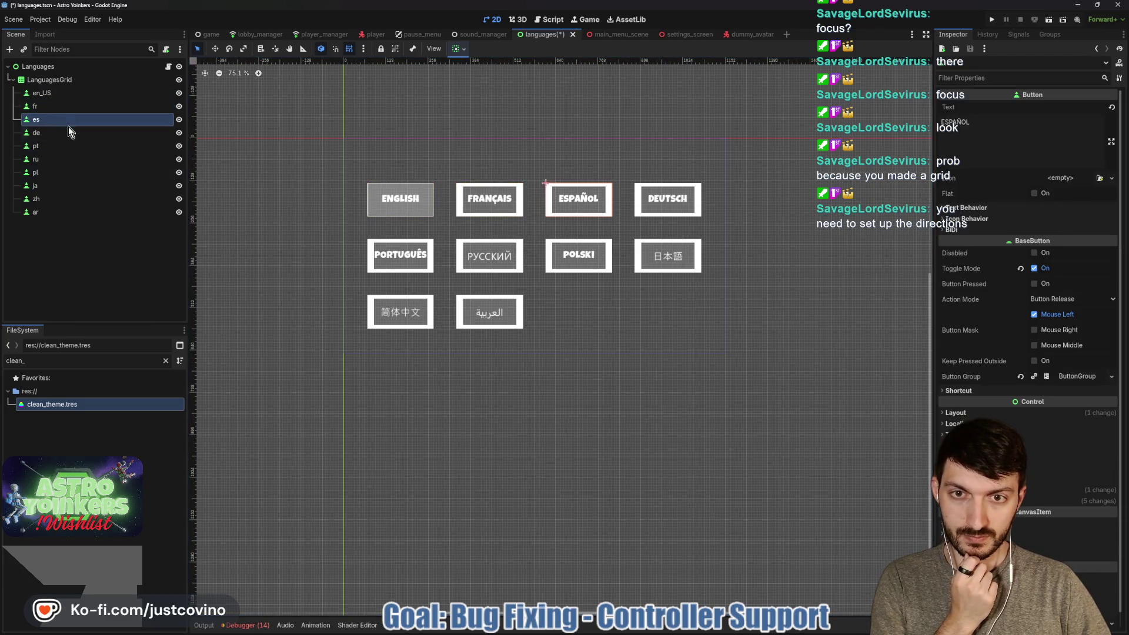
pyautogui.click(64, 92)
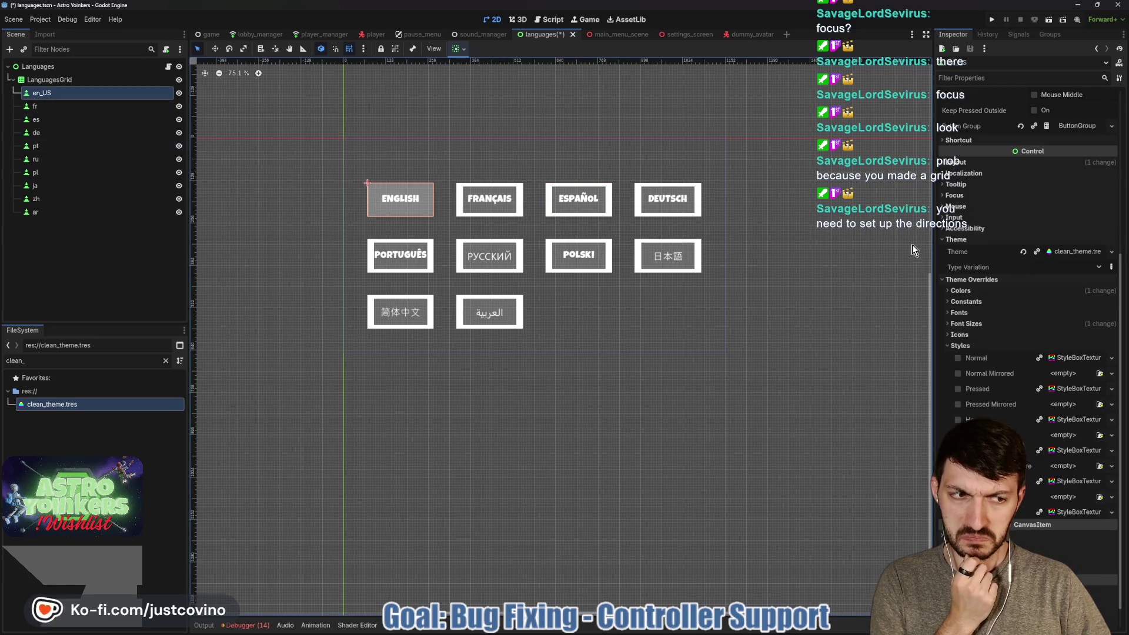
pyautogui.click(1060, 250)
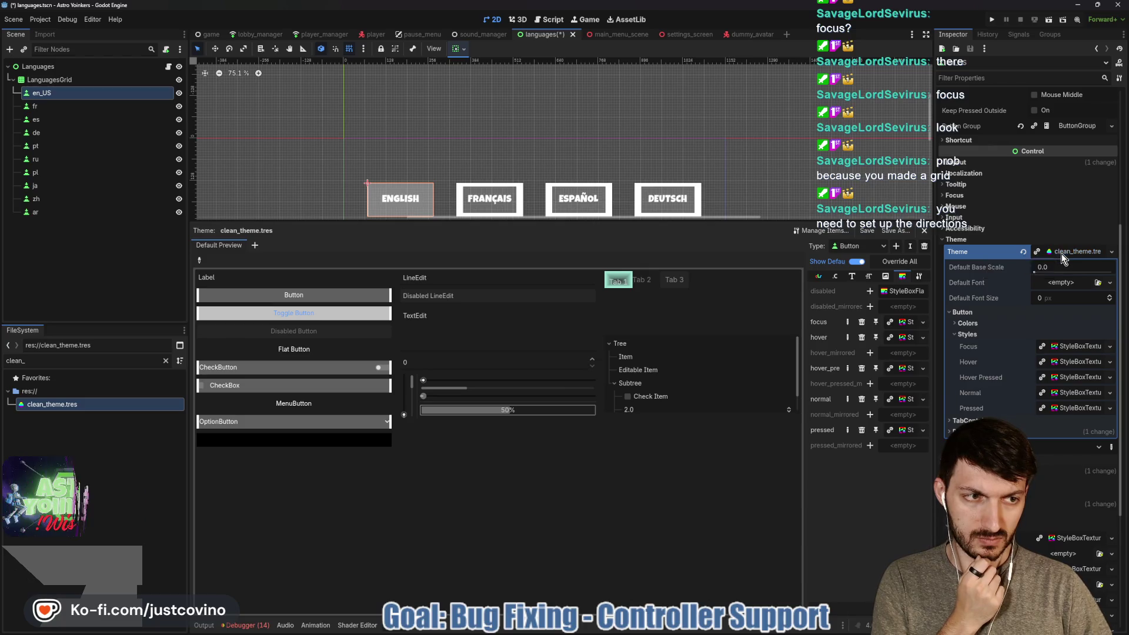
# Review the theme's focus, hover, normal and pressed Button StyleBoxes
pyautogui.click(1061, 253)
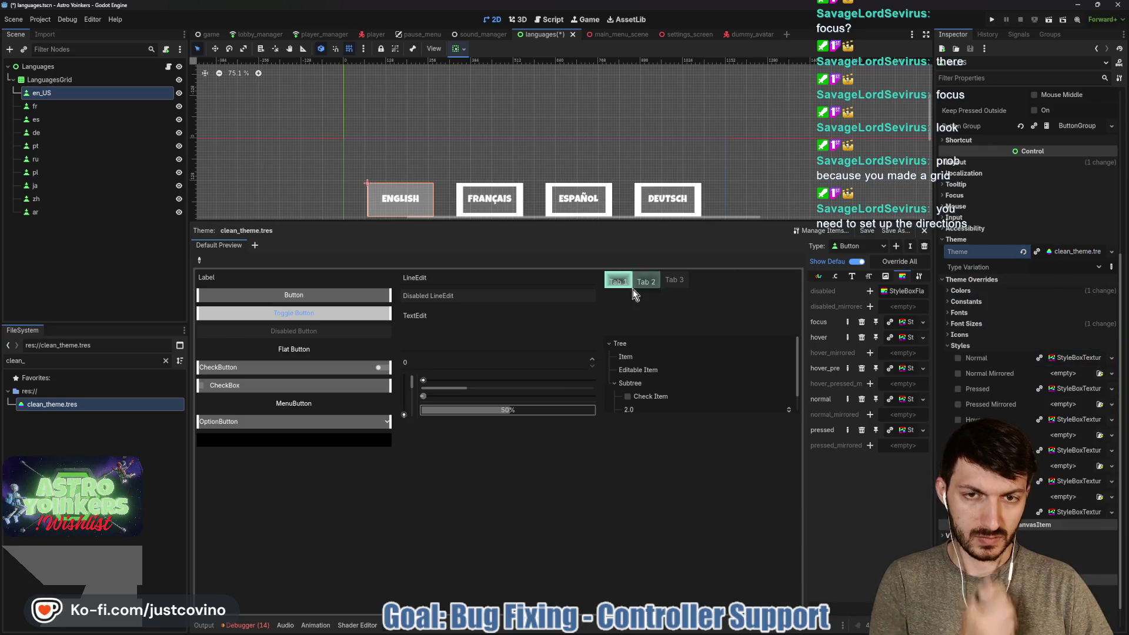
pyautogui.click(909, 324)
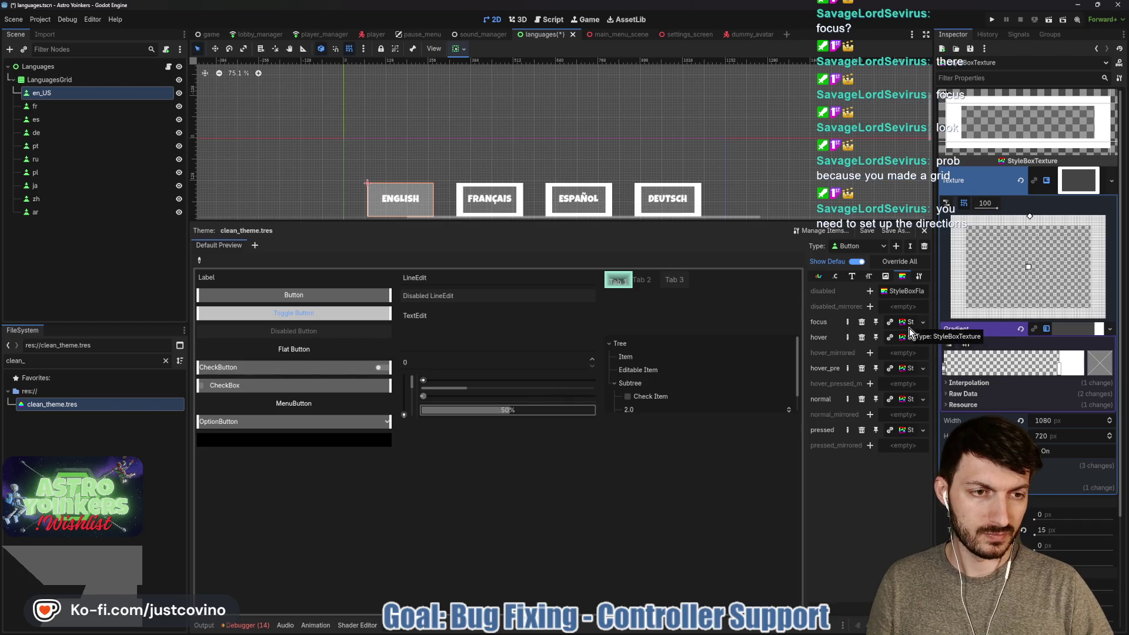
pyautogui.click(910, 337)
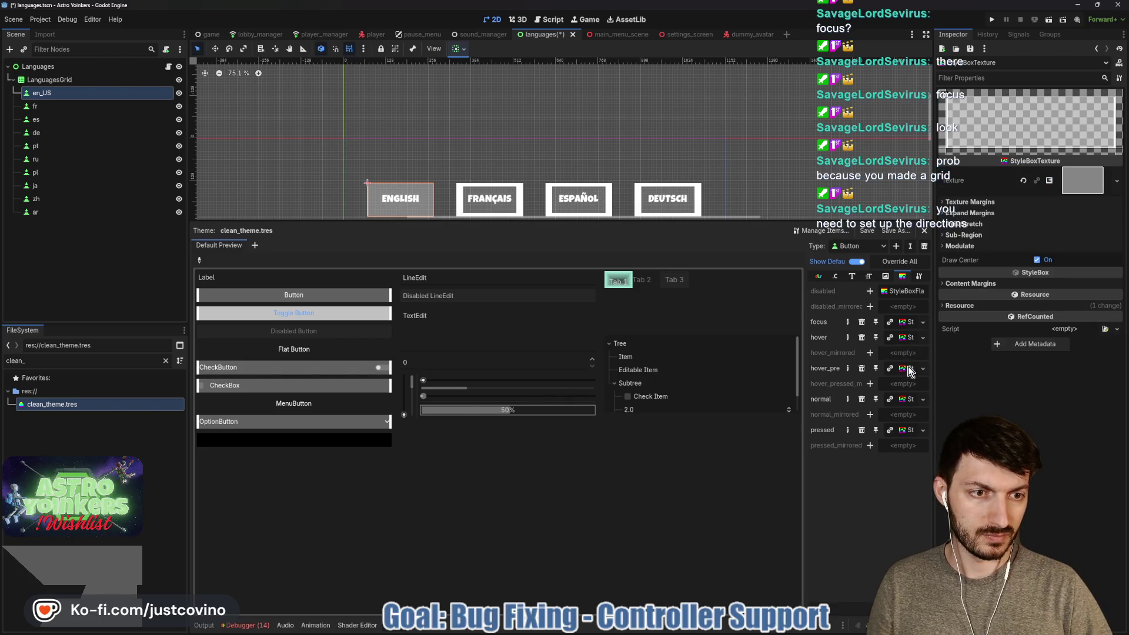
pyautogui.click(904, 399)
pyautogui.click(904, 431)
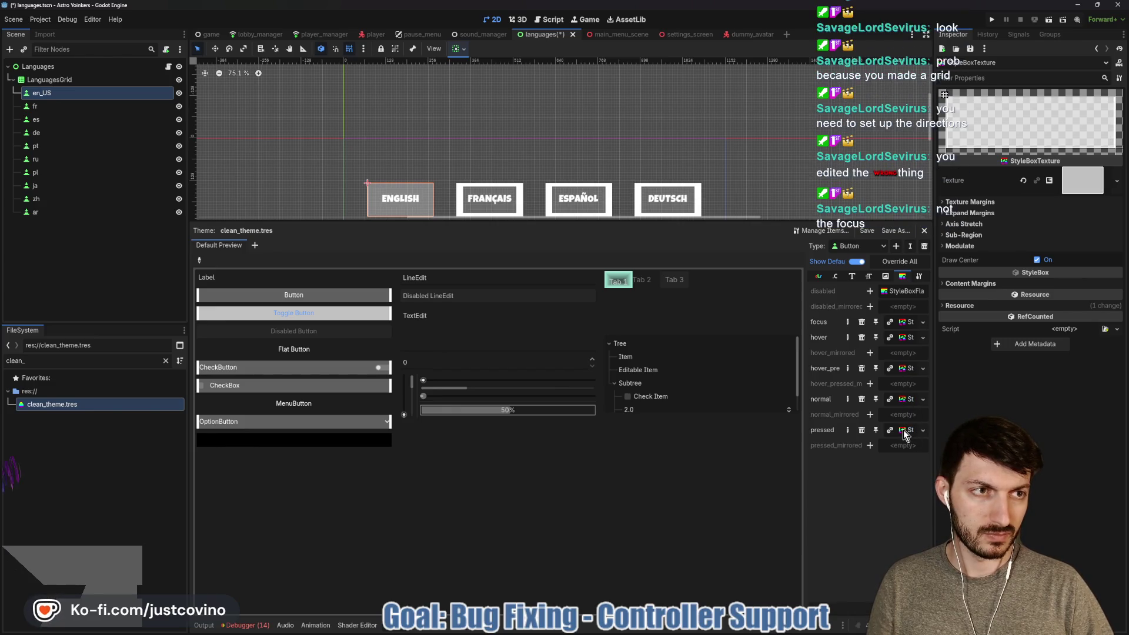
pyautogui.click(904, 323)
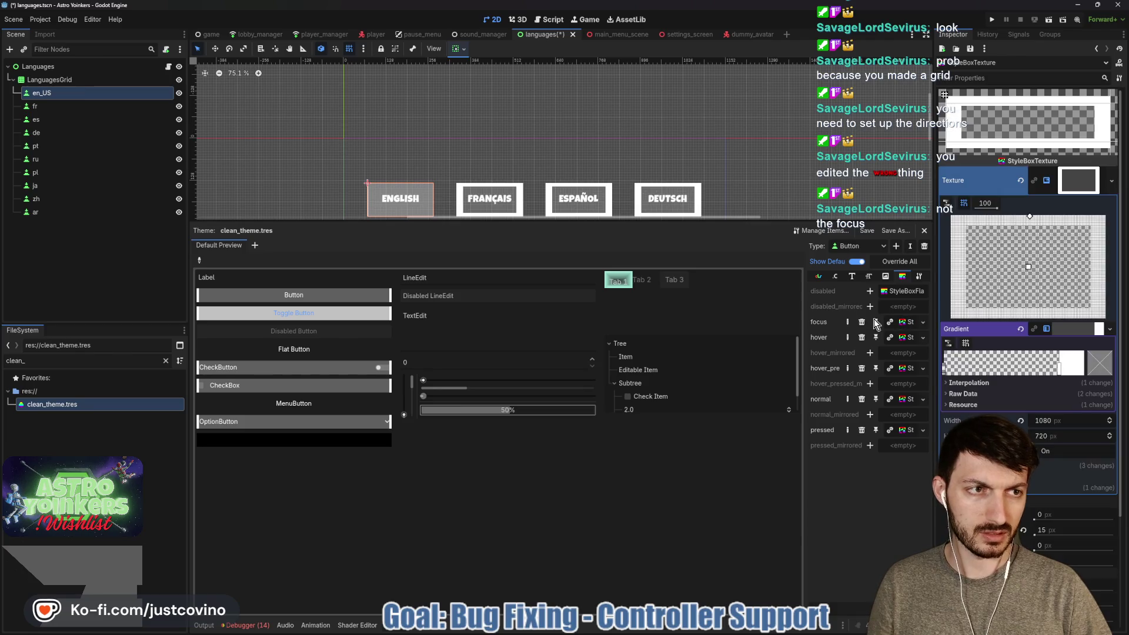
# Save the languages scene, recheck the normal and focus styles, and run the project
pyautogui.hotkey('ctrl', 's')
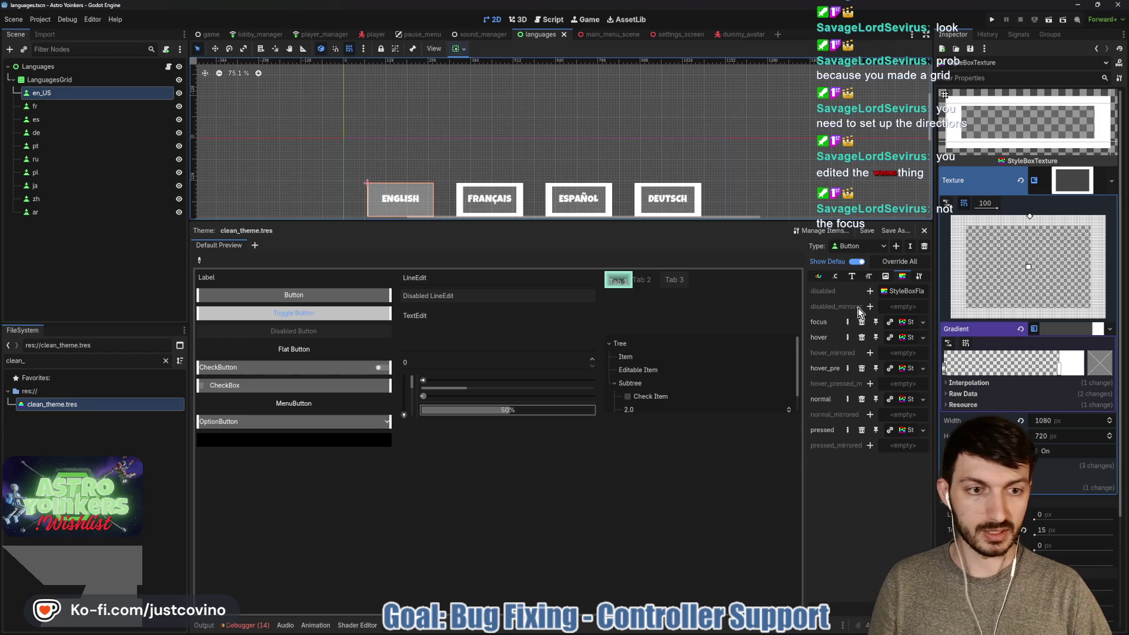
pyautogui.click(903, 401)
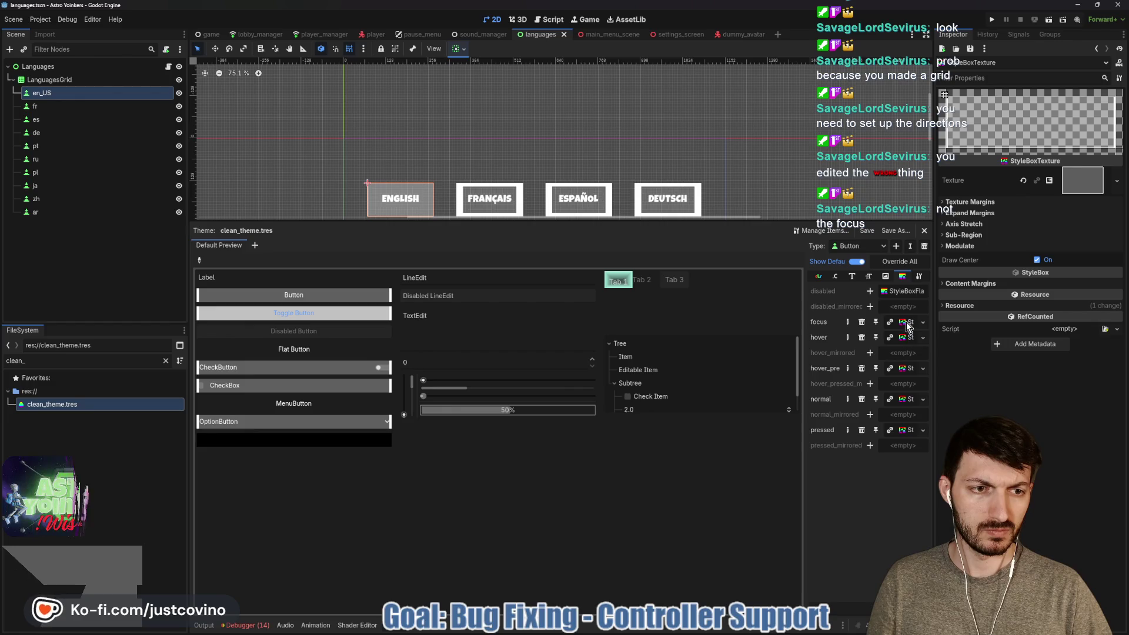
pyautogui.click(906, 323)
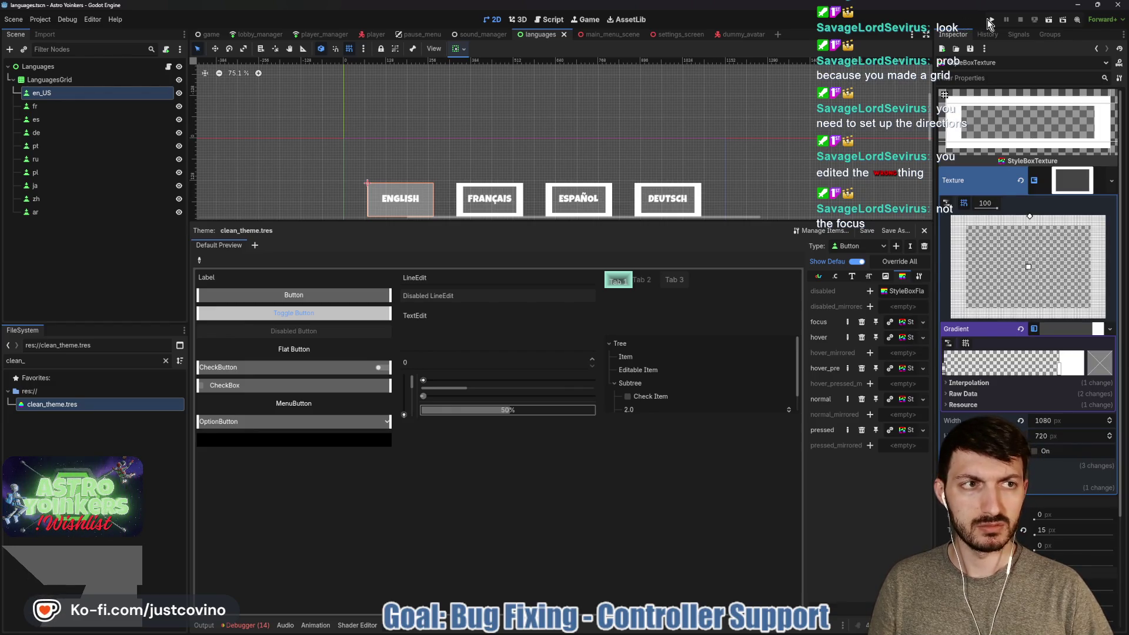
pyautogui.click(991, 19)
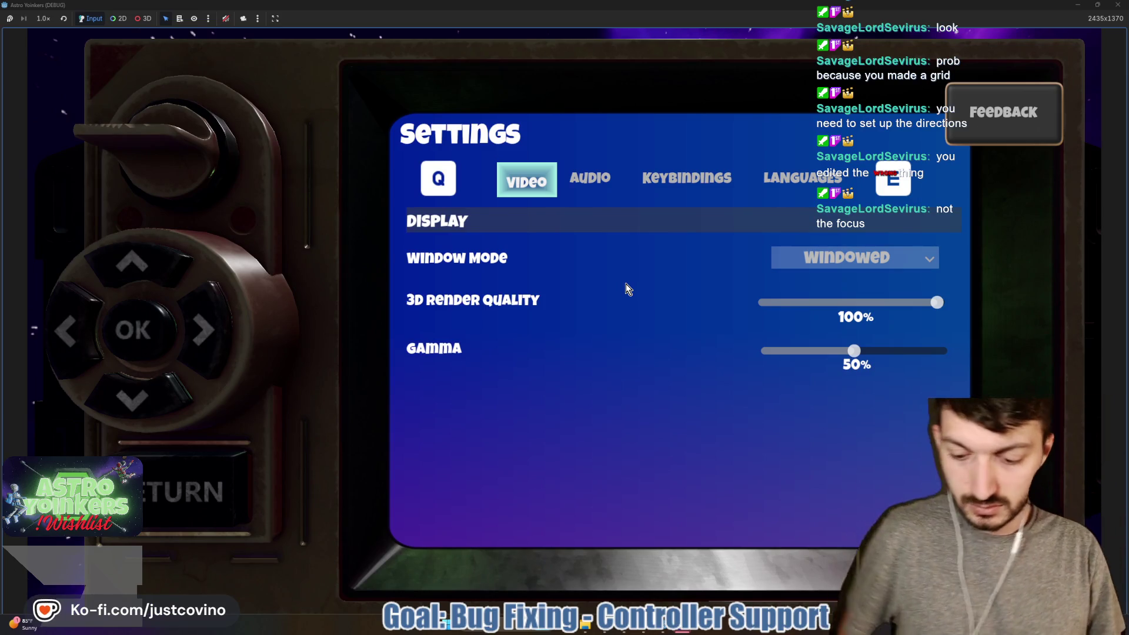
# Cycle the Settings tabs to Languages with E to check button focus, then stop the game with F8
pyautogui.press('e')
pyautogui.press('e')
pyautogui.press('e')
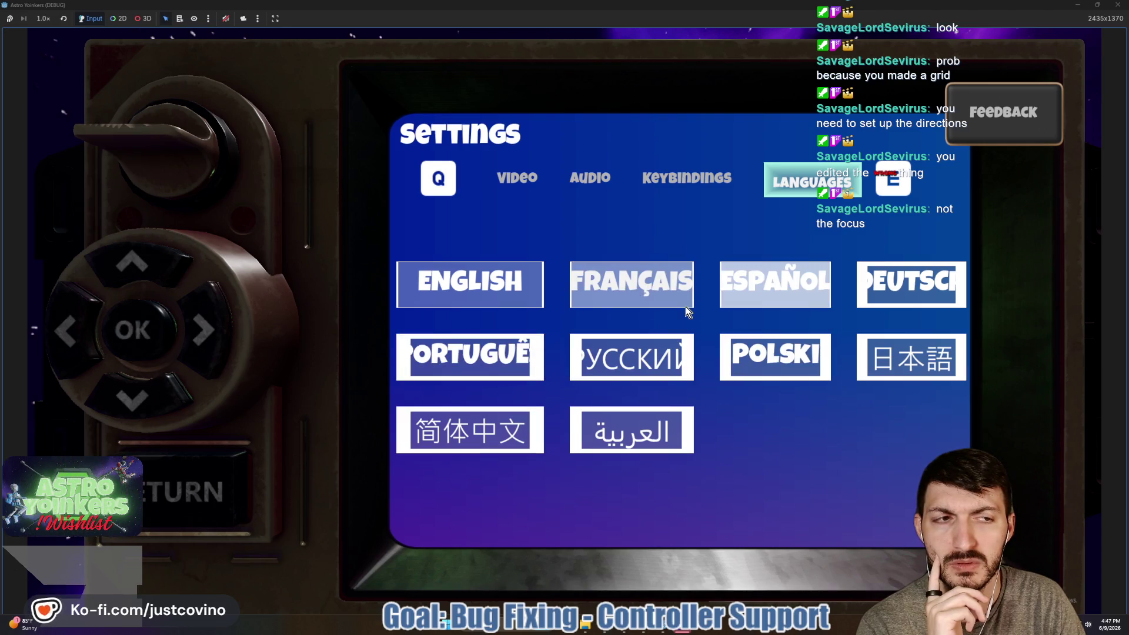
pyautogui.press('F8')
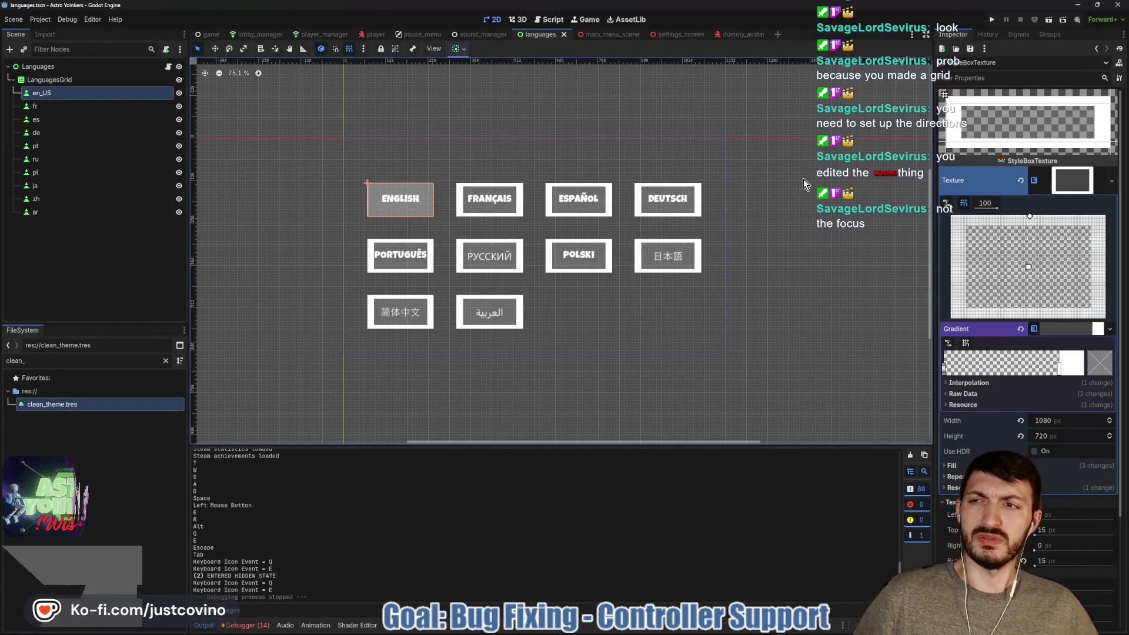
# Open clean_theme.tres's focus StyleBoxTexture and drag a texture margin from 15 to 0 px
pyautogui.doubleClick(89, 403)
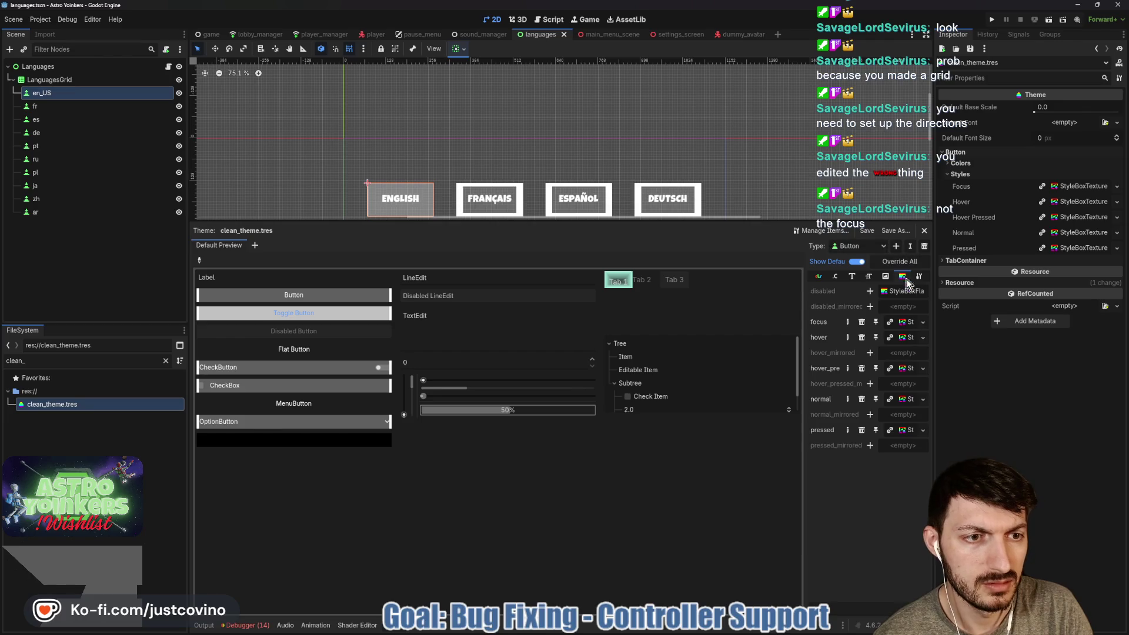
pyautogui.click(905, 323)
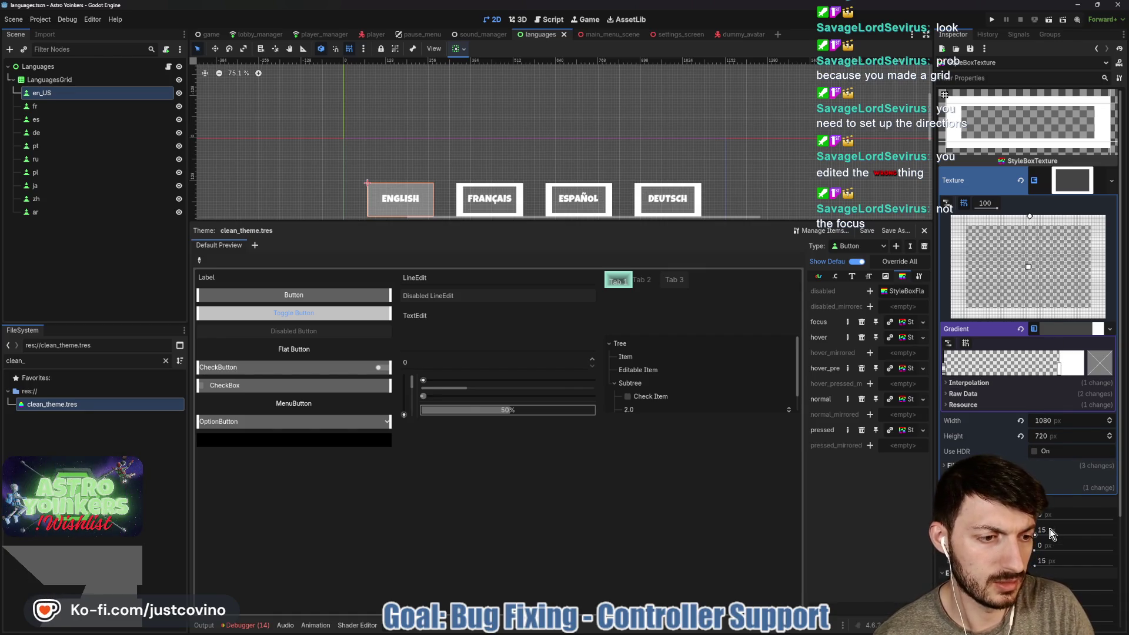
pyautogui.moveTo(1054, 532)
pyautogui.mouseDown()
pyautogui.moveTo(1032, 532)
pyautogui.moveTo(1032, 563)
pyautogui.mouseUp()
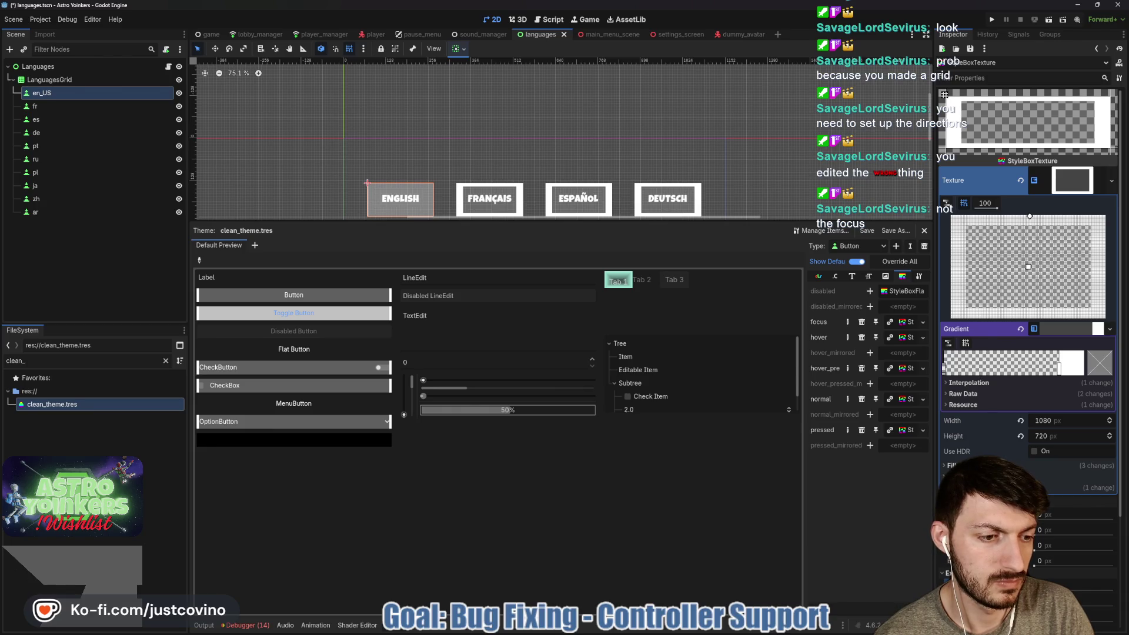
pyautogui.scroll(-3, 1029, 444)
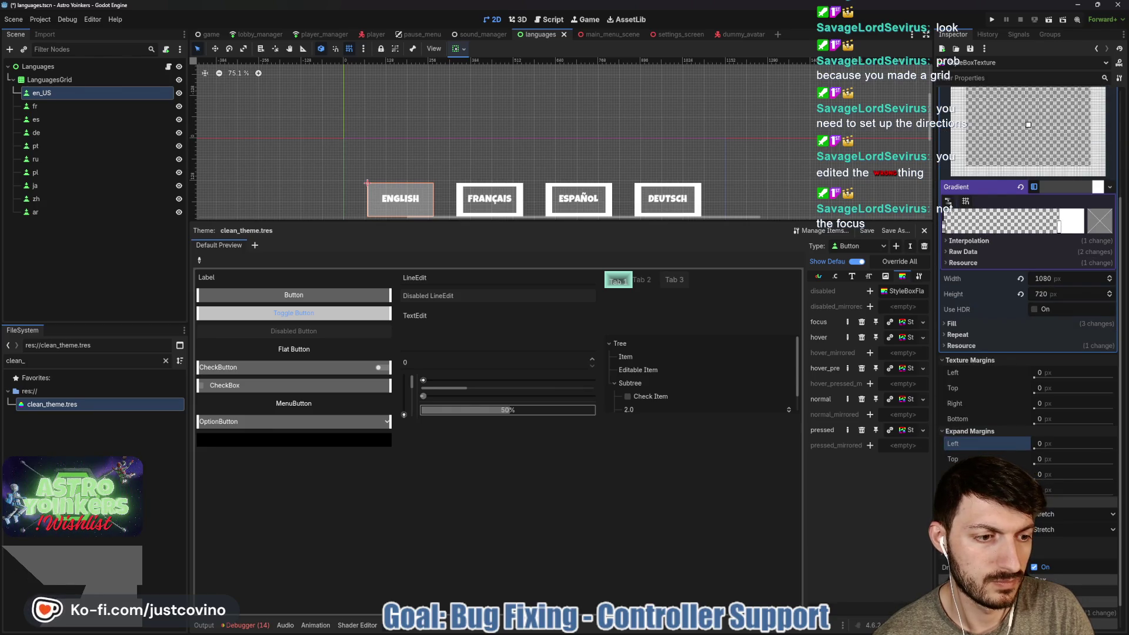
pyautogui.click(1029, 542)
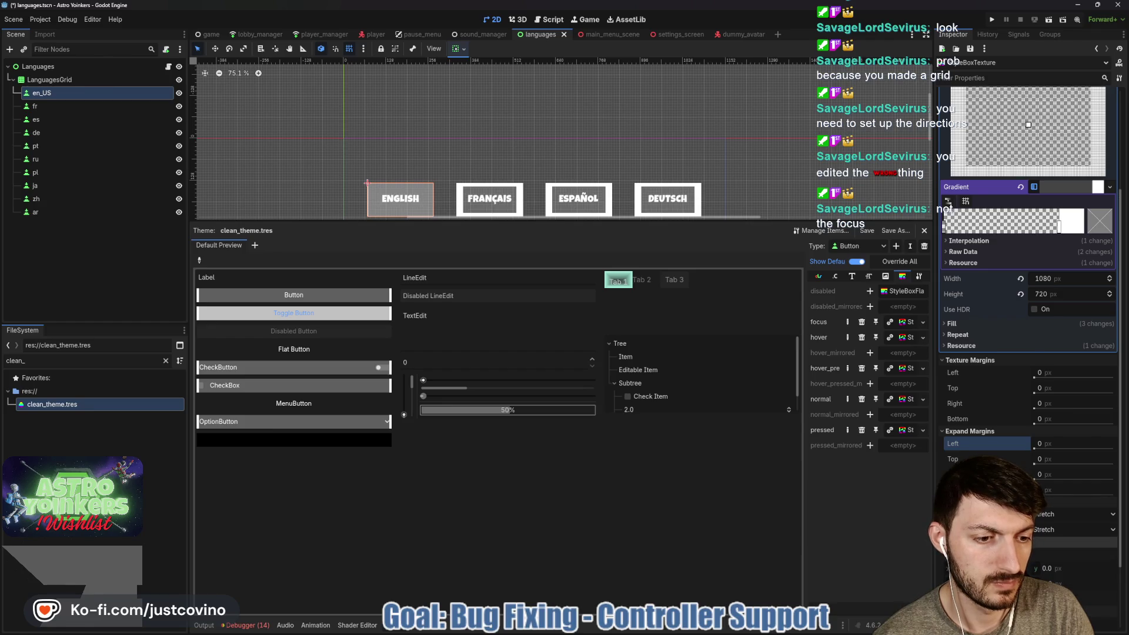
pyautogui.scroll(-2, 1029, 353)
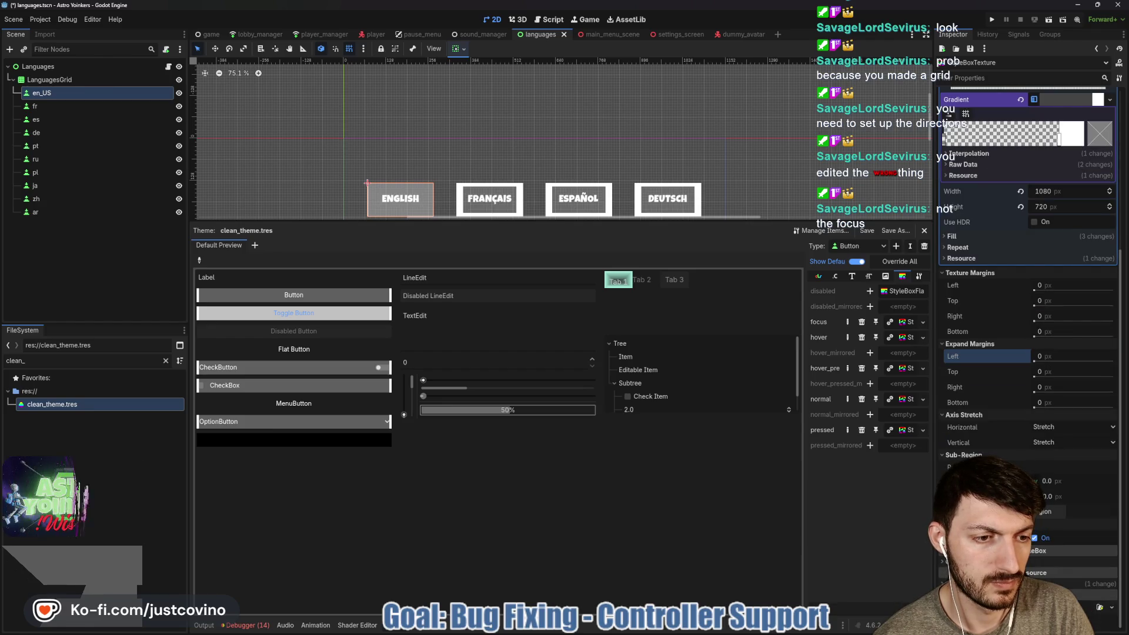
pyautogui.scroll(1, 969, 452)
pyautogui.scroll(4, 972, 387)
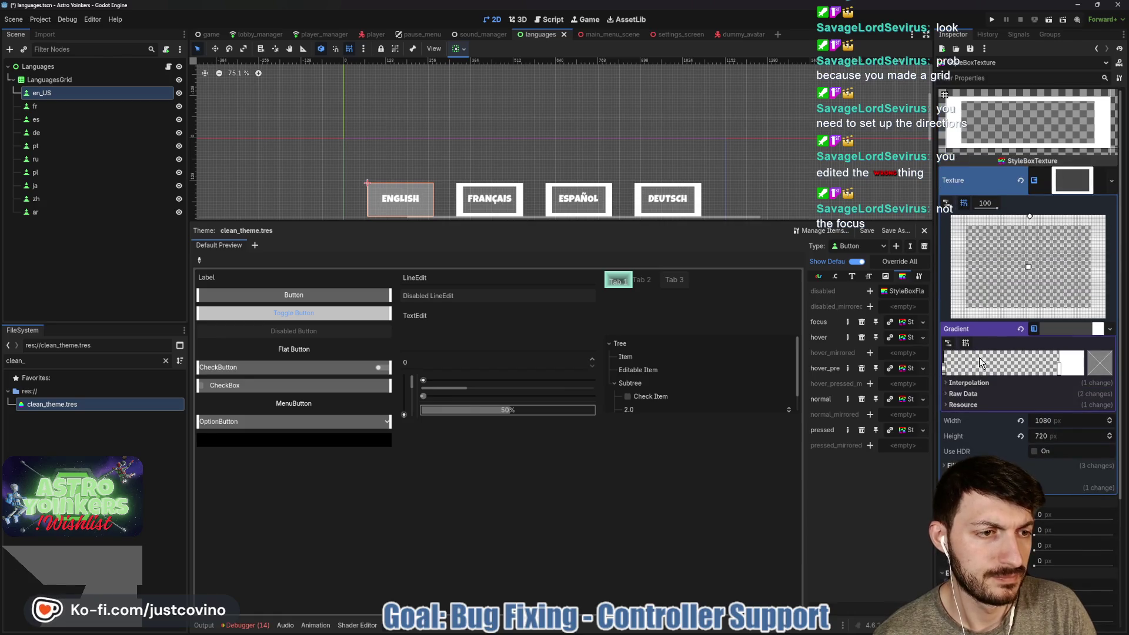
# Move the white gradient stop right to thin the border, and set top and bottom margins to 2
pyautogui.click(1060, 371)
pyautogui.moveTo(1060, 371); pyautogui.dragTo(1081, 373)
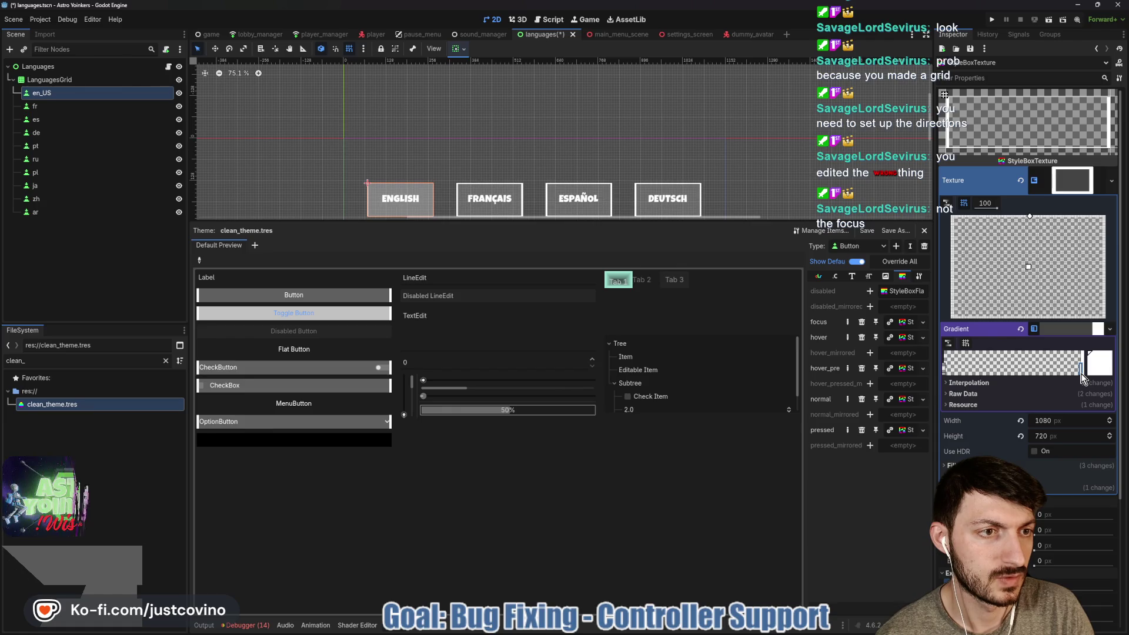
pyautogui.click(1050, 531)
pyautogui.write('2')
pyautogui.press('Tab')
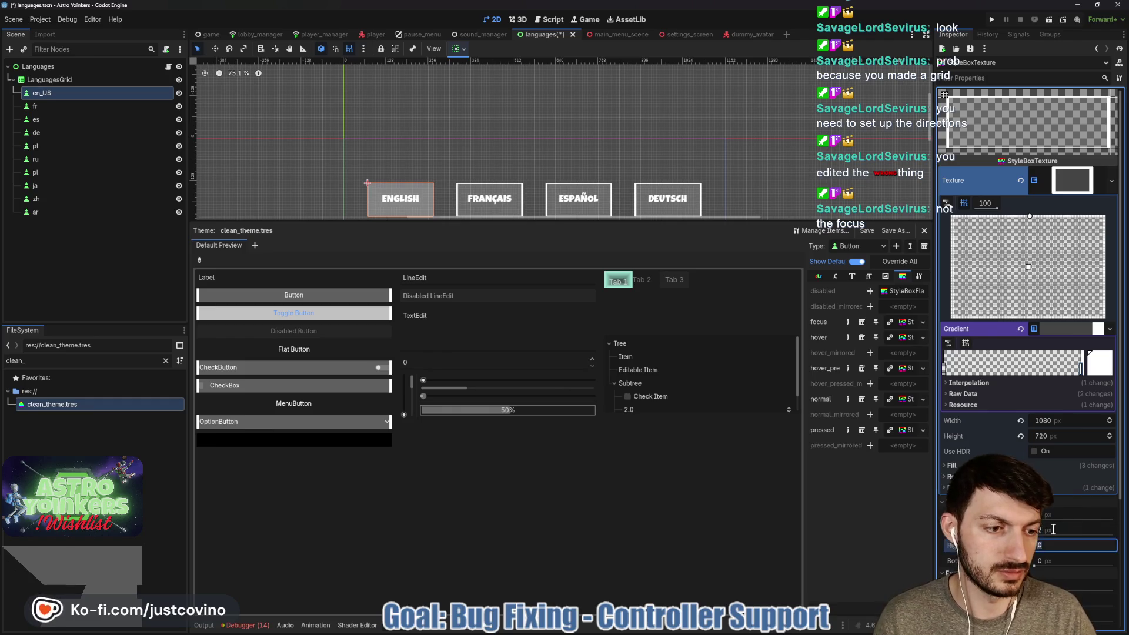
pyautogui.press('Tab')
pyautogui.write('2')
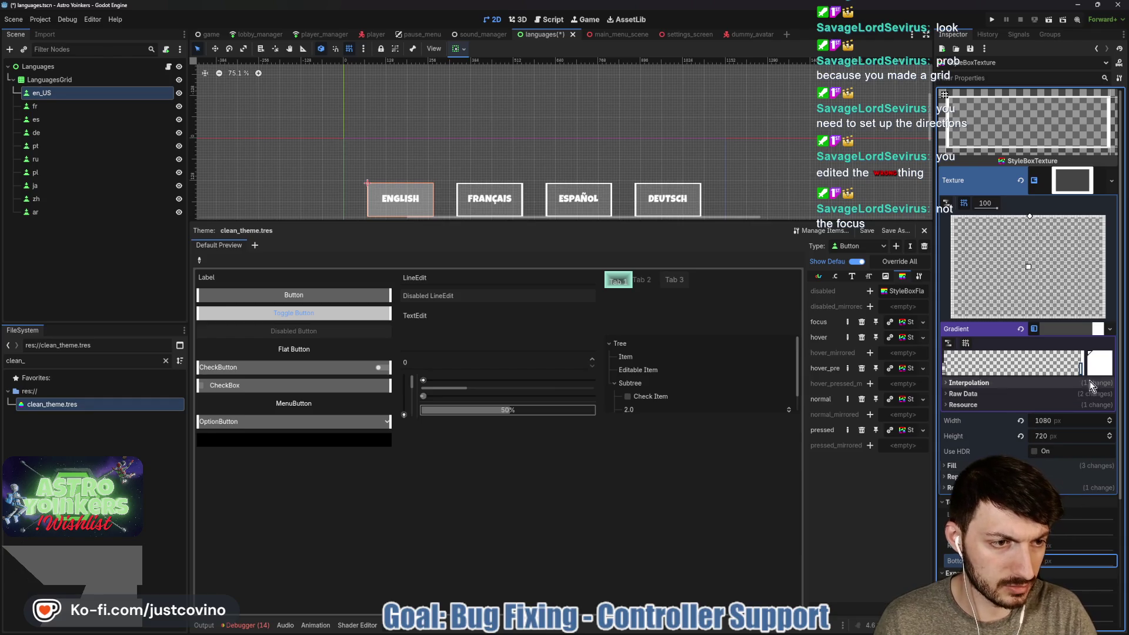
# Set the gradient's right stop, the outline colour, to full cyan
pyautogui.click(945, 372)
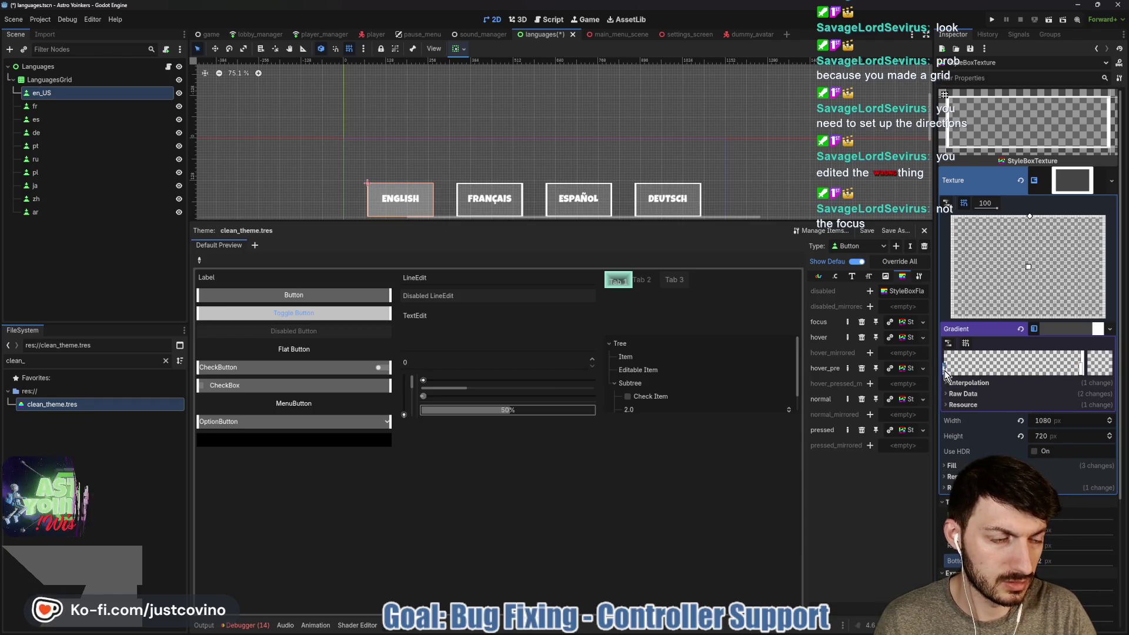
pyautogui.click(1098, 365)
pyautogui.click(1081, 366)
pyautogui.click(1097, 364)
pyautogui.click(1072, 143)
pyautogui.click(1061, 81)
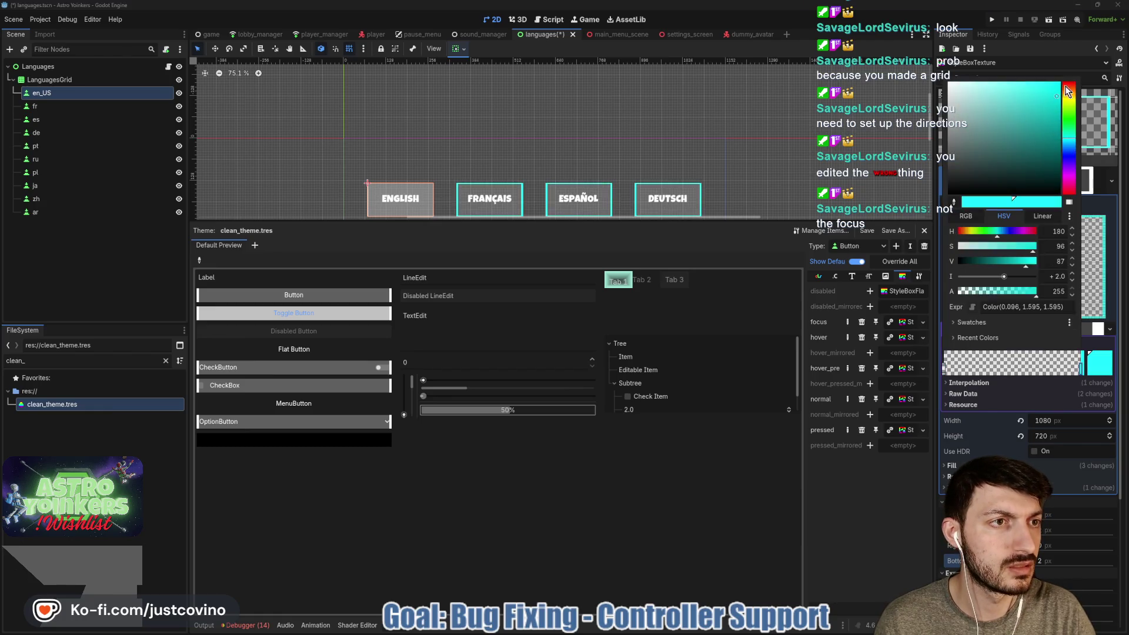
pyautogui.click(933, 372)
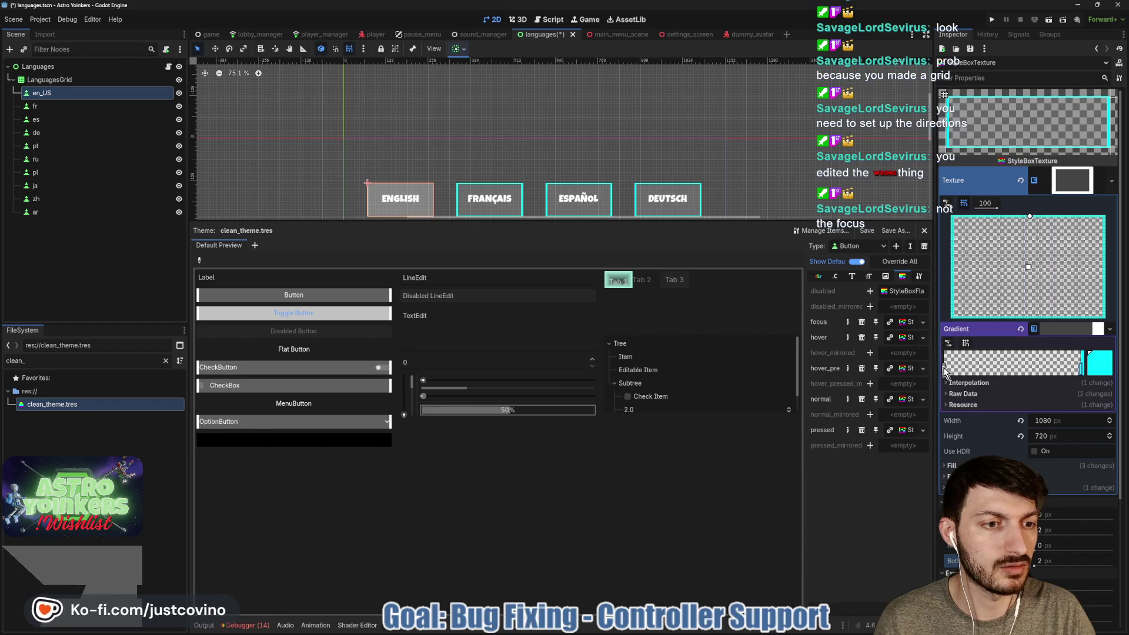
# Brighten the left stop to V 98 and alpha 91, then collapse the gradient editor
pyautogui.click(1106, 373)
pyautogui.moveTo(1010, 264); pyautogui.dragTo(1033, 265)
pyautogui.click(986, 293)
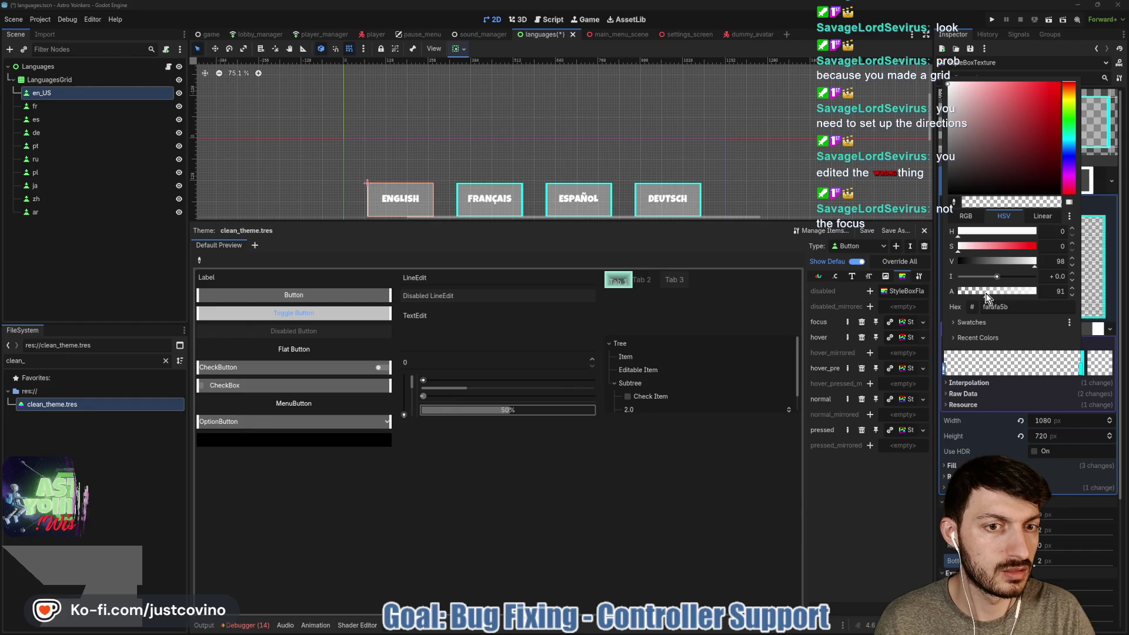
pyautogui.click(1099, 363)
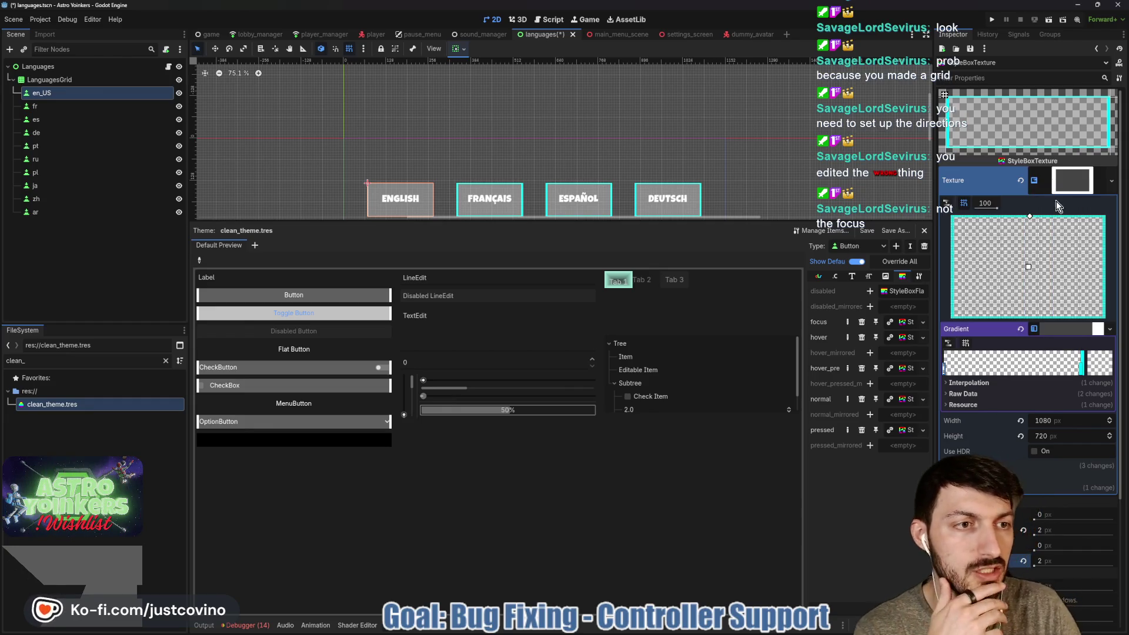
pyautogui.click(1072, 179)
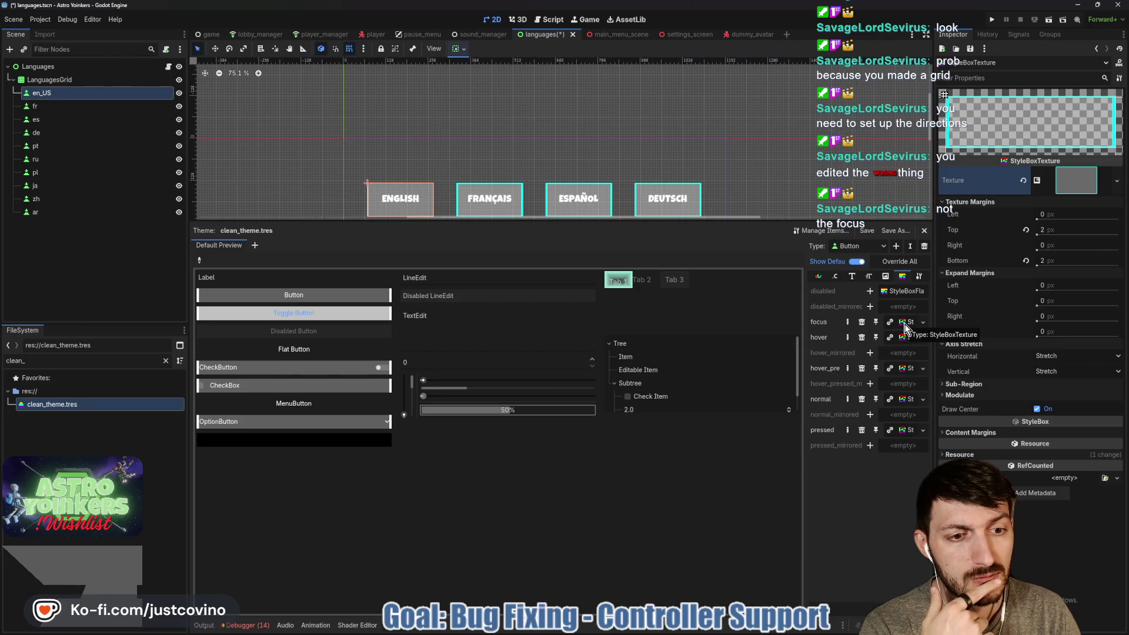
# Compare the theme's normal and focus Button styles, then select the en_US button
pyautogui.click(905, 401)
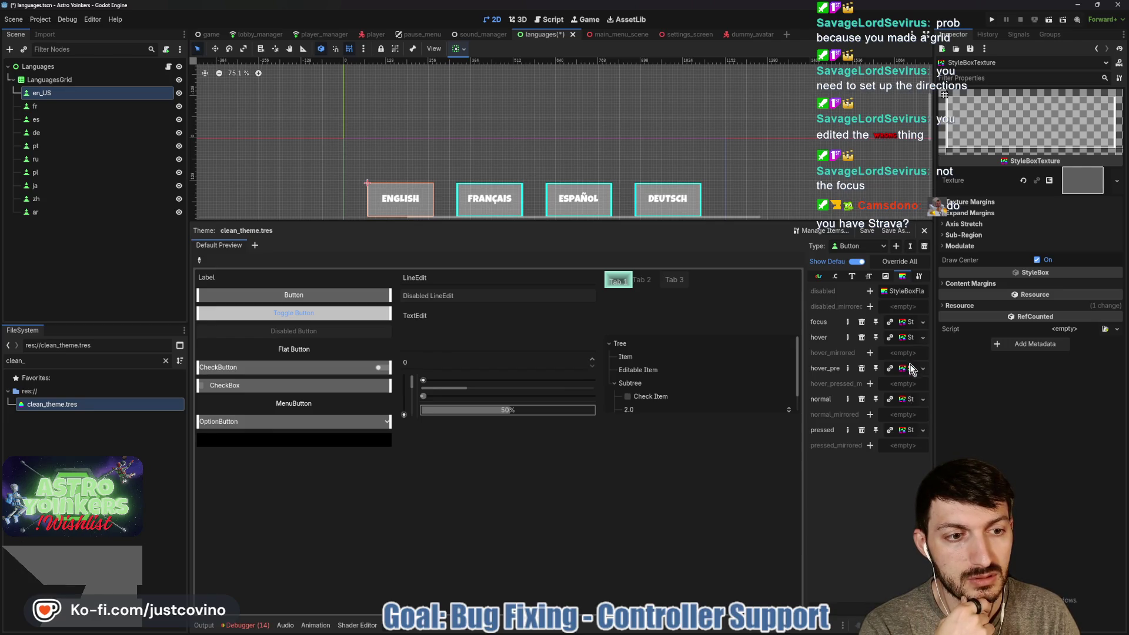
pyautogui.click(906, 324)
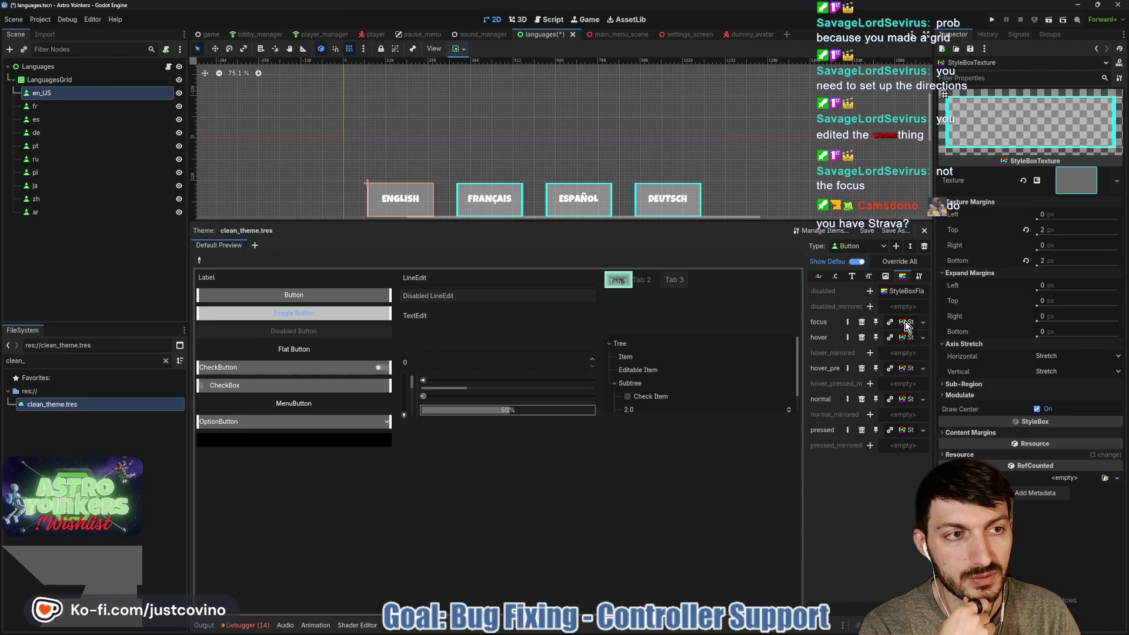
pyautogui.click(905, 400)
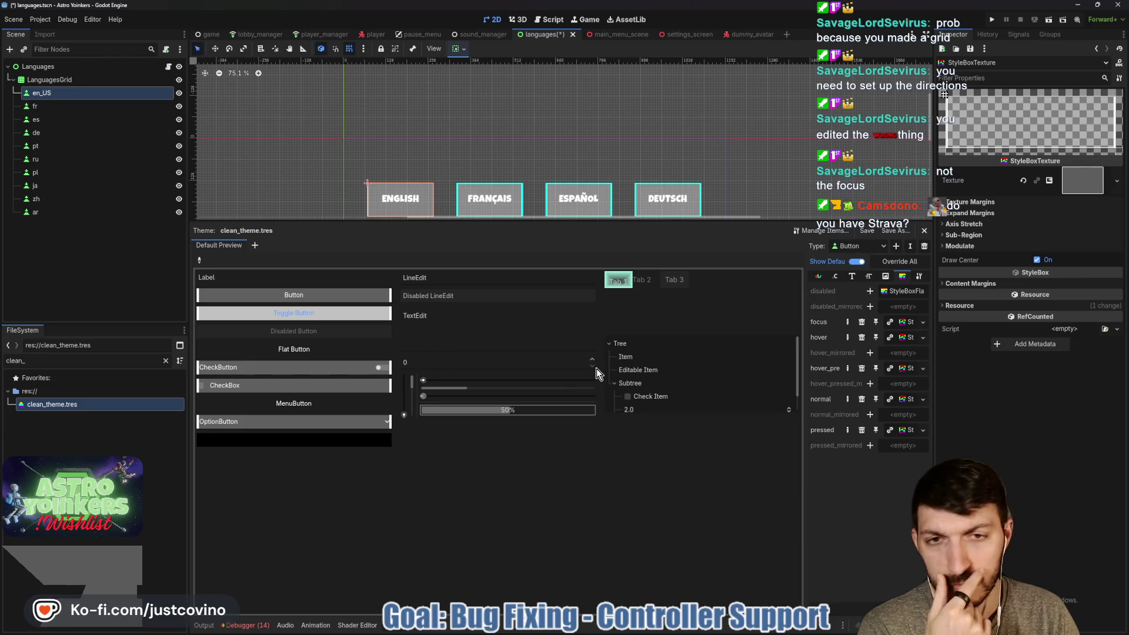
pyautogui.click(60, 96)
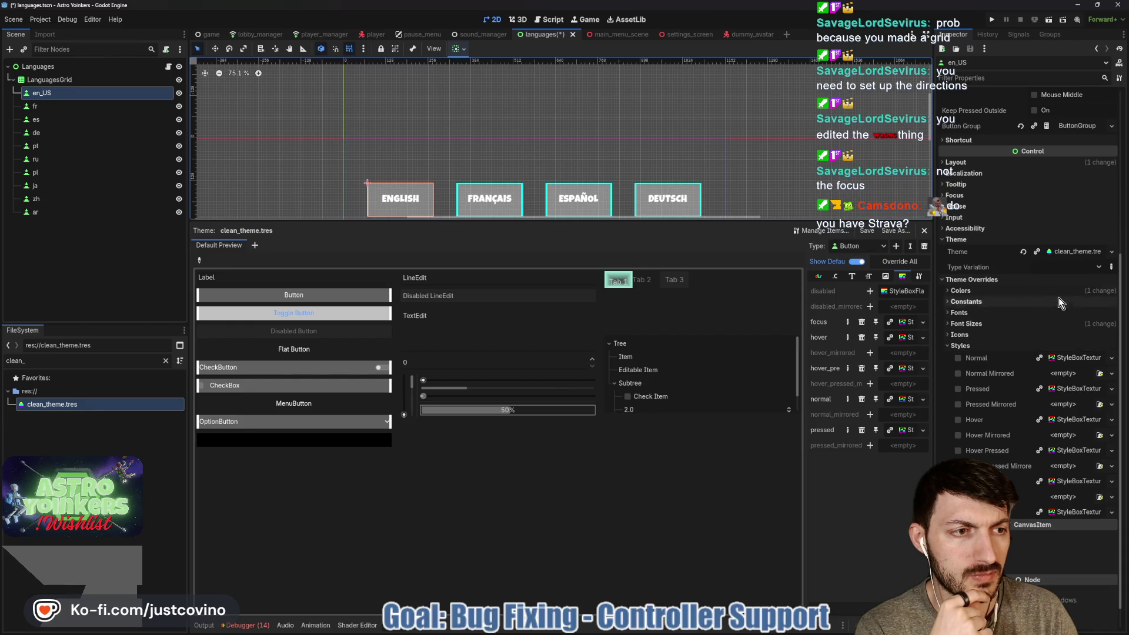
# Remove the French button's style overrides, including its Hover override
pyautogui.click(36, 106)
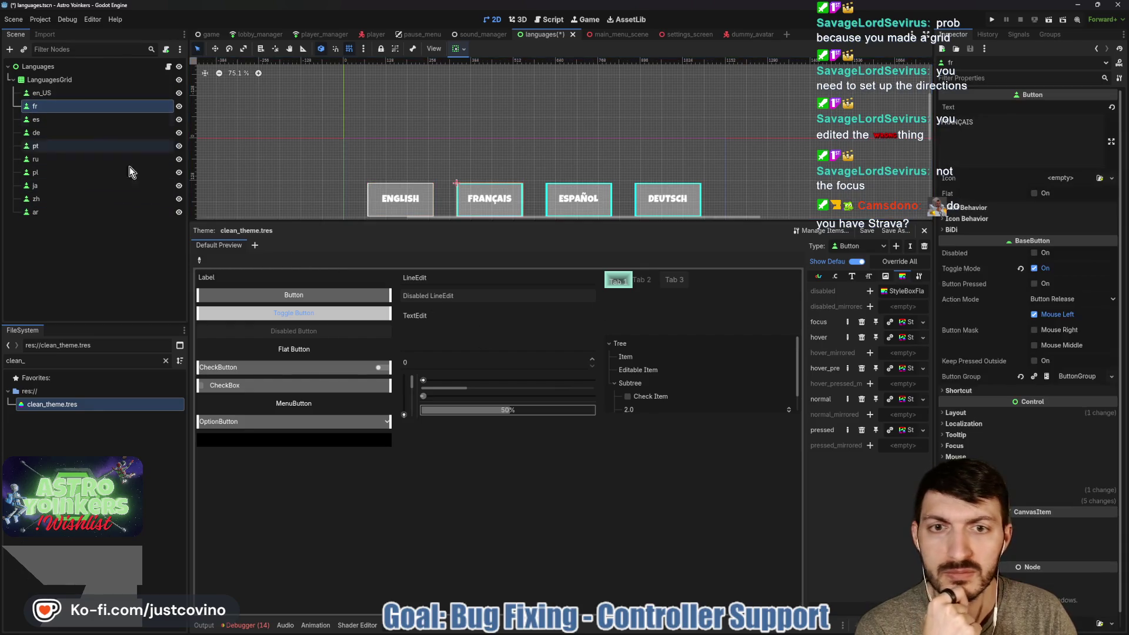
pyautogui.click(976, 501)
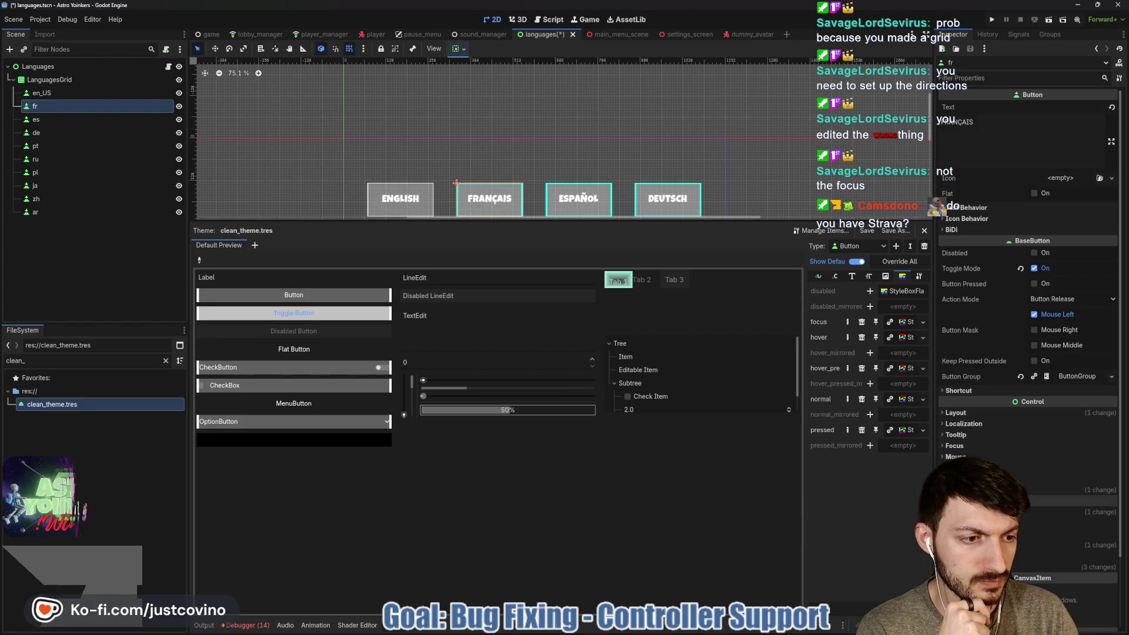
pyautogui.scroll(-5, 1043, 331)
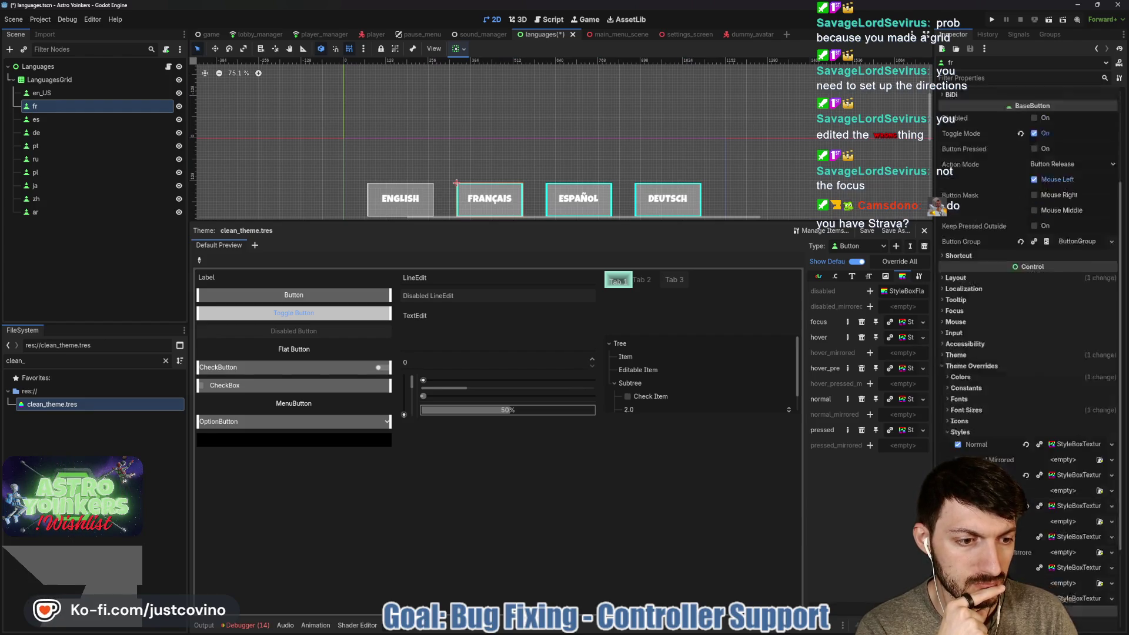
pyautogui.click(1026, 359)
pyautogui.click(1026, 390)
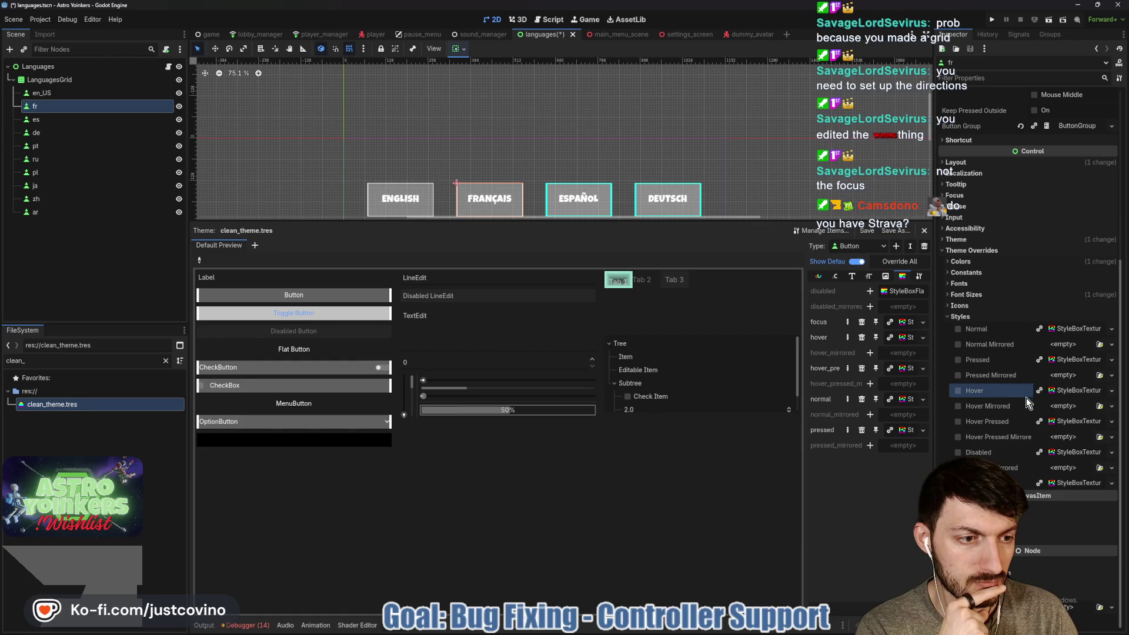
# Clear the Normal, Pressed and Hover style overrides on the eight buttons from es to ar
pyautogui.click(75, 121)
pyautogui.keyDown('shift'); pyautogui.click(68, 212); pyautogui.keyUp('shift')
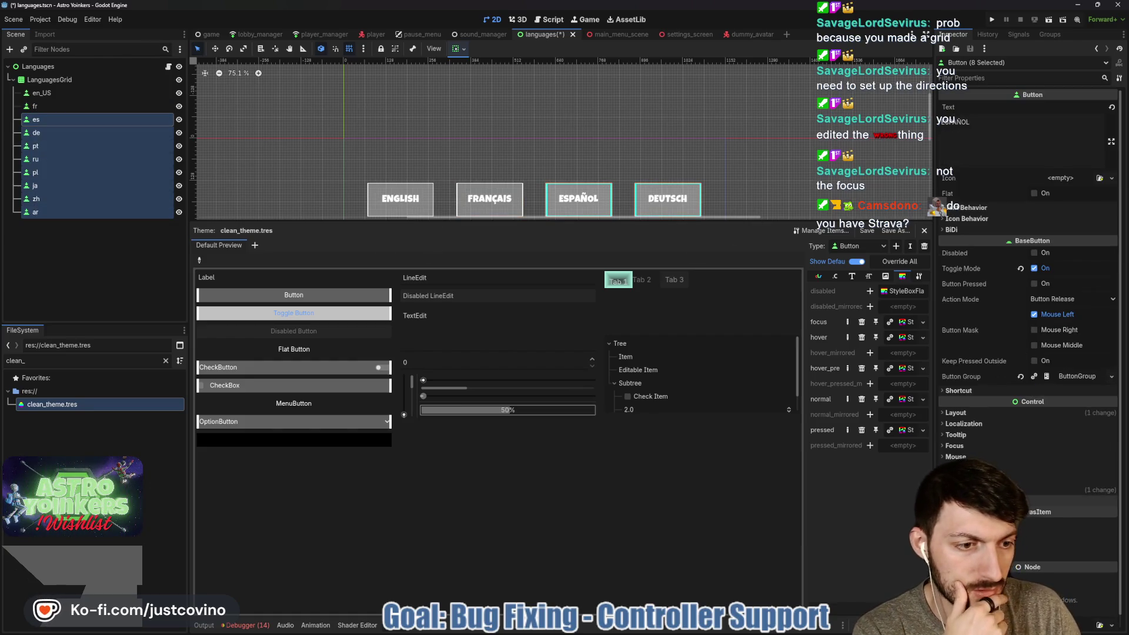
pyautogui.scroll(-5, 999, 333)
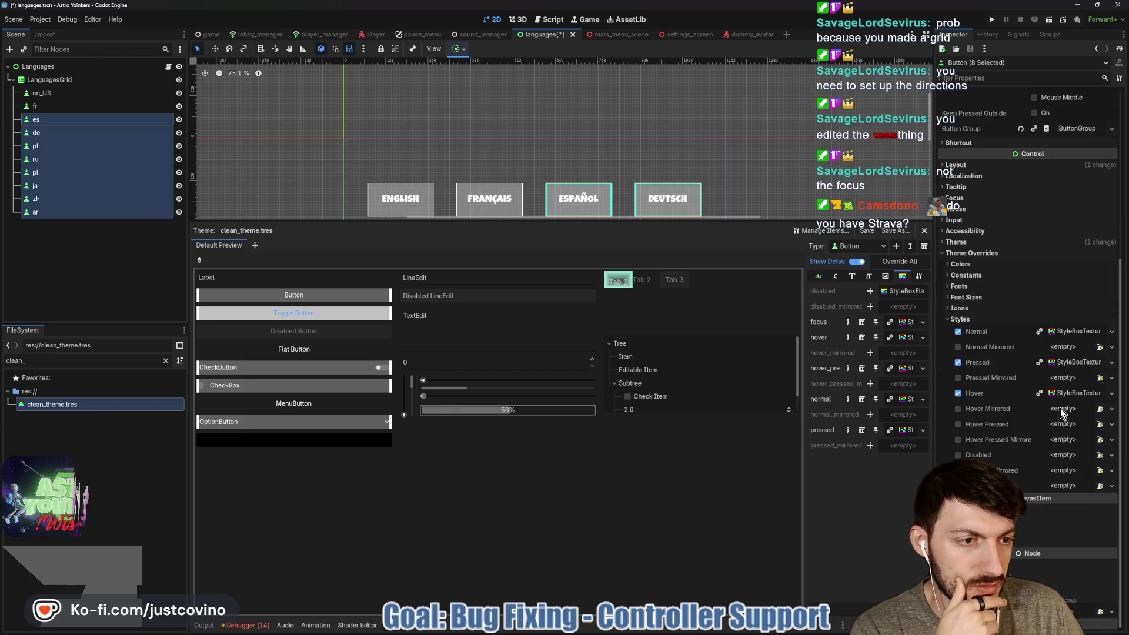
pyautogui.click(957, 331)
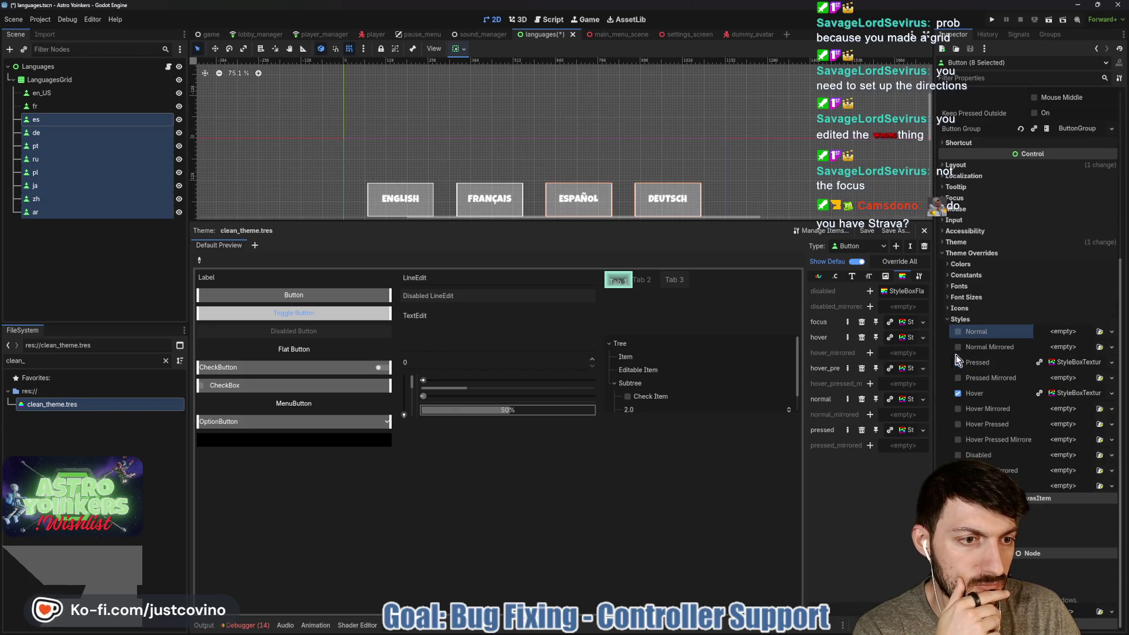
pyautogui.click(958, 362)
pyautogui.click(958, 394)
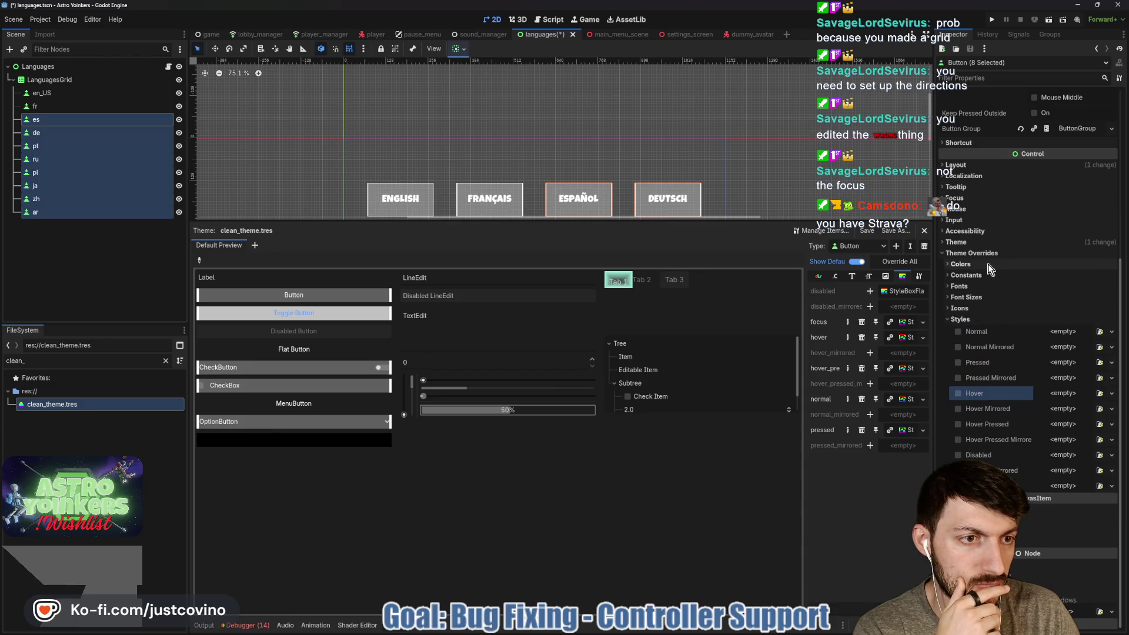
# Bring all three rows of language buttons into view and save the languages scene
pyautogui.click(972, 242)
pyautogui.scroll(-3, 749, 168)
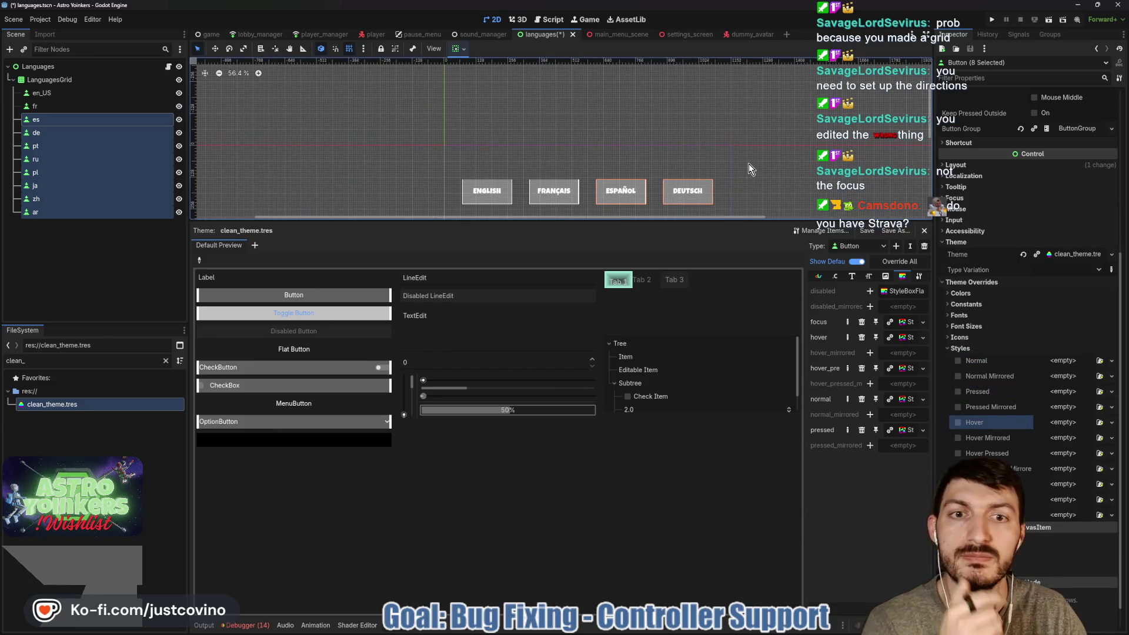
pyautogui.moveTo(749, 164); pyautogui.dragTo(729, 86)
pyautogui.hotkey('ctrl', 's')
pyautogui.click(106, 291)
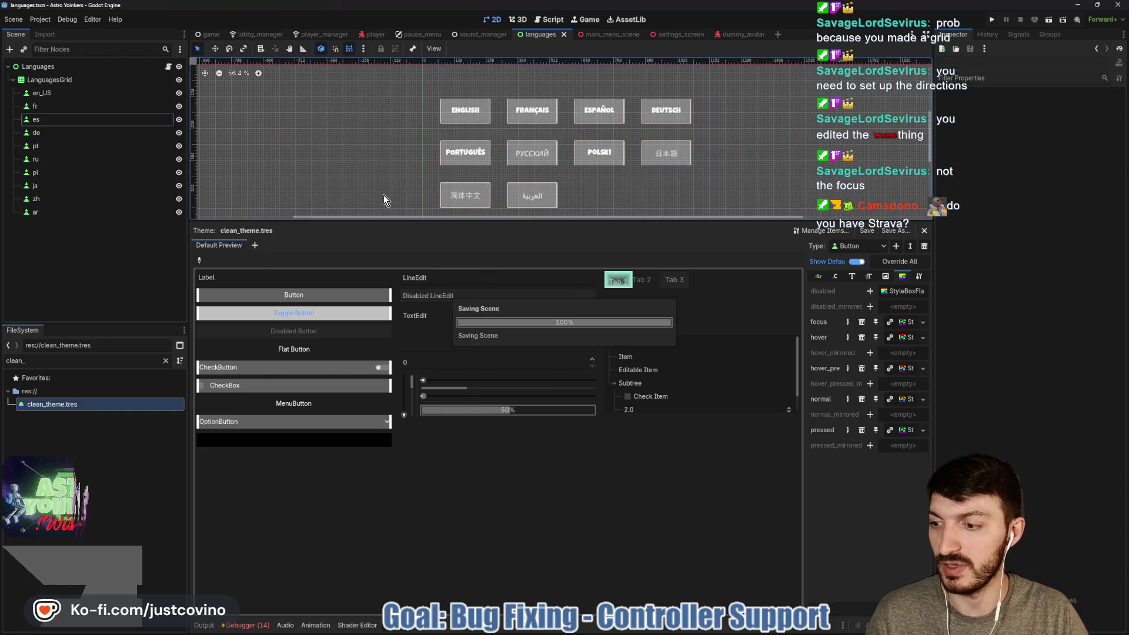
# Hide the bottom panel and pan the canvas to show the language grid
pyautogui.click(212, 626)
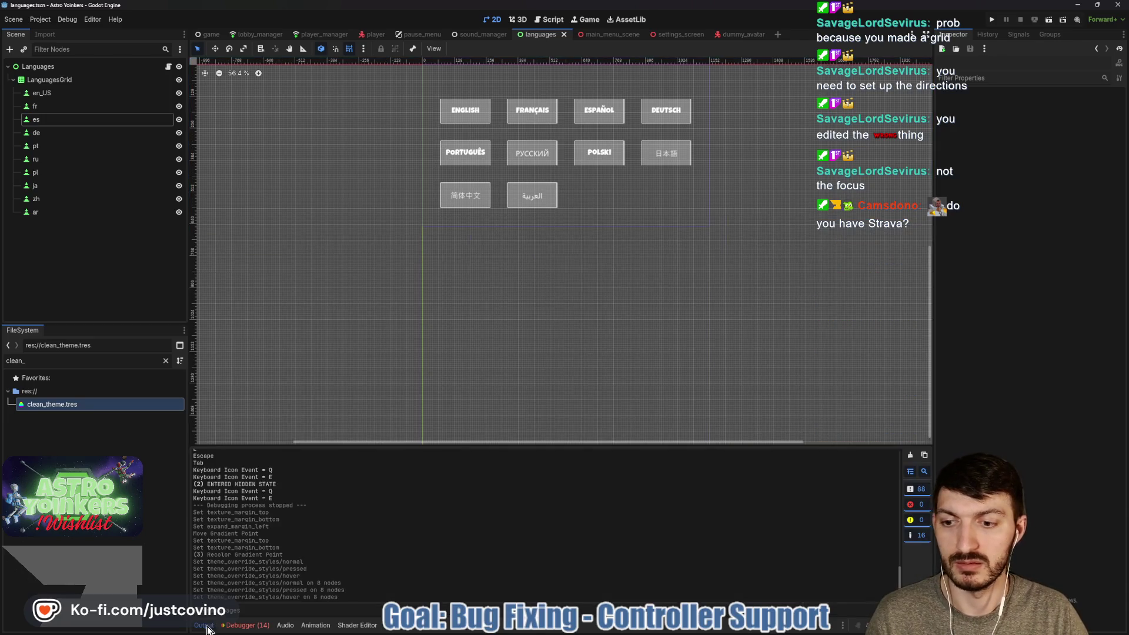
pyautogui.click(212, 626)
pyautogui.moveTo(548, 272); pyautogui.dragTo(540, 387)
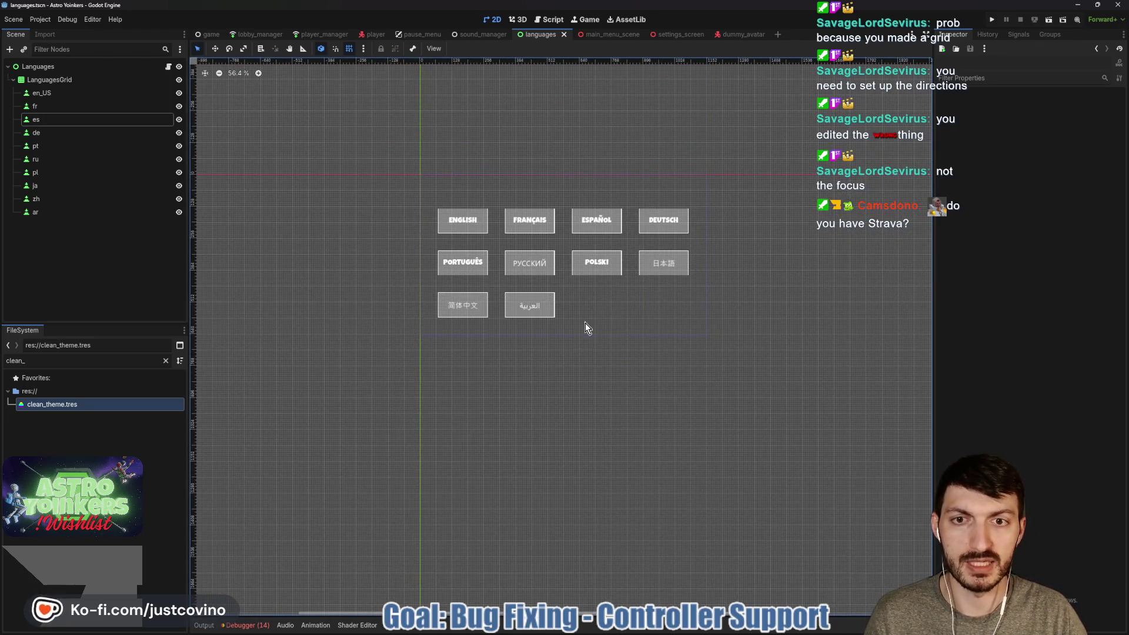
# Run the game, cycle Settings tabs with E/Q, and switch the language to Arabic and back to English
pyautogui.click(994, 20)
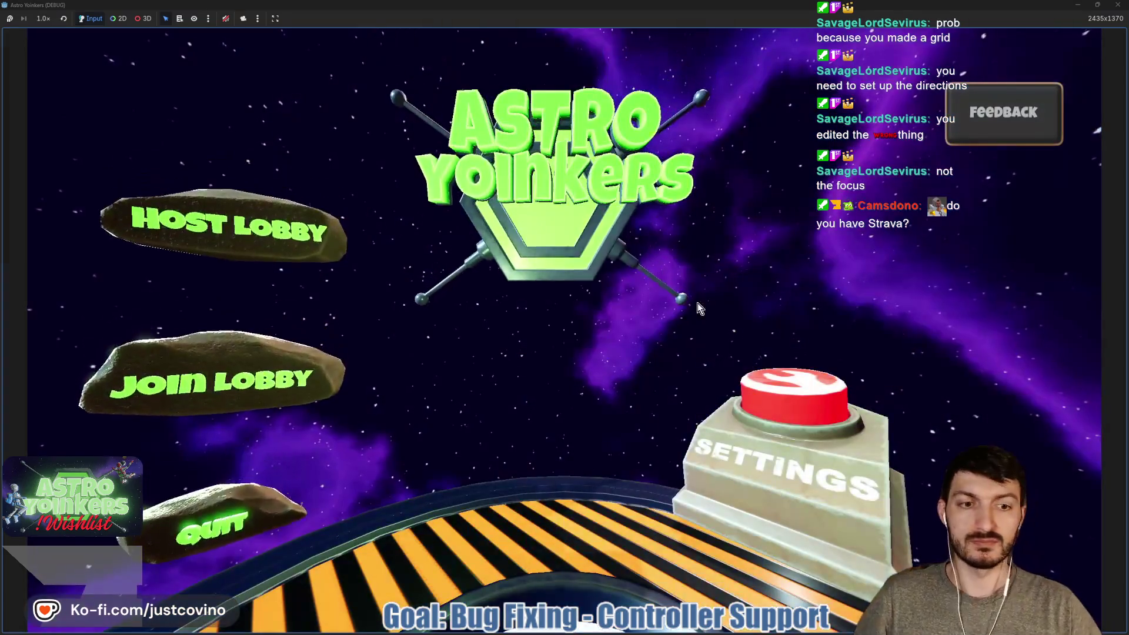
pyautogui.click(775, 433)
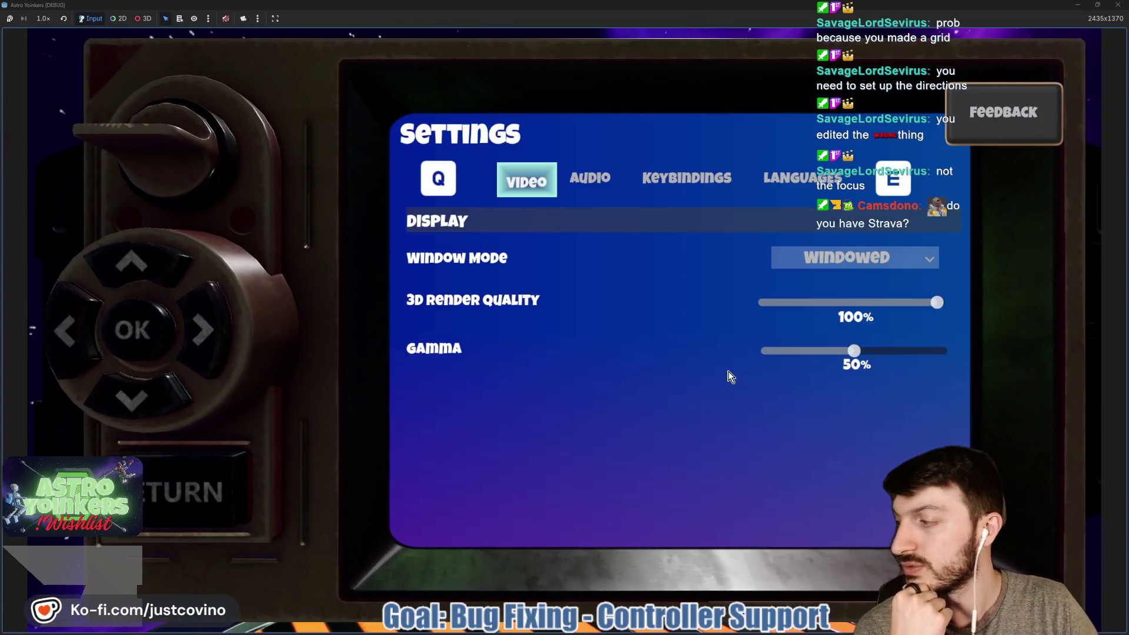
pyautogui.press('e')
pyautogui.press('e')
pyautogui.press('e')
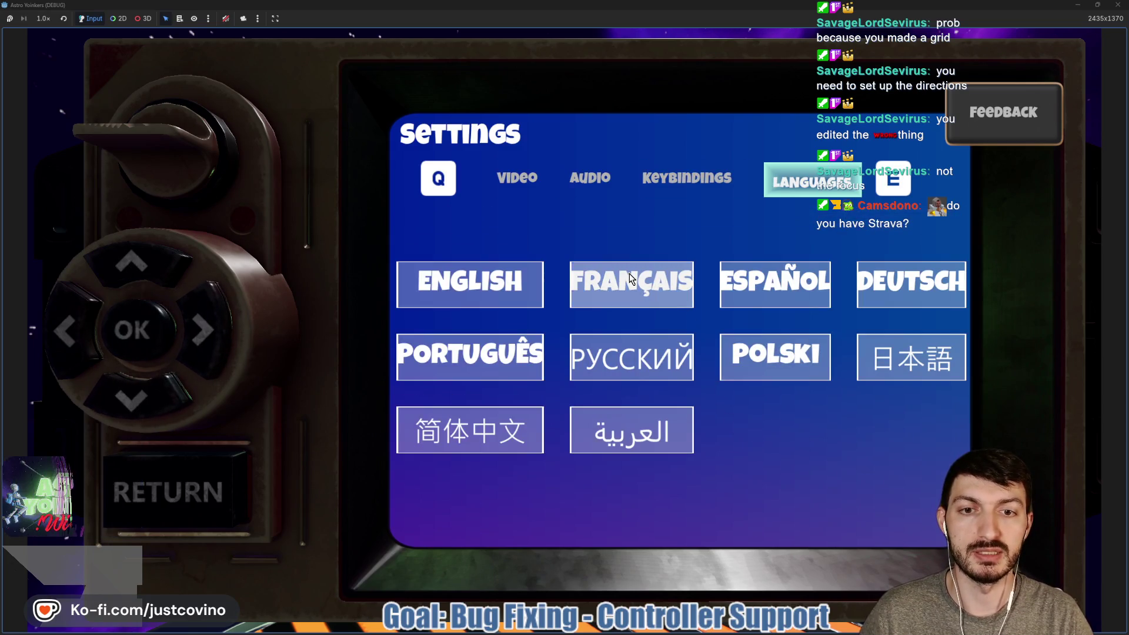
pyautogui.press('q')
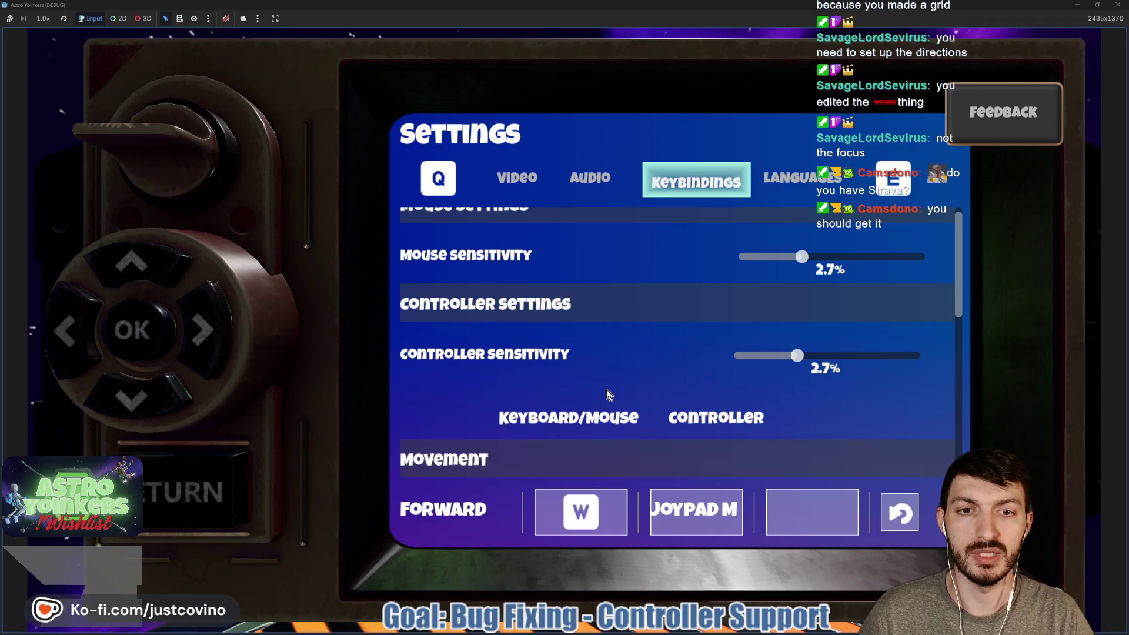
pyautogui.press('e')
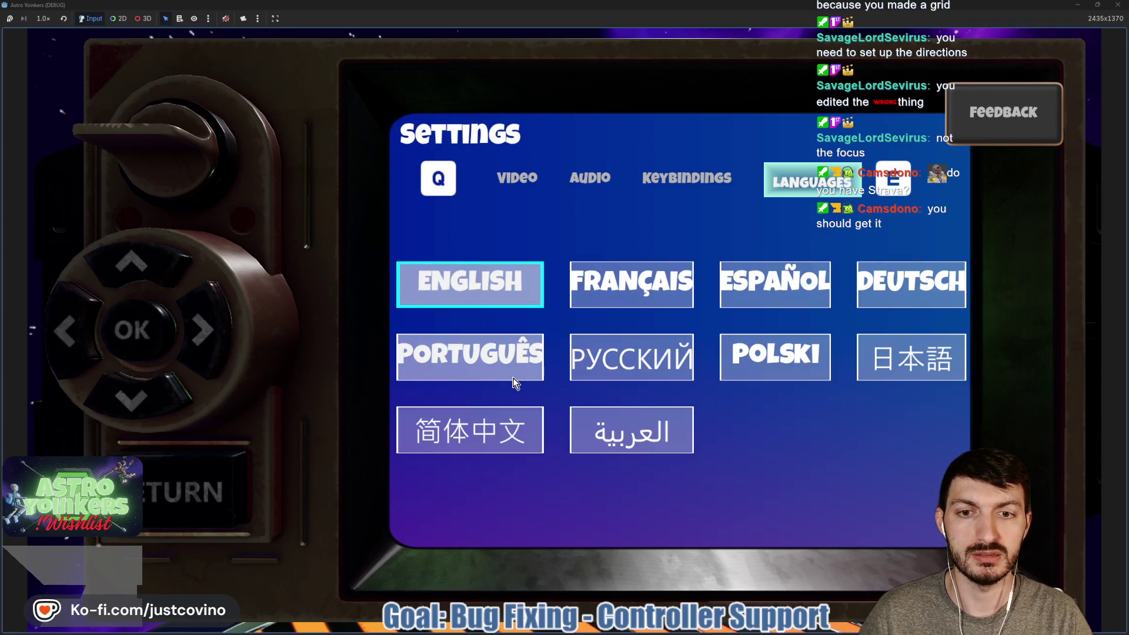
pyautogui.click(629, 429)
pyautogui.click(468, 287)
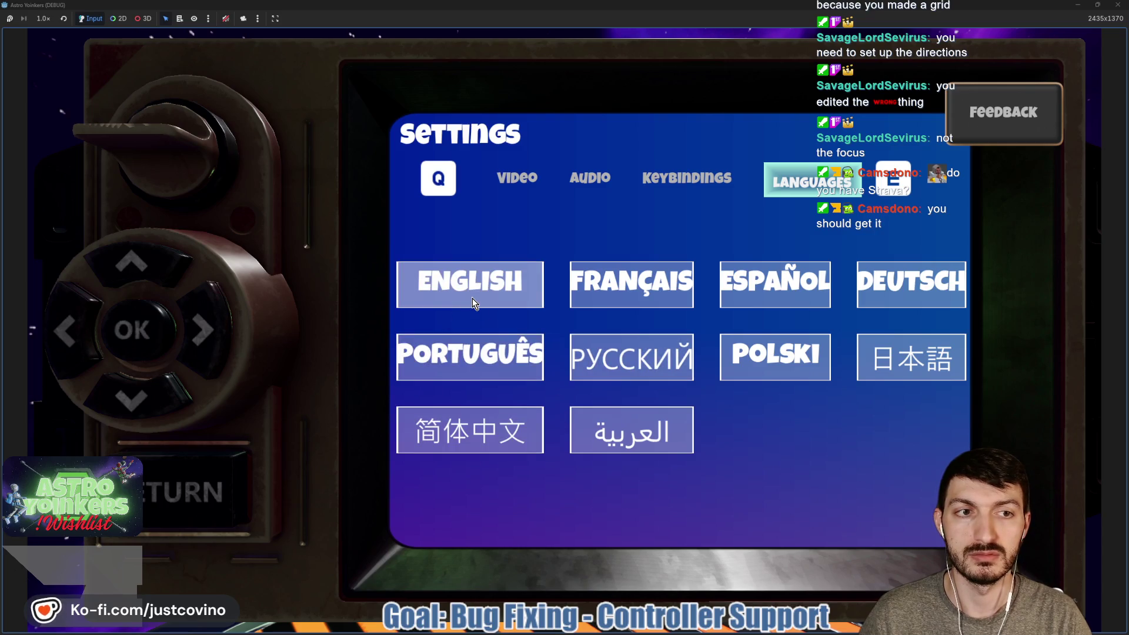
# Leave Settings, quit the game from the main menu, and stop debugging
pyautogui.press('q')
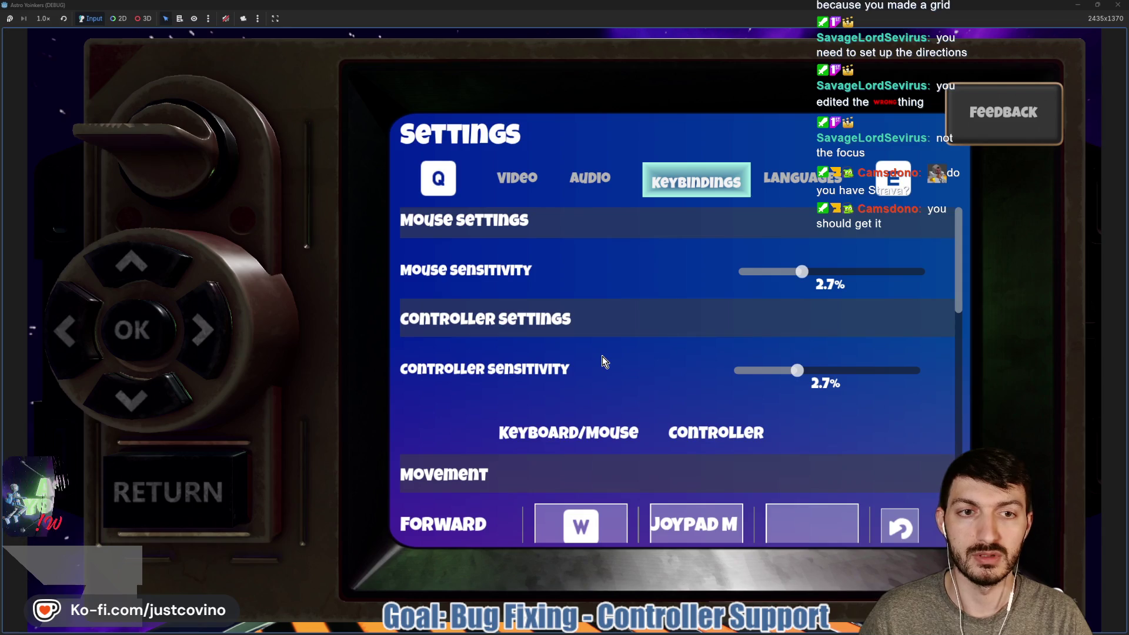
pyautogui.press('Escape')
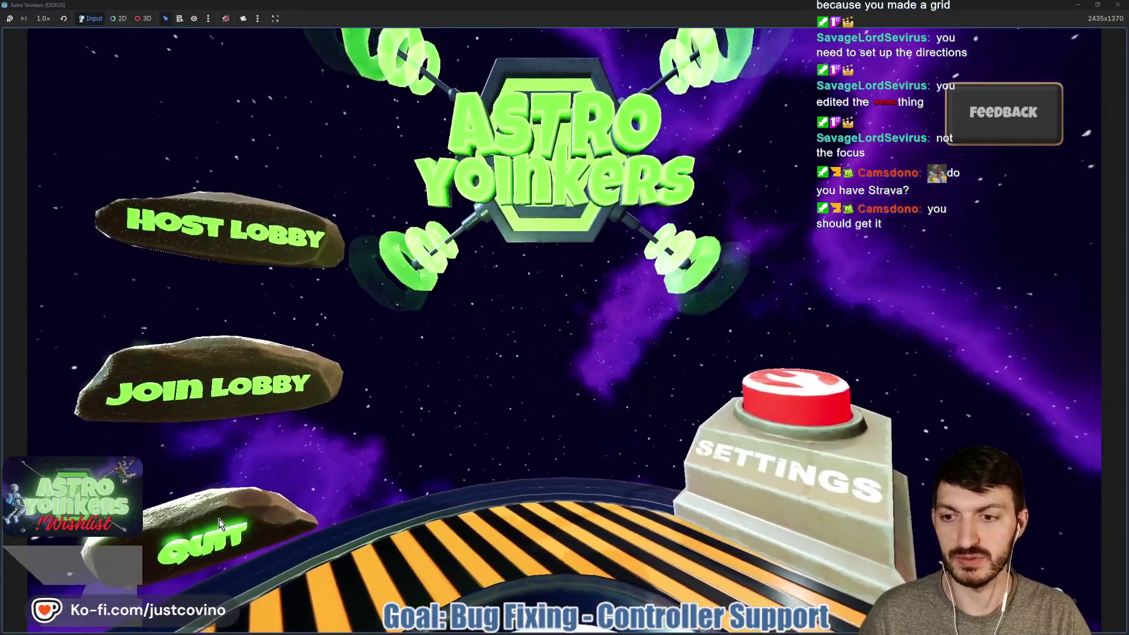
pyautogui.click(205, 525)
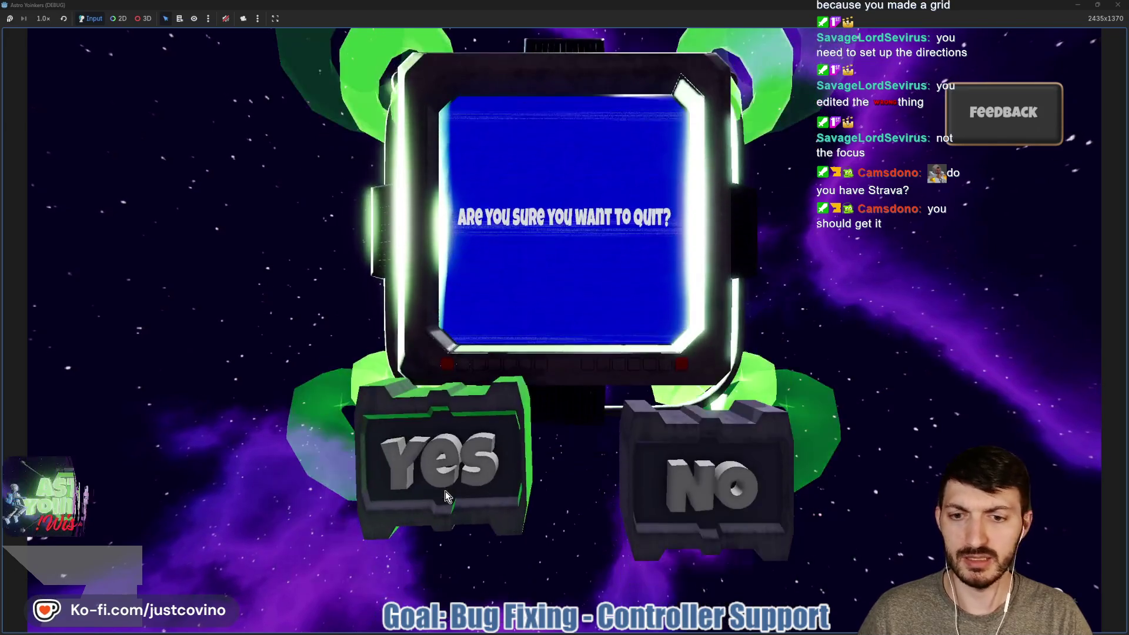
pyautogui.click(445, 492)
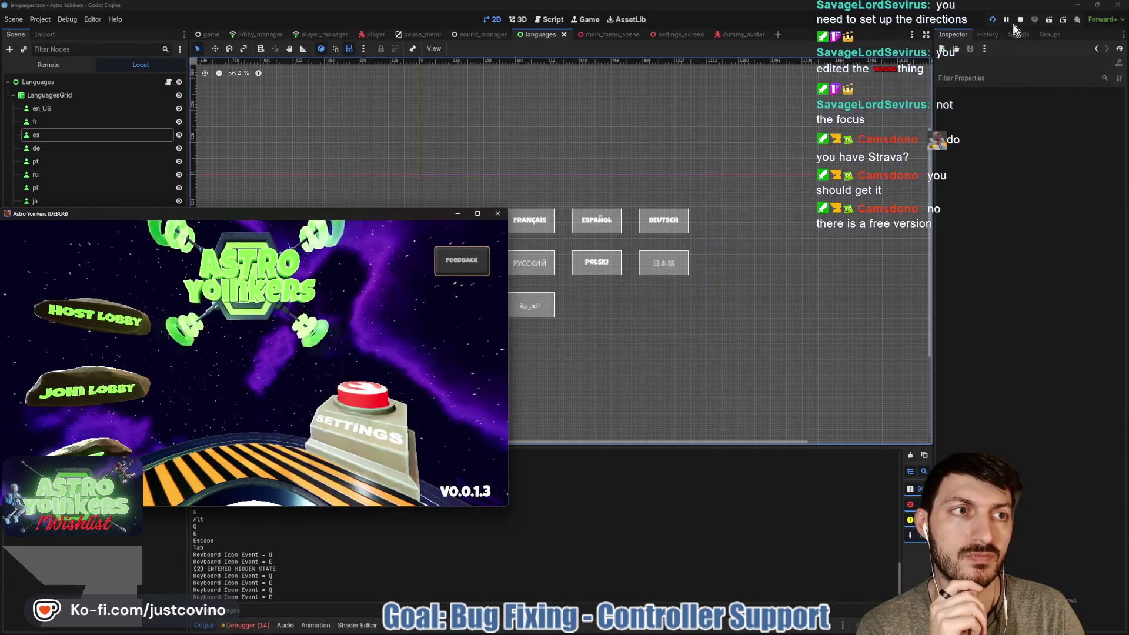
pyautogui.click(1021, 20)
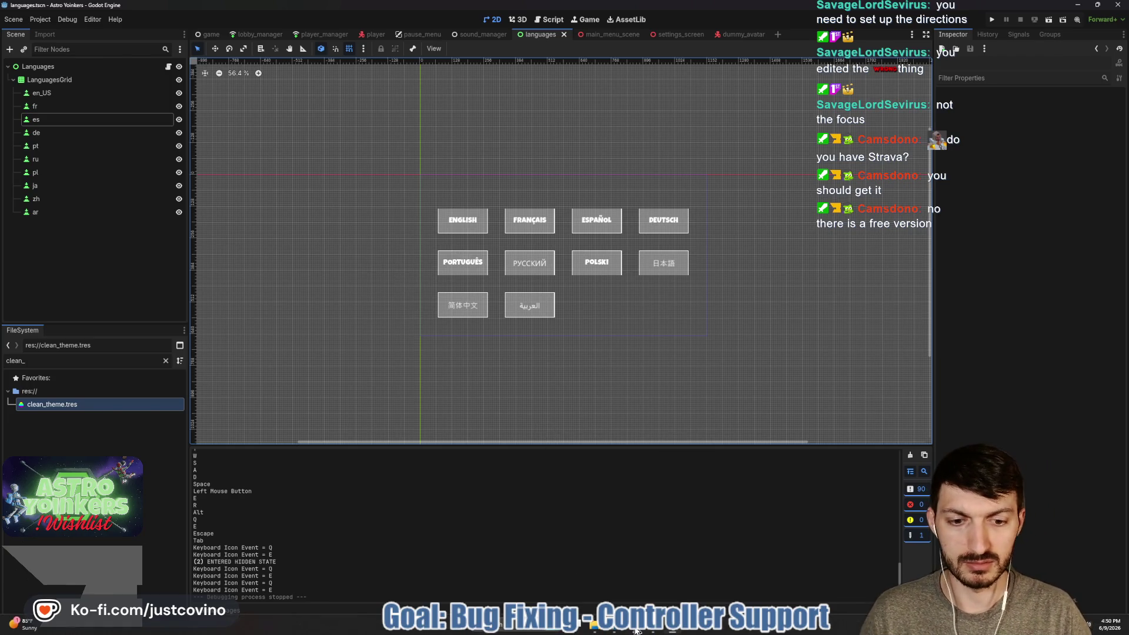
# Commit the changes in GitHub Desktop as 'theme focus fix', then return to Godot
pyautogui.click(637, 631)
pyautogui.click(315, 387)
pyautogui.write('the')
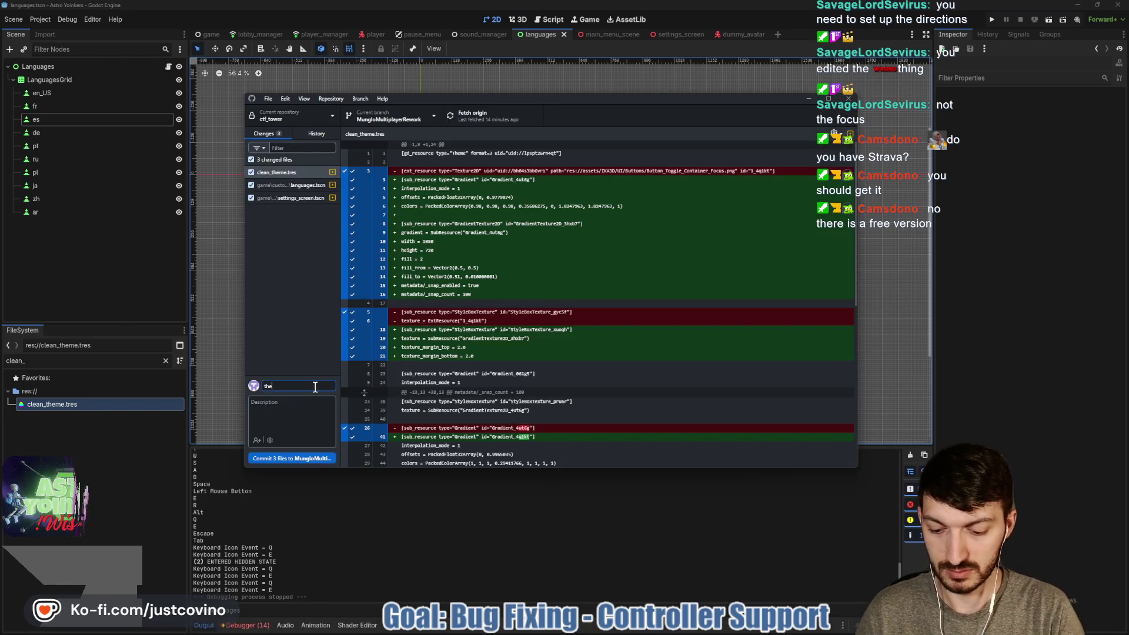
pyautogui.write('me focus fix')
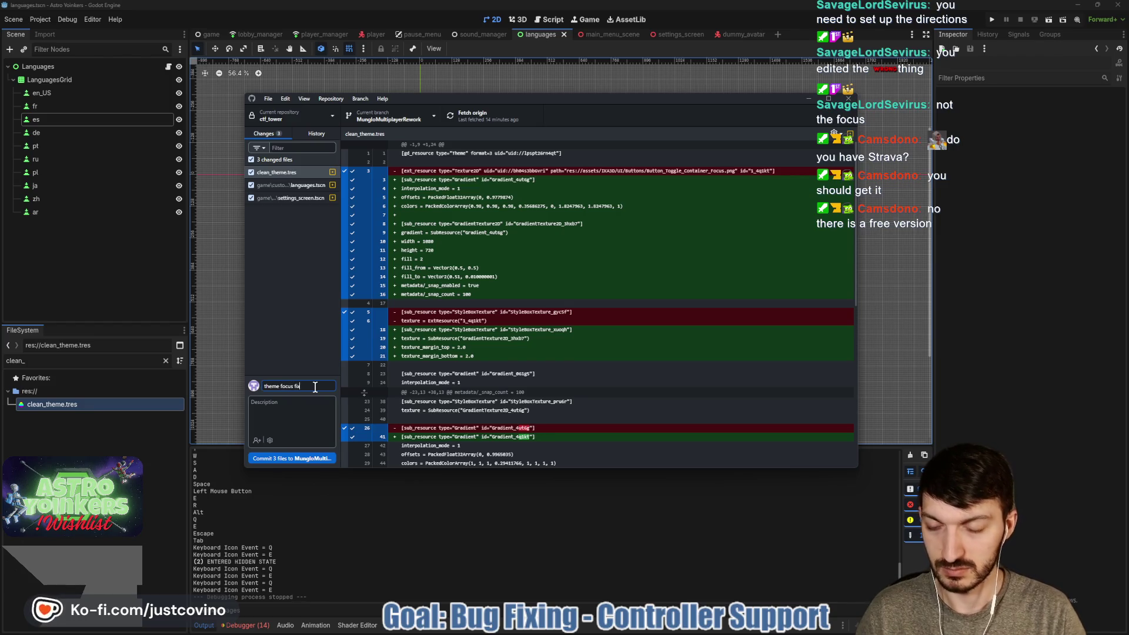
pyautogui.click(304, 458)
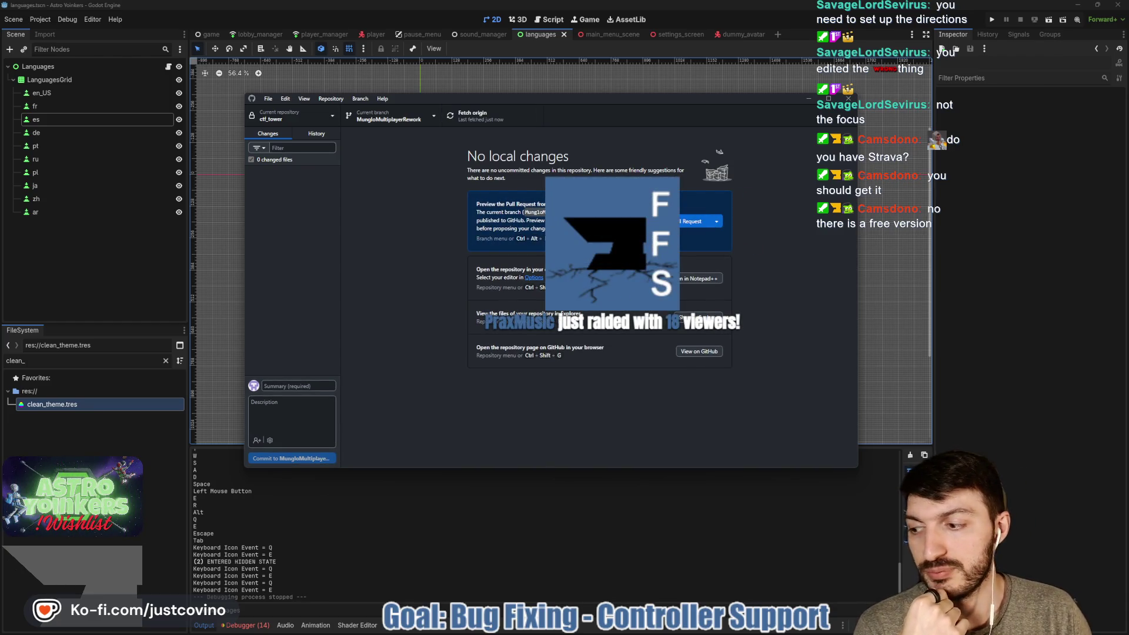
pyautogui.click(1025, 262)
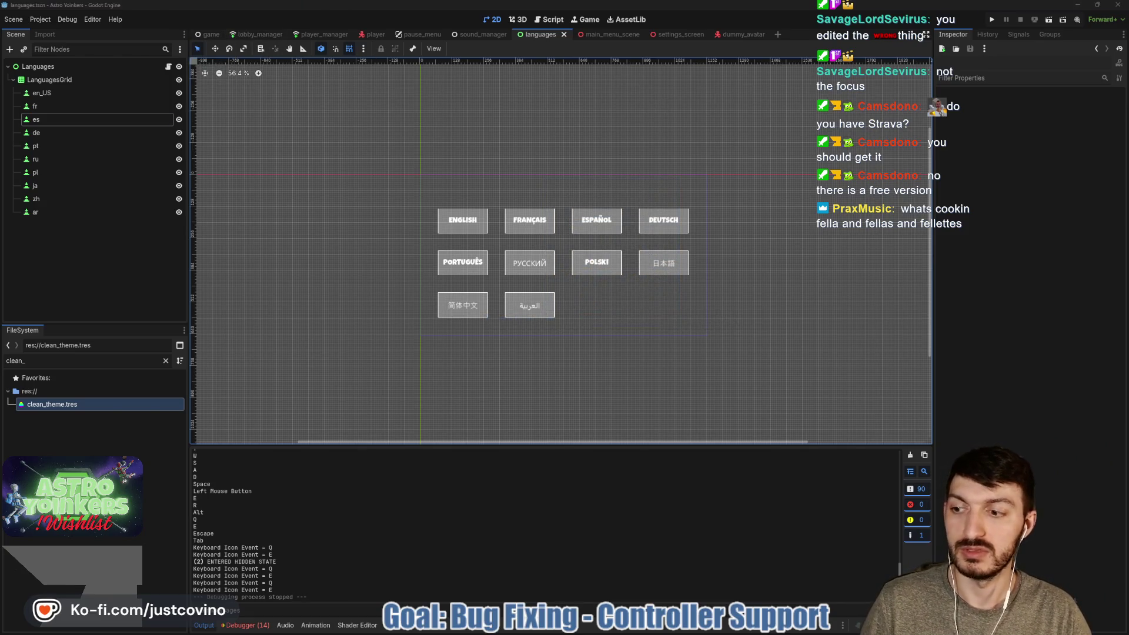
# Run the game, move its window into view, and host a lobby to start a match
pyautogui.click(992, 19)
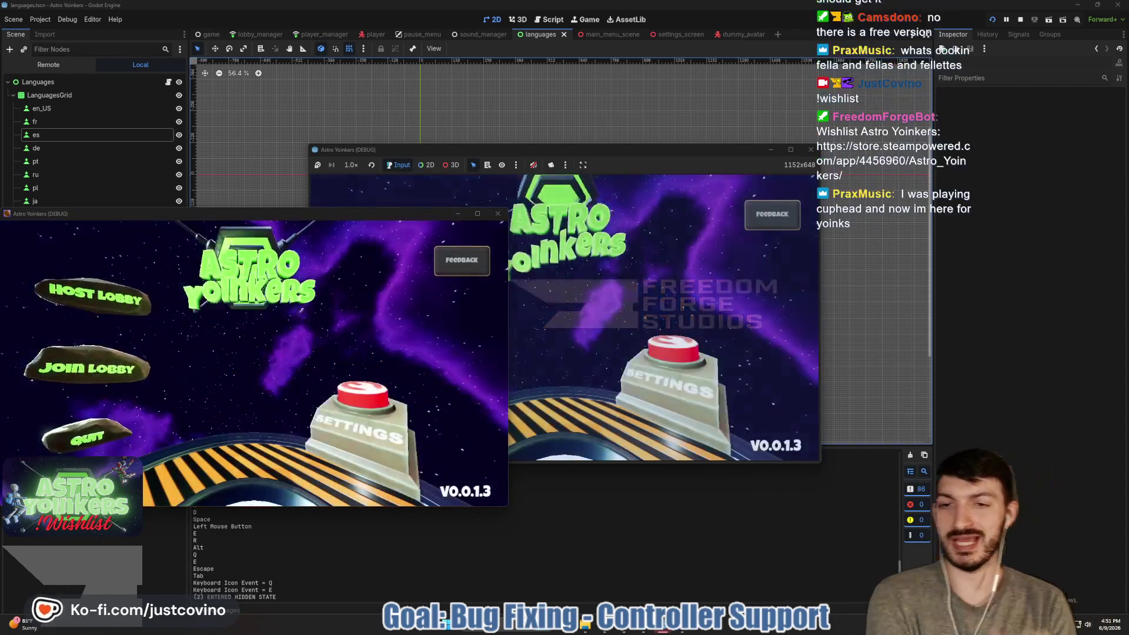
pyautogui.moveTo(633, 151); pyautogui.dragTo(552, 139)
pyautogui.click(349, 269)
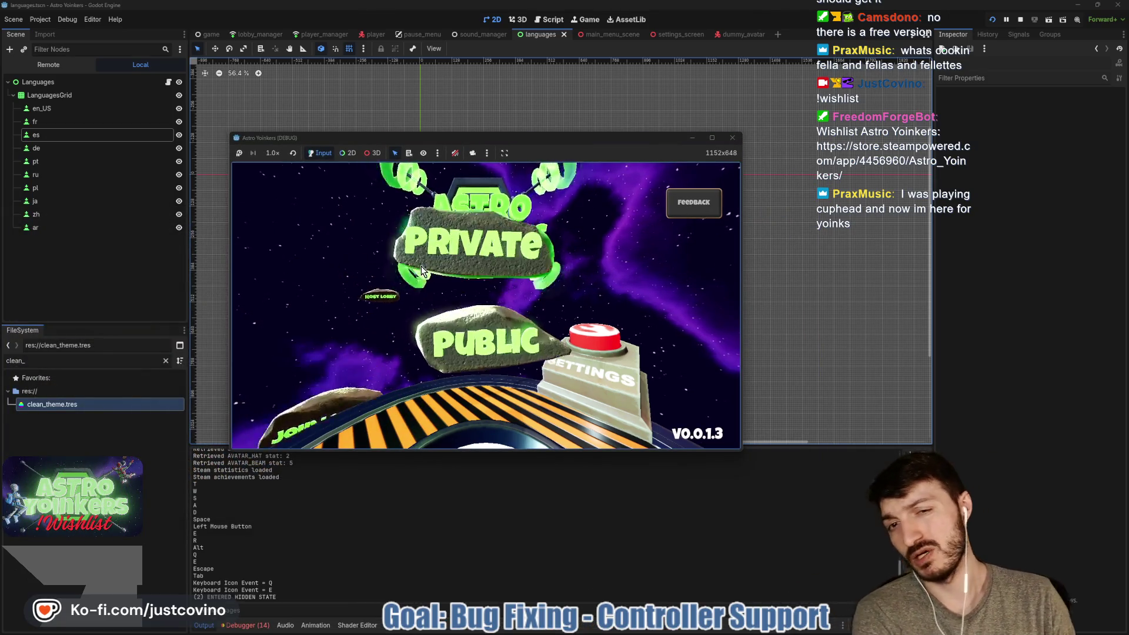
pyautogui.click(421, 266)
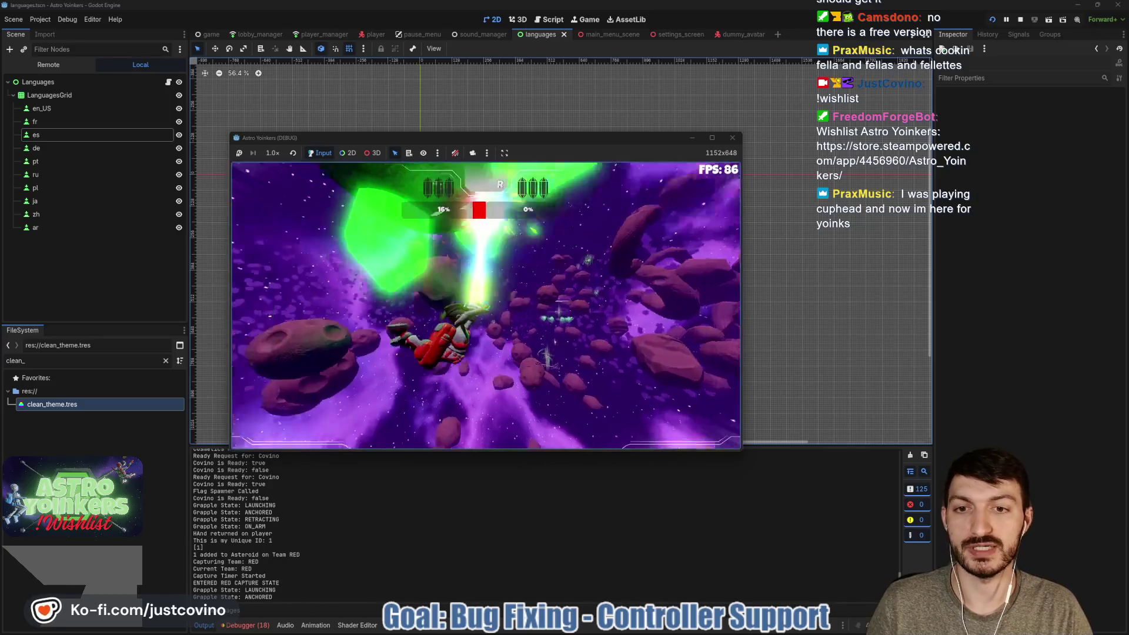
# Pause the match, open Settings, and cycle tabs with E and Q to reach Audio
pyautogui.press('Escape')
pyautogui.click(479, 338)
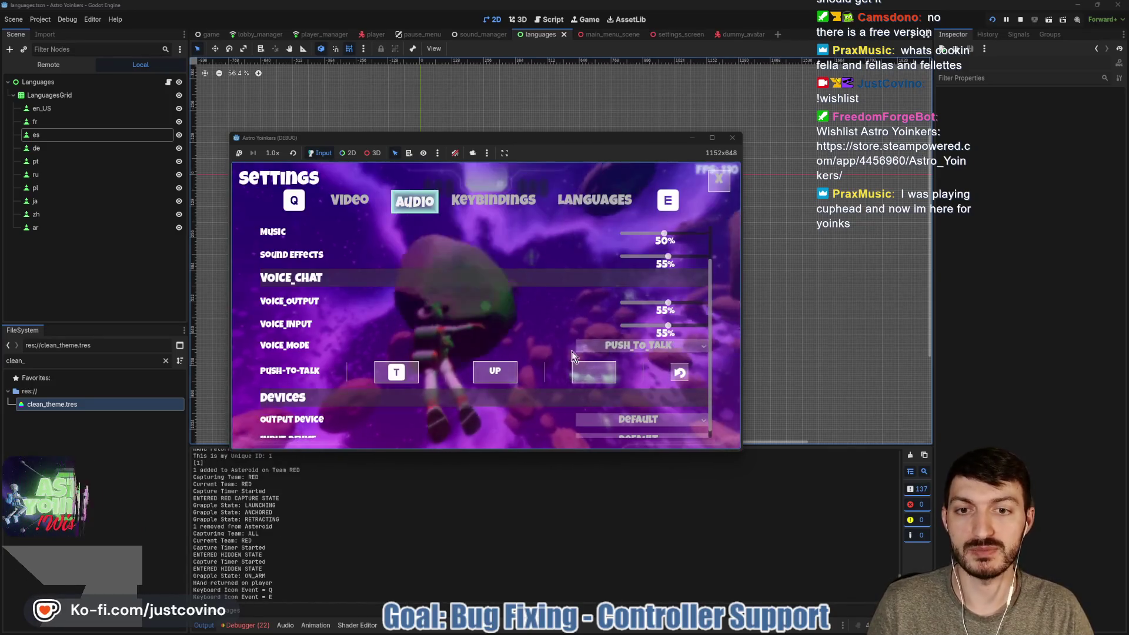
pyautogui.press('e')
pyautogui.press('e')
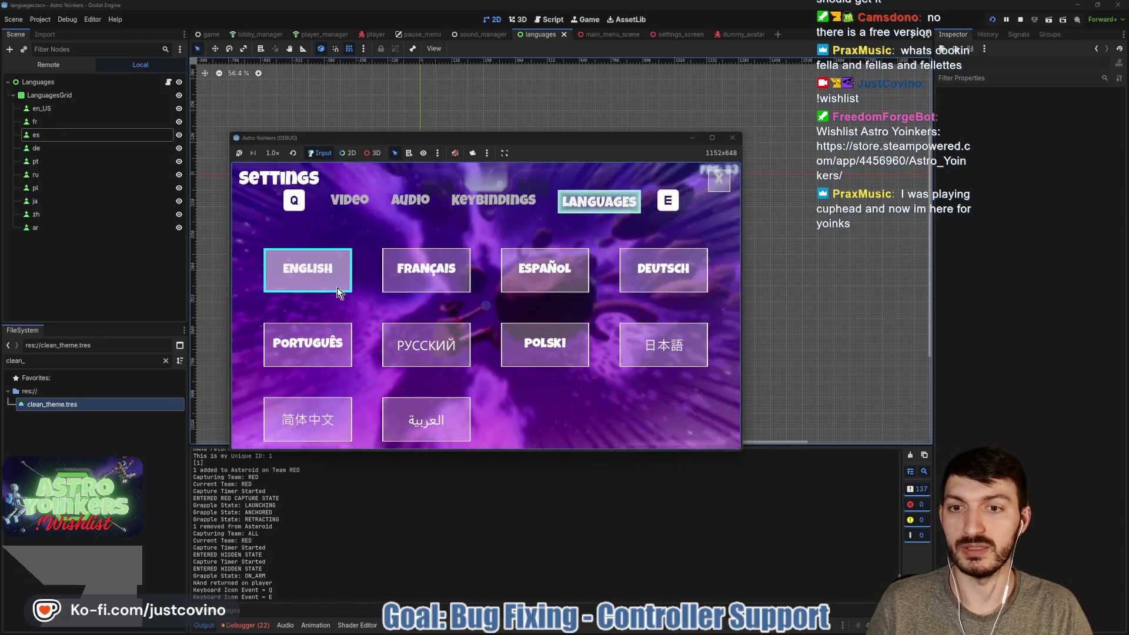
pyautogui.press('q')
pyautogui.press('q')
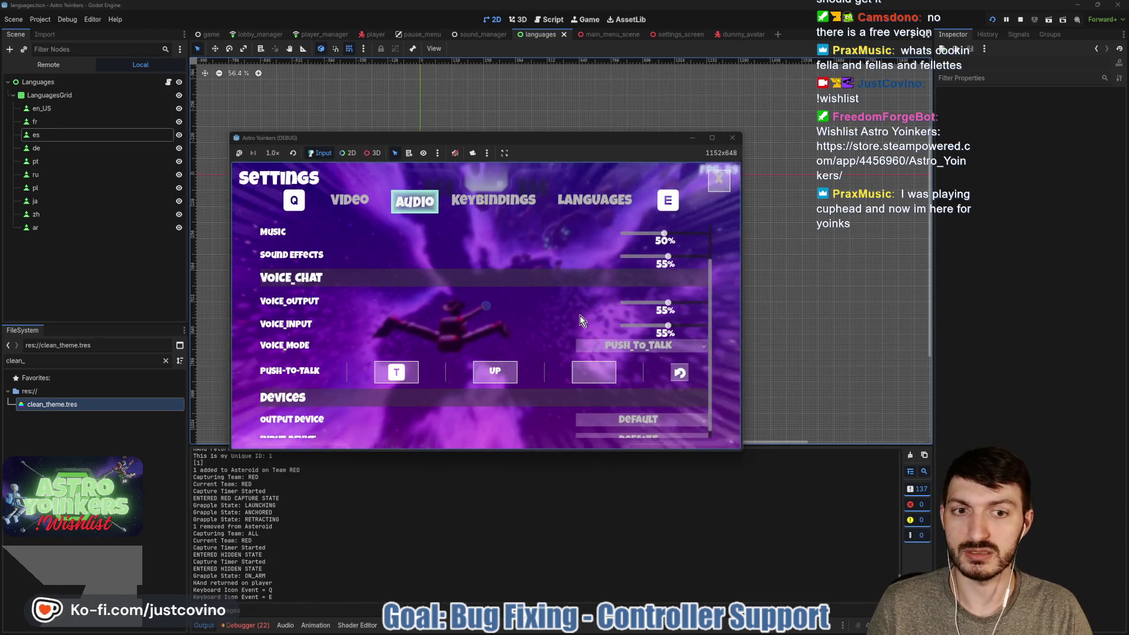
pyautogui.press('q')
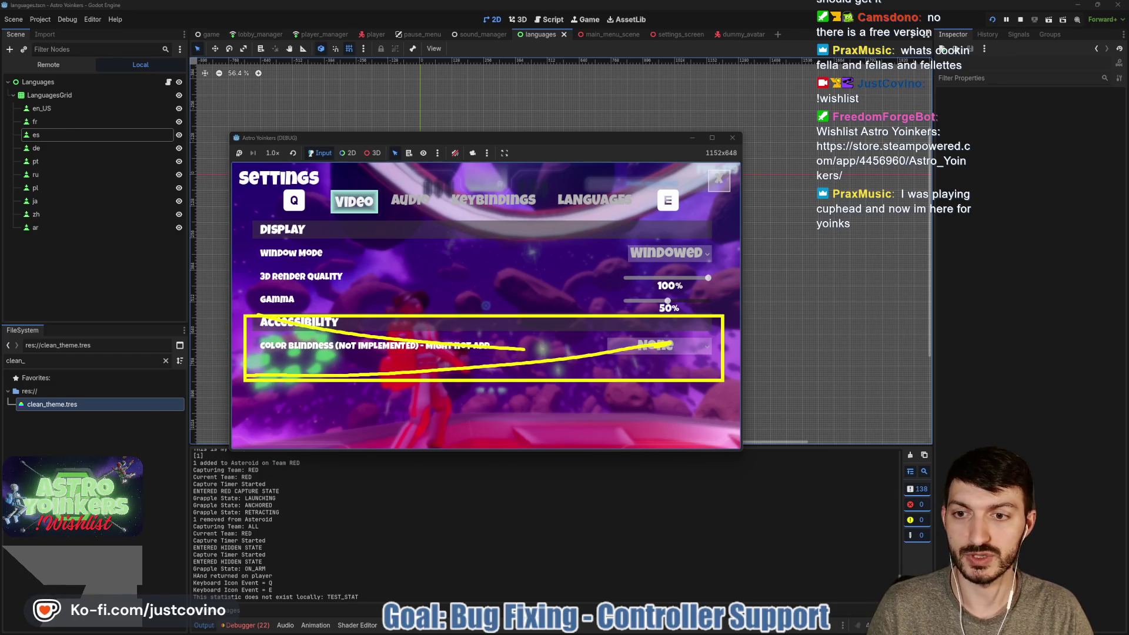
# Close Settings, resume, then leave the match to the main menu and stop with F8
pyautogui.press('Escape')
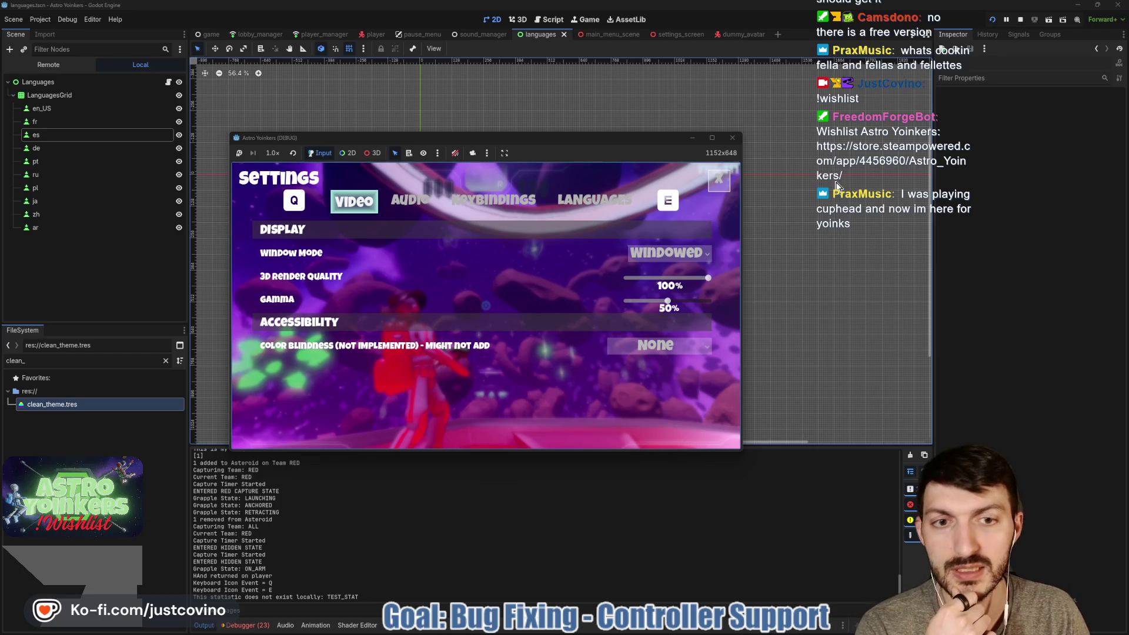
pyautogui.click(718, 179)
pyautogui.click(517, 294)
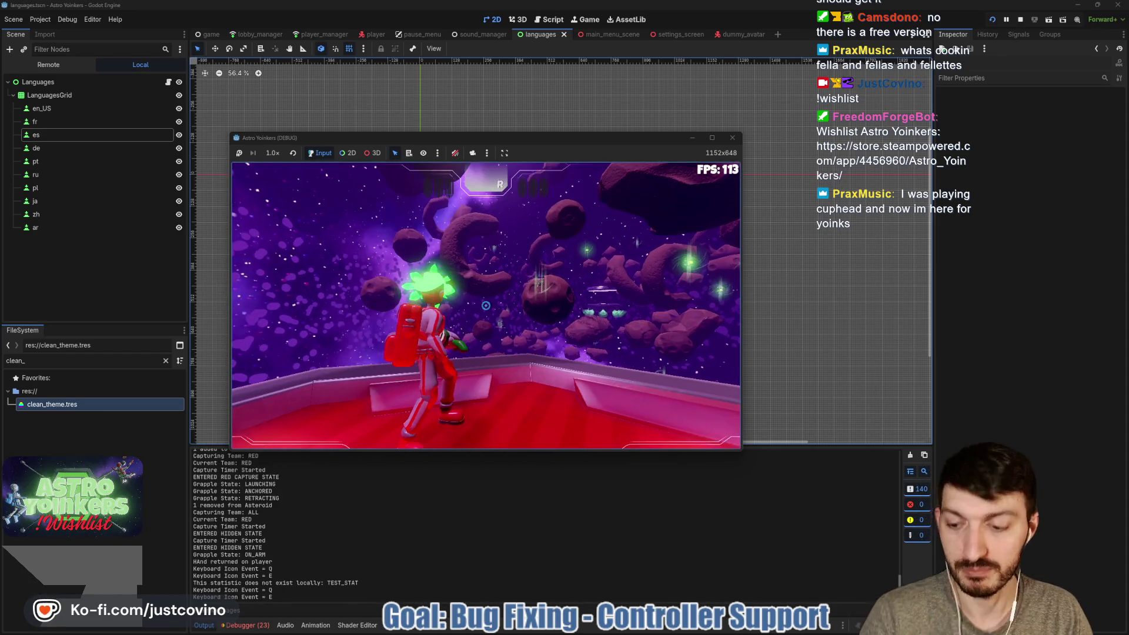
pyautogui.press('Escape')
pyautogui.click(485, 377)
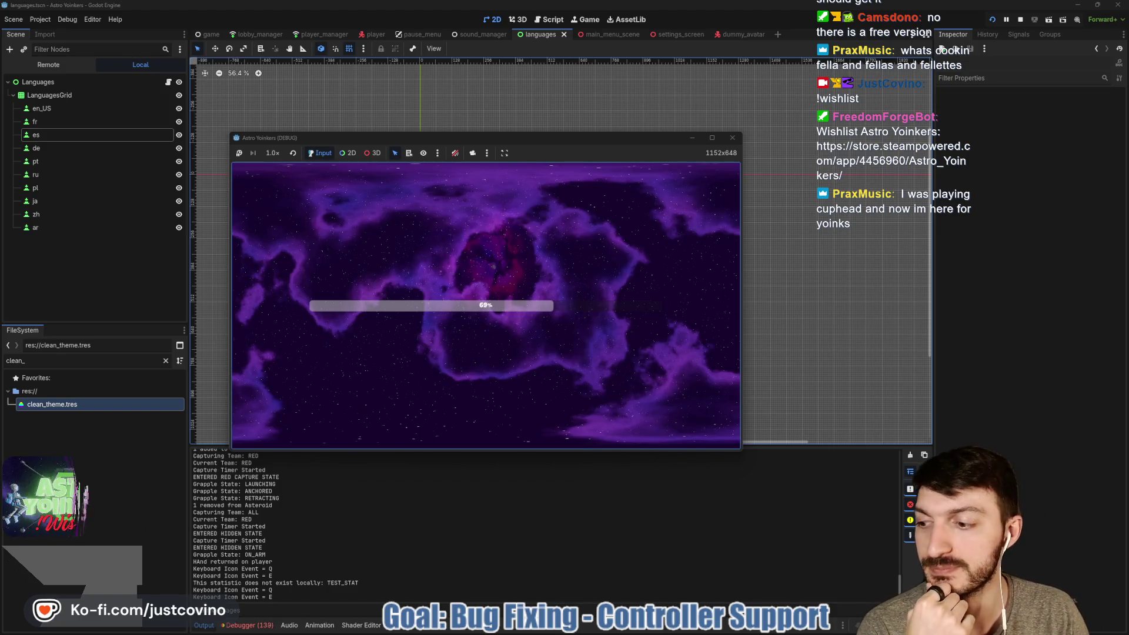
pyautogui.press('F8')
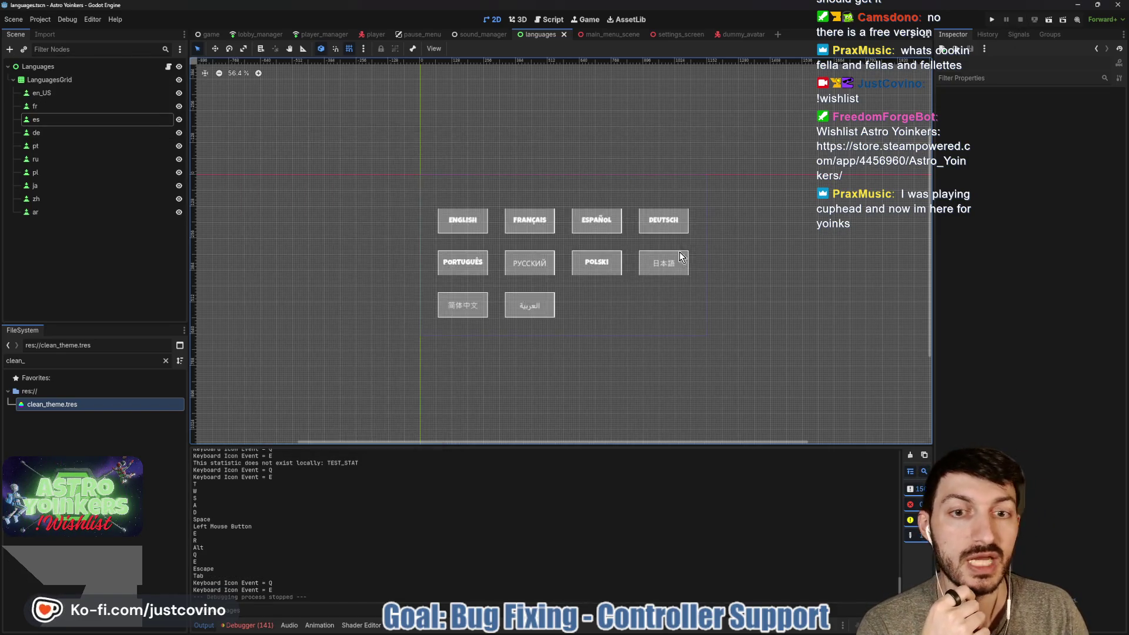
# Bring the Astro Yoinkers Steam store page forward from the taskbar
pyautogui.click(644, 631)
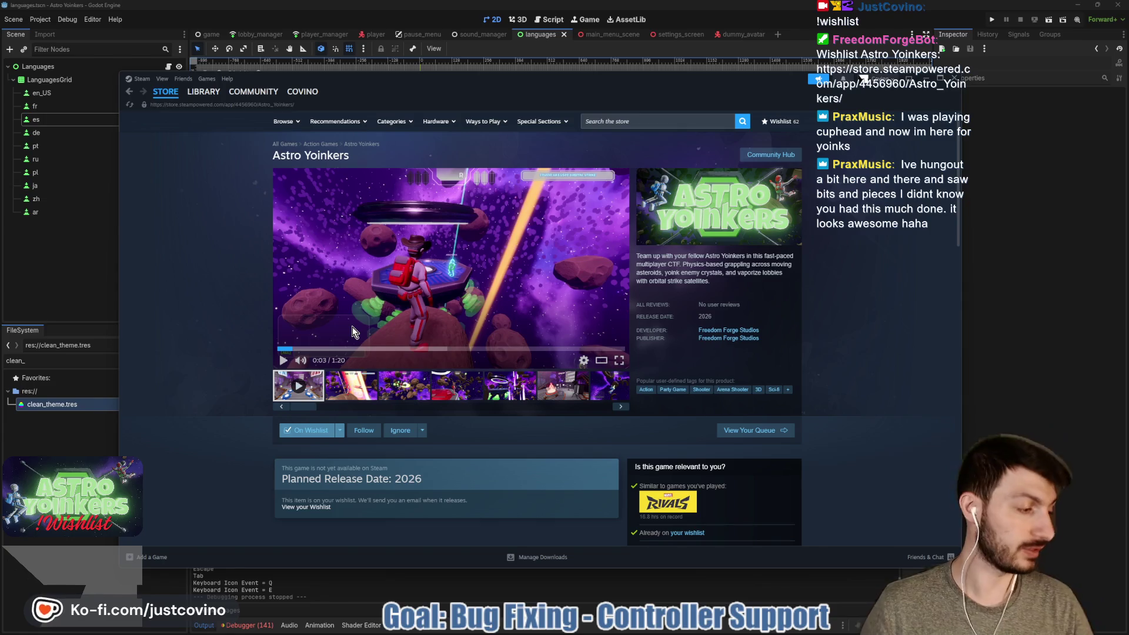
# Minimize the Steam store window to reveal Godot's languages scene
pyautogui.click(64, 272)
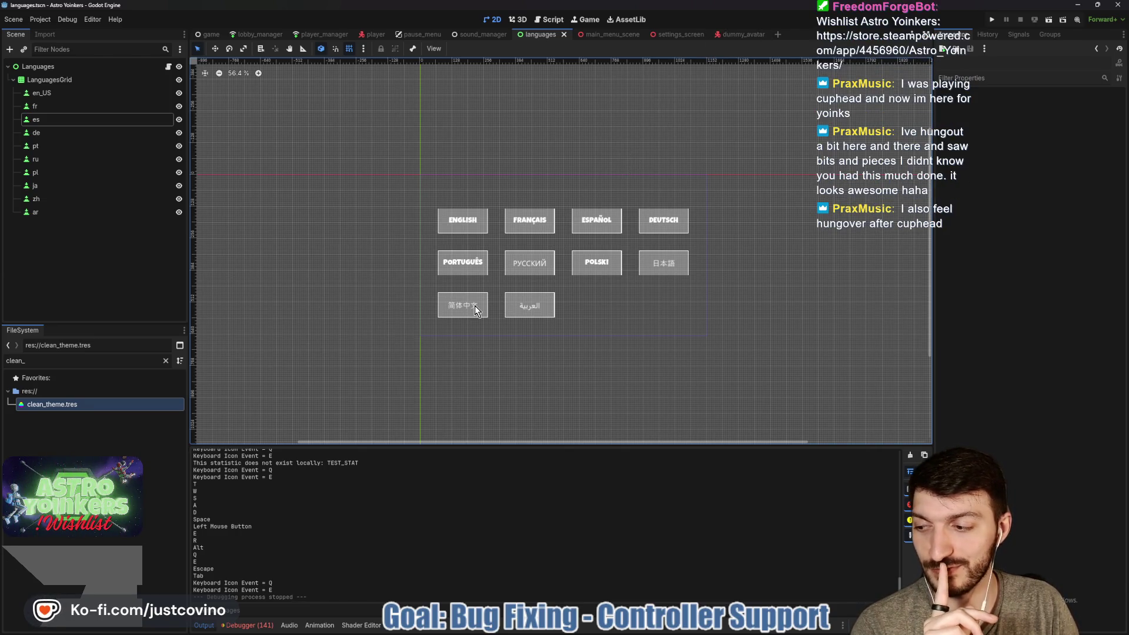
# Review debugger errors and output, collapse the bottom panel, and open settings_menu.gd from pause_menu
pyautogui.click(250, 626)
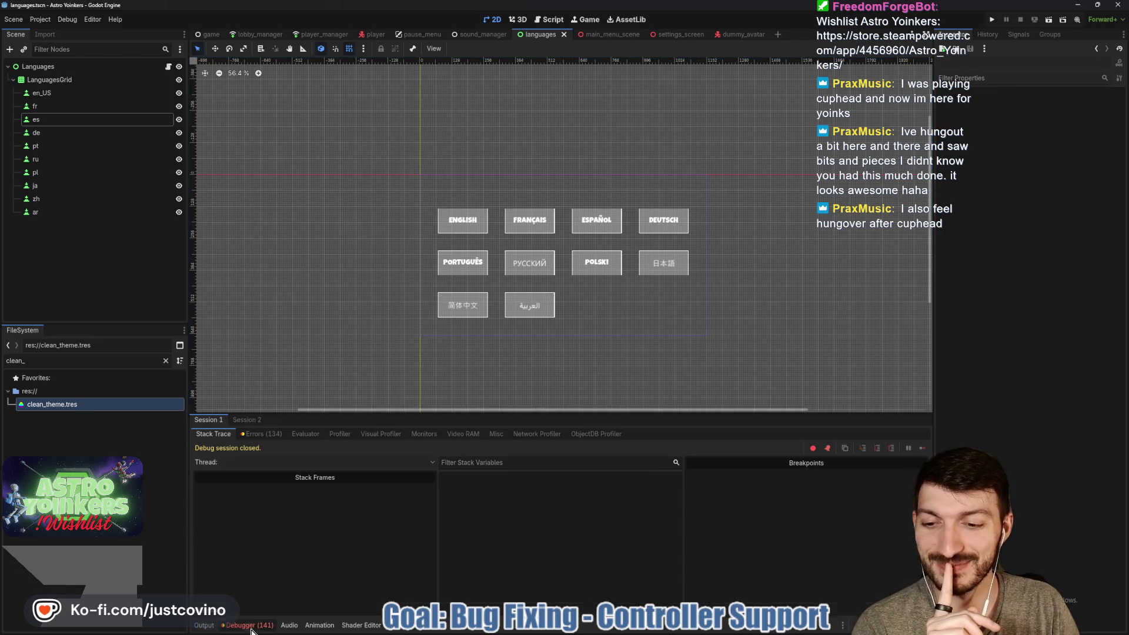
pyautogui.click(264, 434)
pyautogui.scroll(-5, 410, 523)
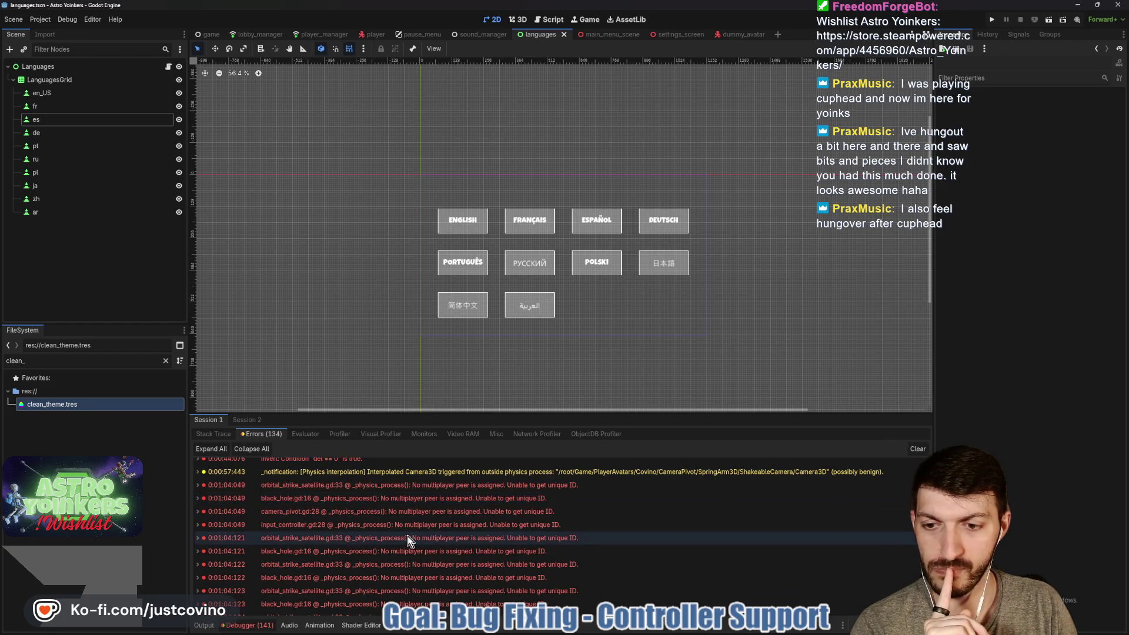
pyautogui.click(205, 627)
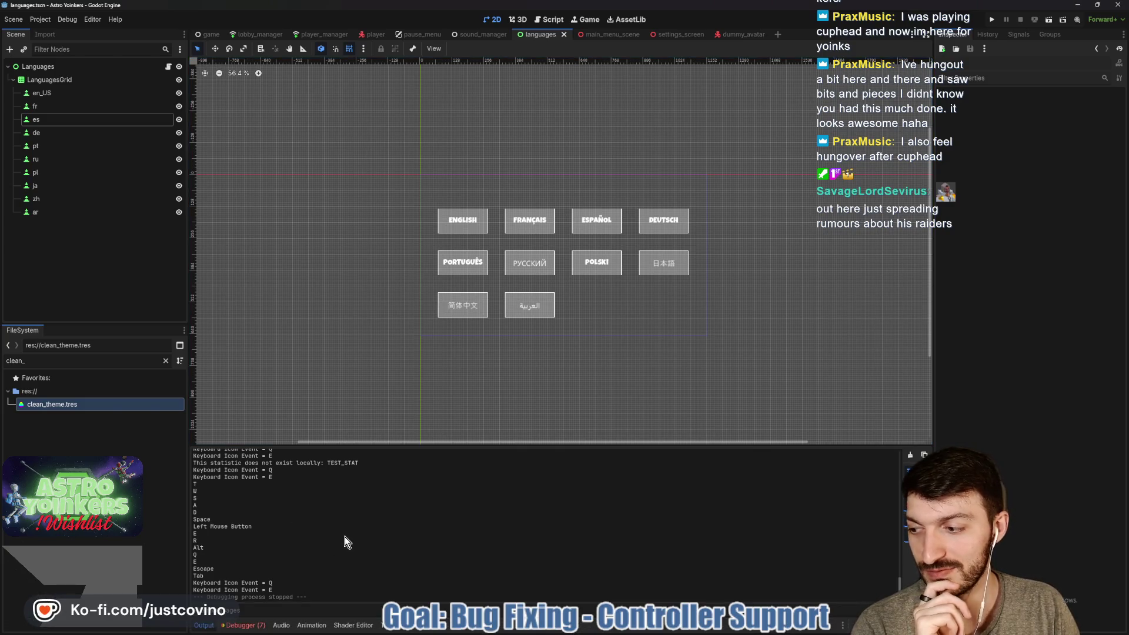
pyautogui.click(204, 624)
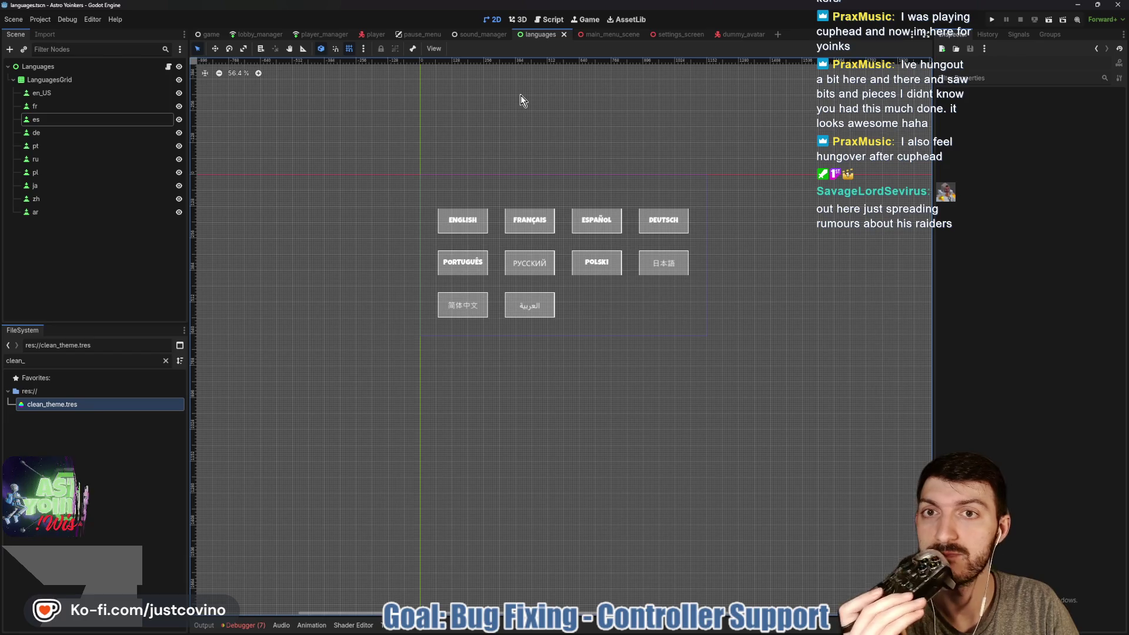
pyautogui.click(416, 37)
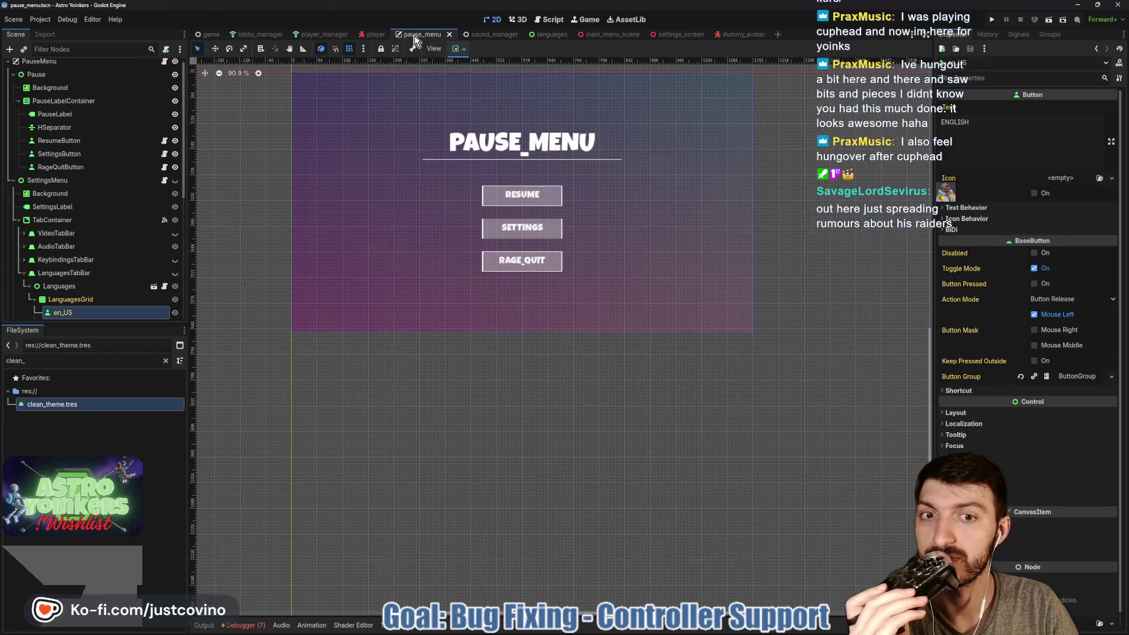
pyautogui.click(164, 181)
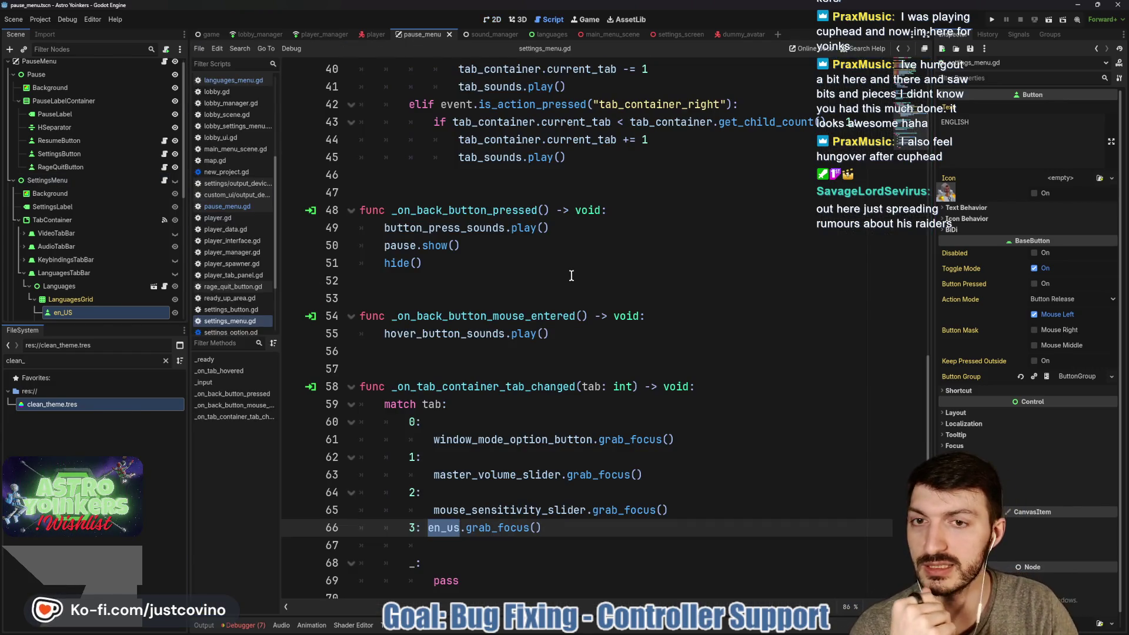
# Move en_us.grab_focus() onto its own indented line under case 3 on line 66
pyautogui.scroll(10, 567, 276)
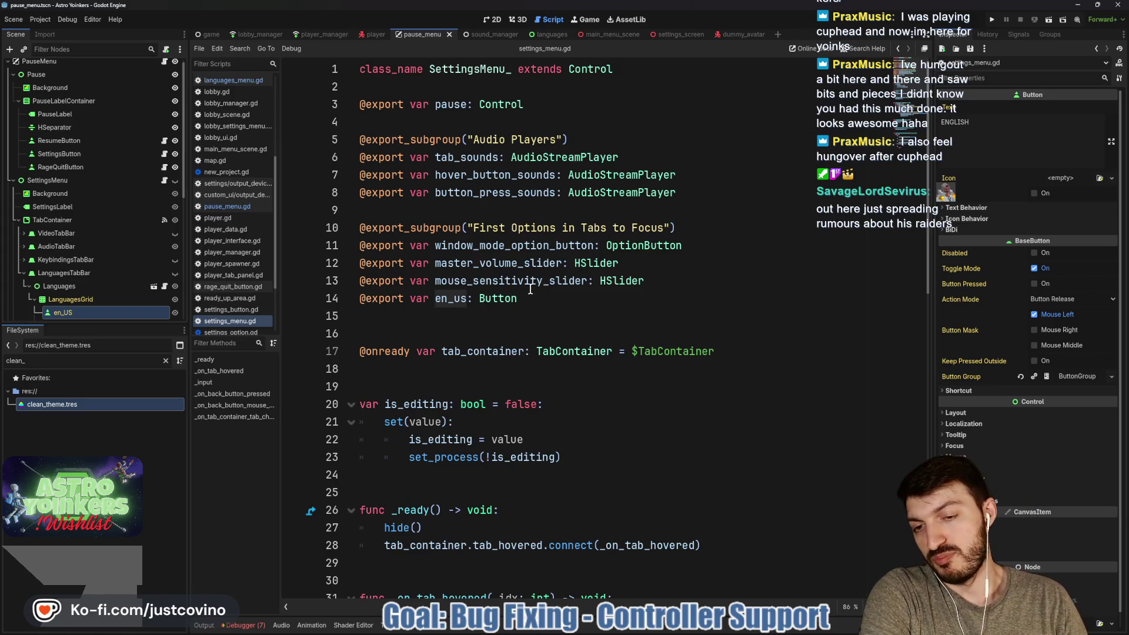
pyautogui.scroll(-4, 530, 289)
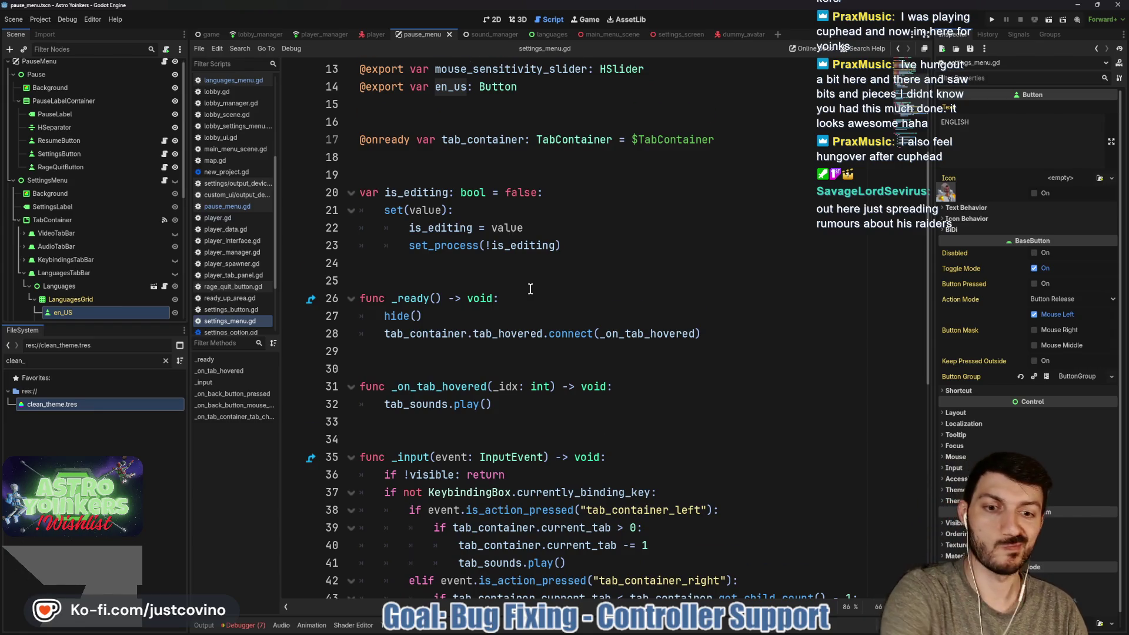
pyautogui.scroll(-6, 530, 289)
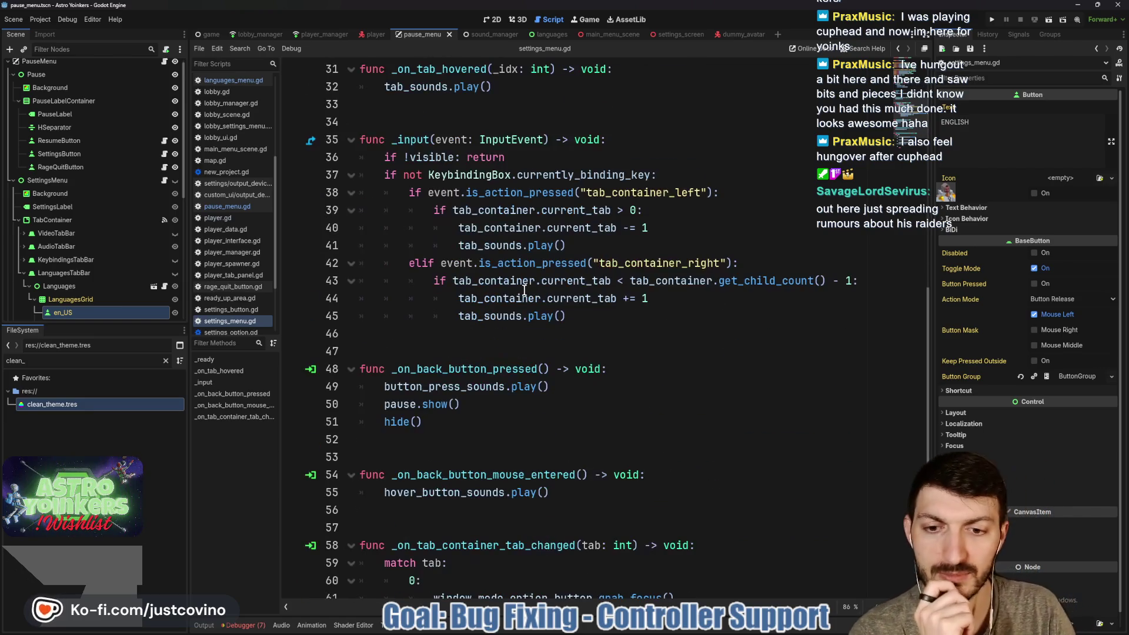
pyautogui.scroll(10, 524, 290)
pyautogui.scroll(-13, 523, 289)
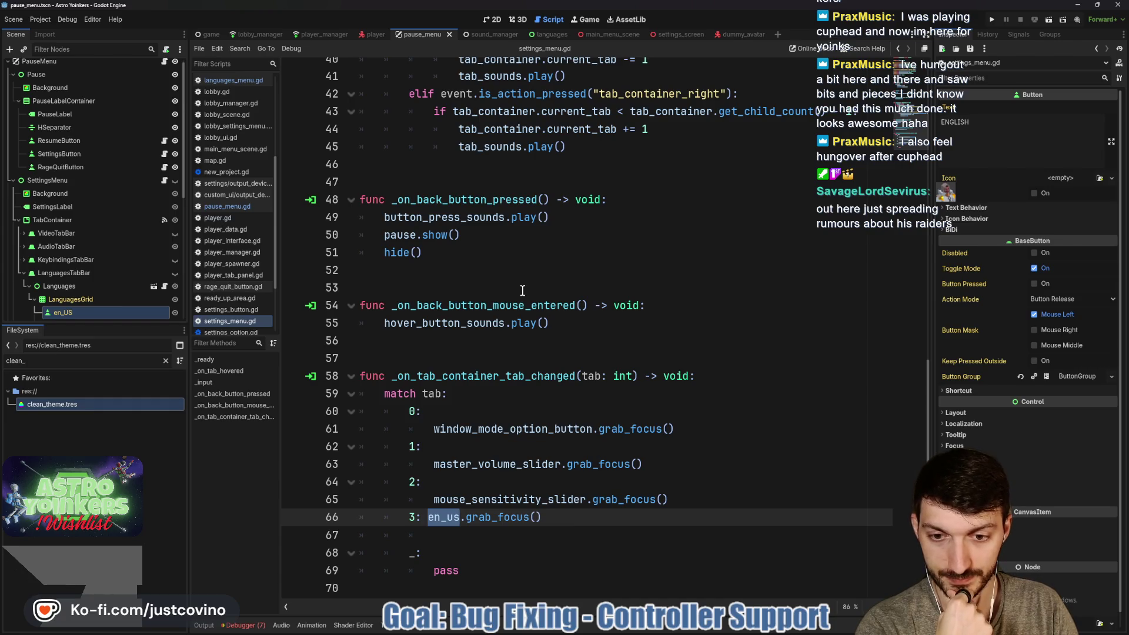
pyautogui.click(423, 517)
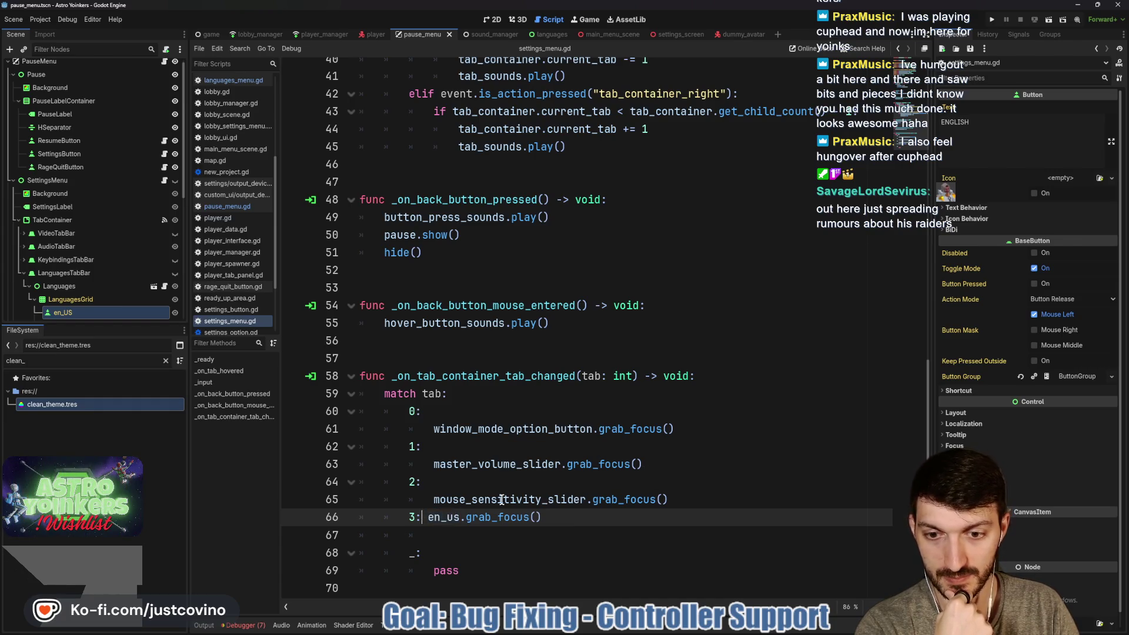
pyautogui.press('Return')
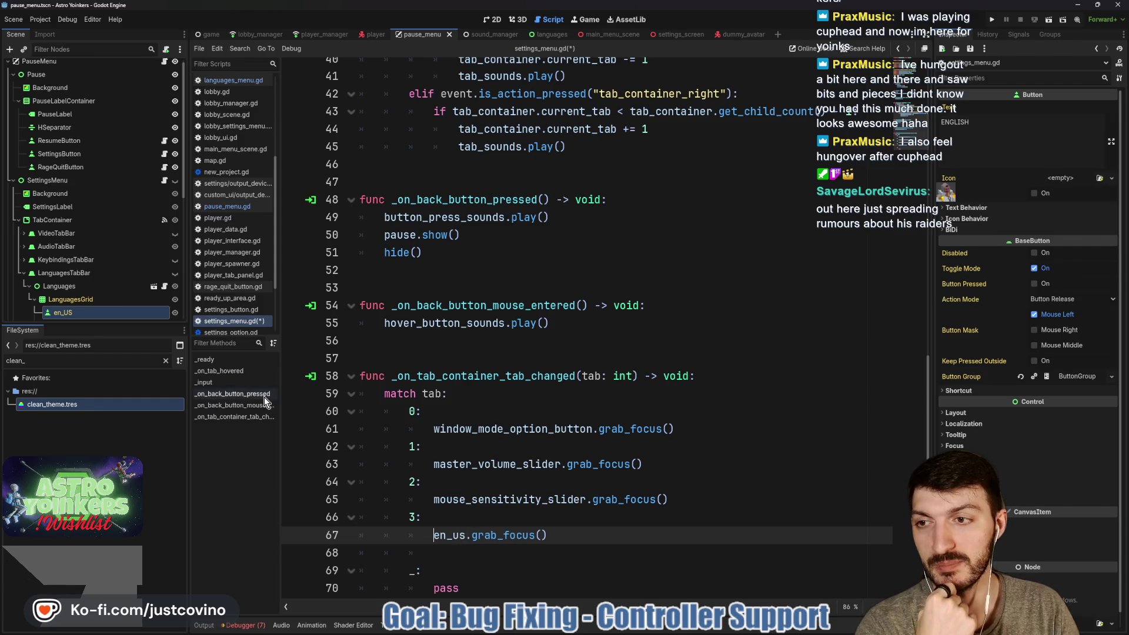
pyautogui.scroll(-5, 73, 274)
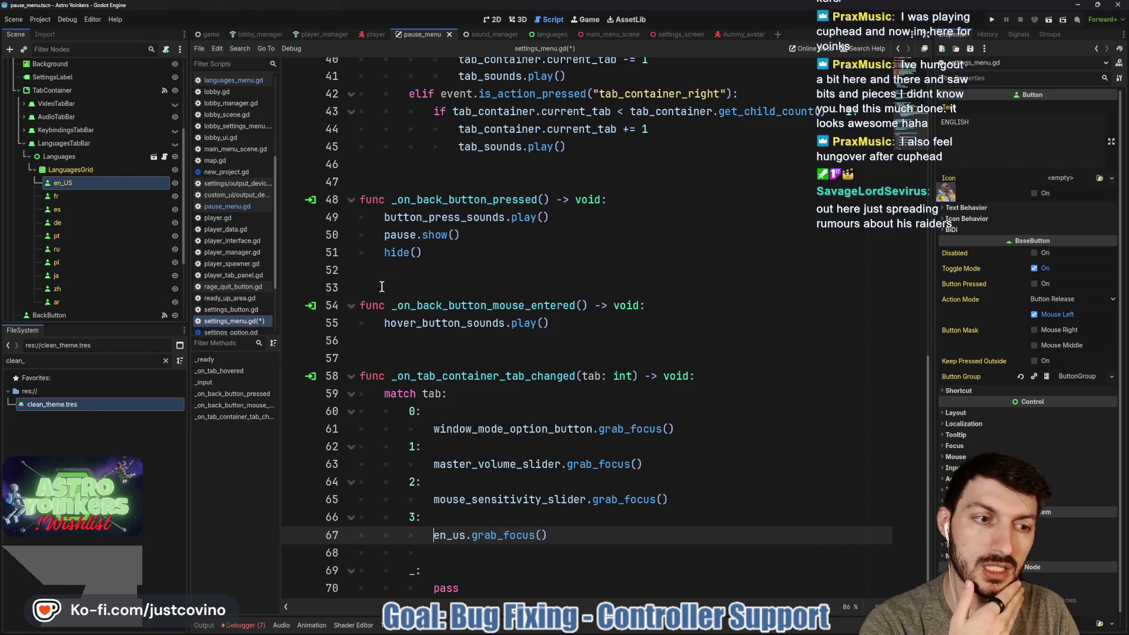
pyautogui.click(493, 20)
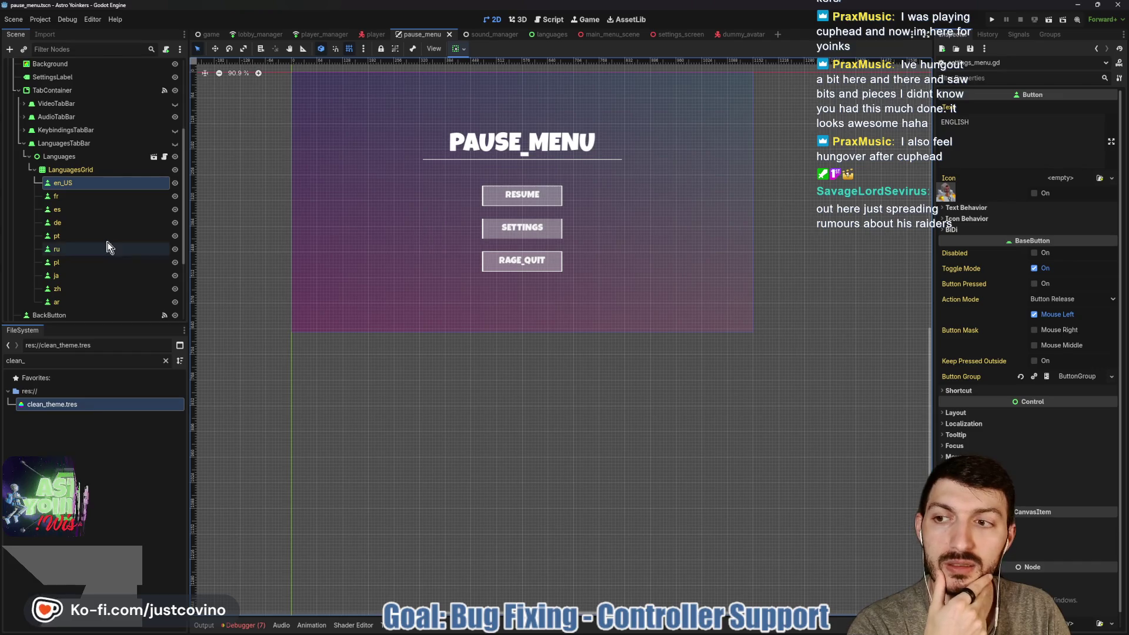
# Inspect LanguagesGrid and the en_US button in the languages scene
pyautogui.scroll(5, 155, 168)
pyautogui.scroll(1, 156, 169)
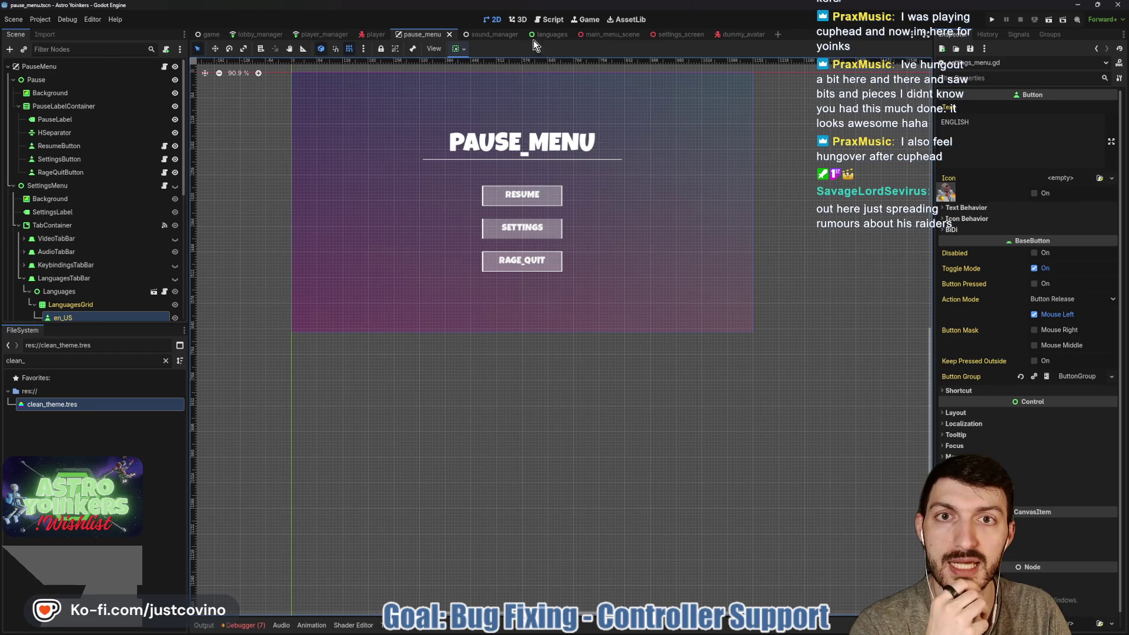
pyautogui.click(549, 34)
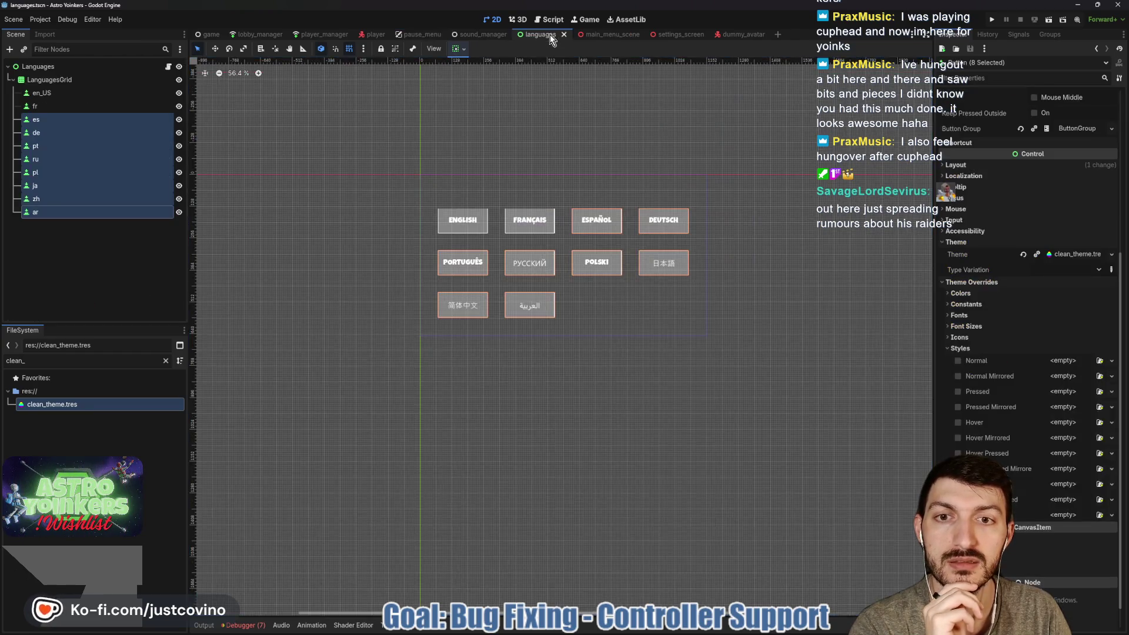
pyautogui.click(41, 77)
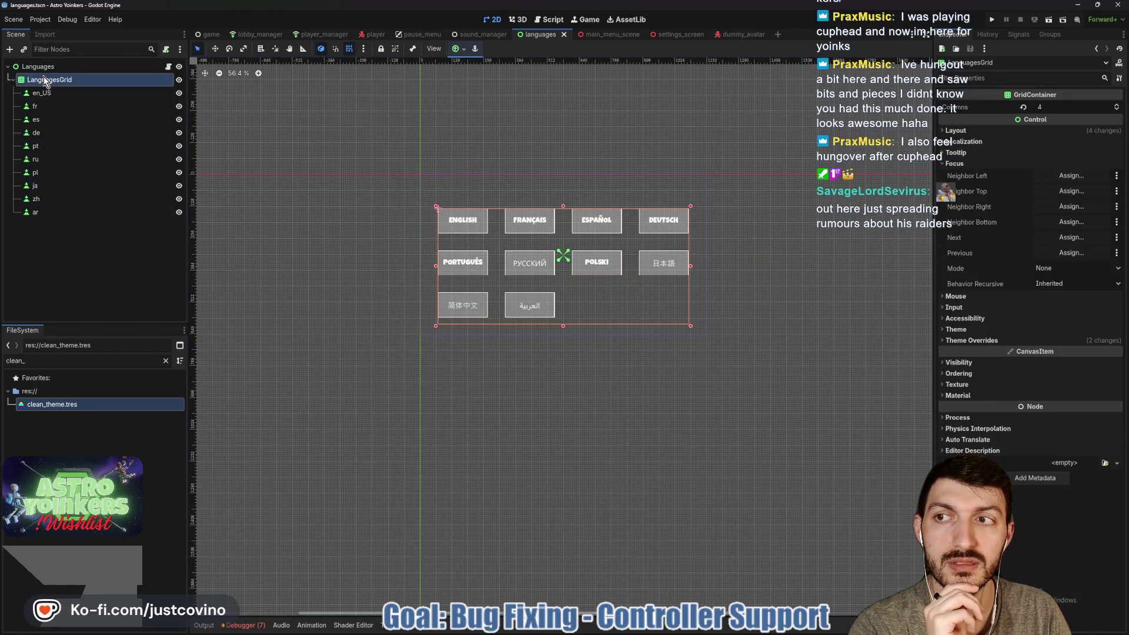
pyautogui.click(36, 89)
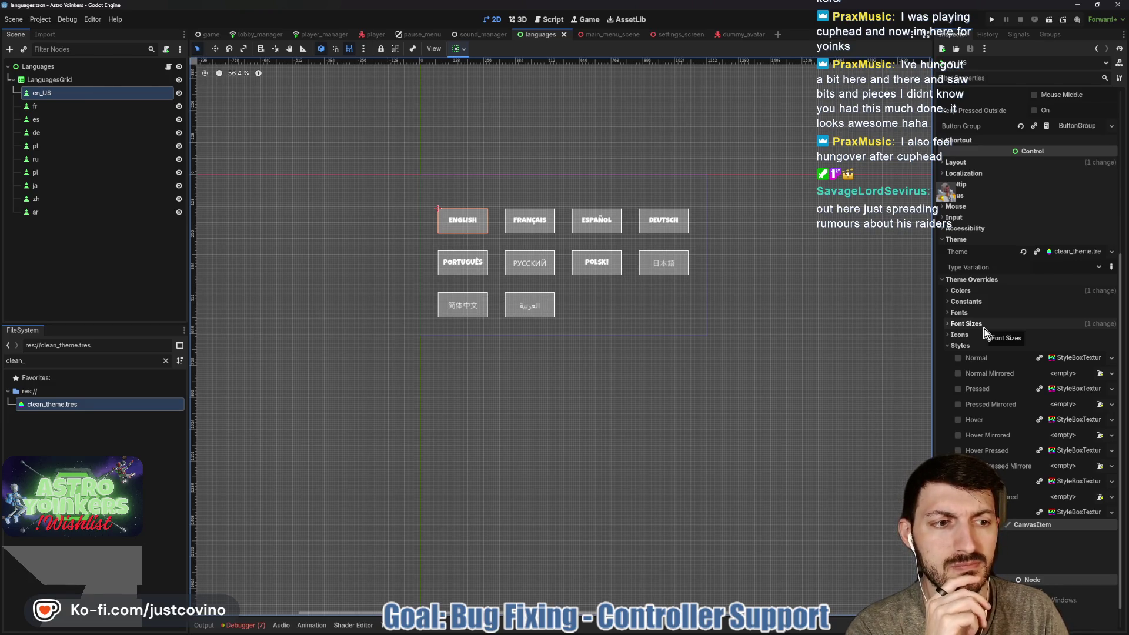
# Look over en_US's theme and color overrides, then open pause_menu.gd from the pause_menu scene
pyautogui.scroll(5, 955, 348)
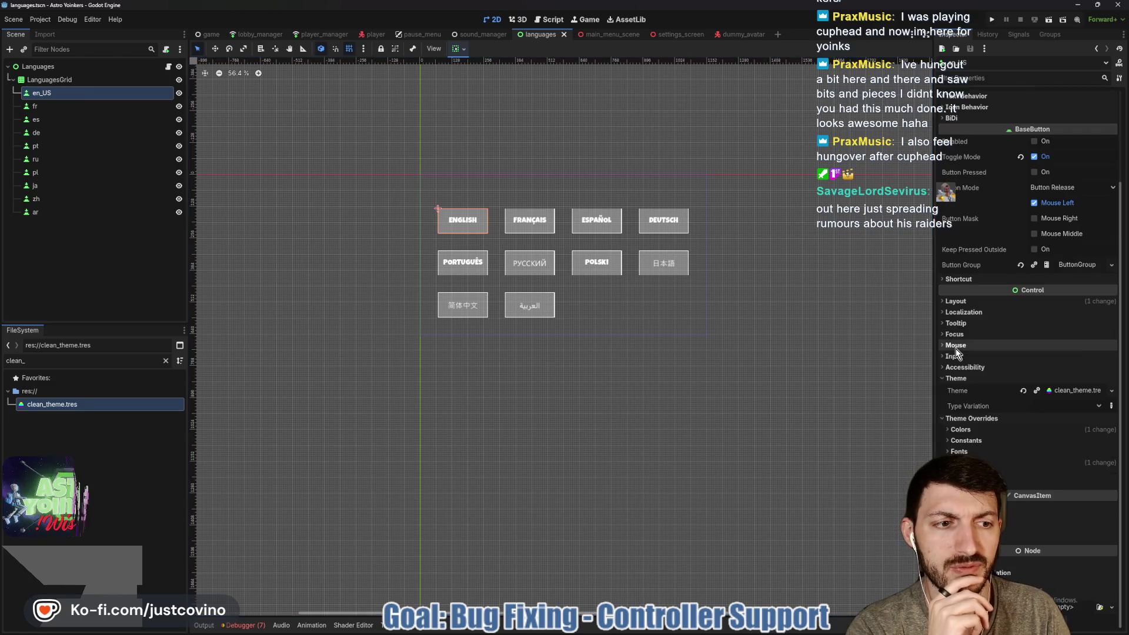
pyautogui.click(958, 379)
pyautogui.click(971, 425)
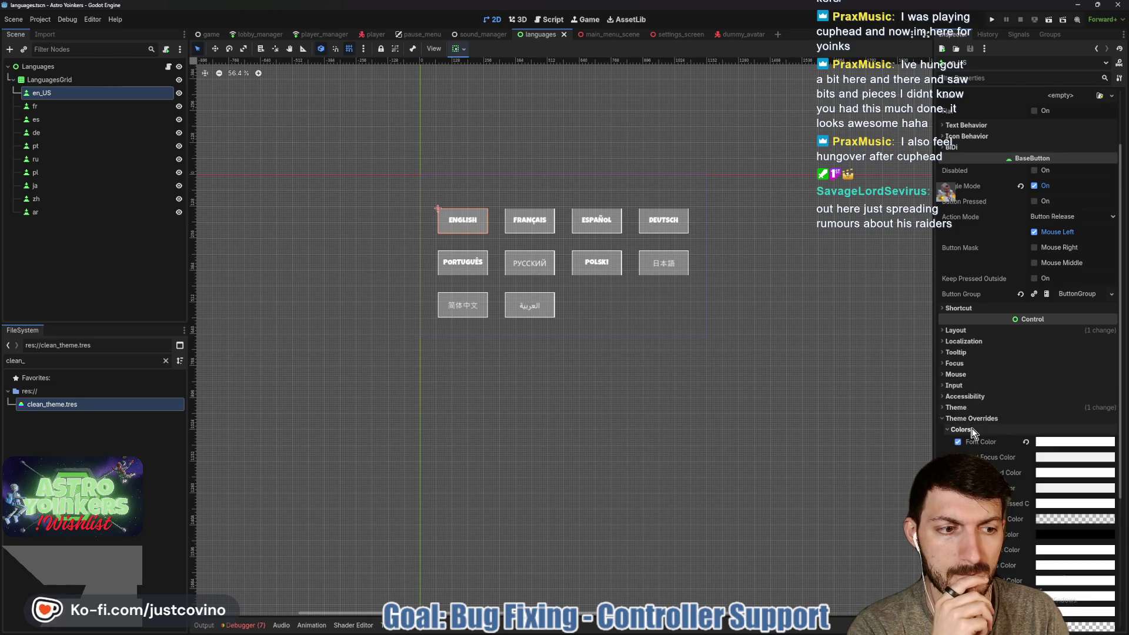
pyautogui.click(968, 428)
pyautogui.click(963, 419)
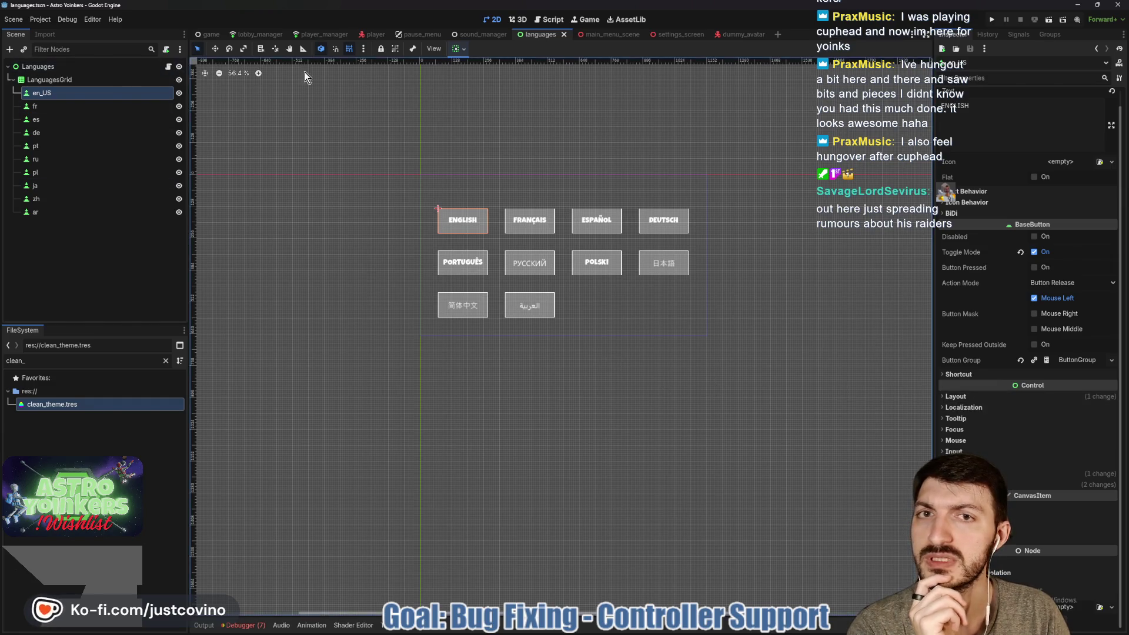
pyautogui.click(411, 34)
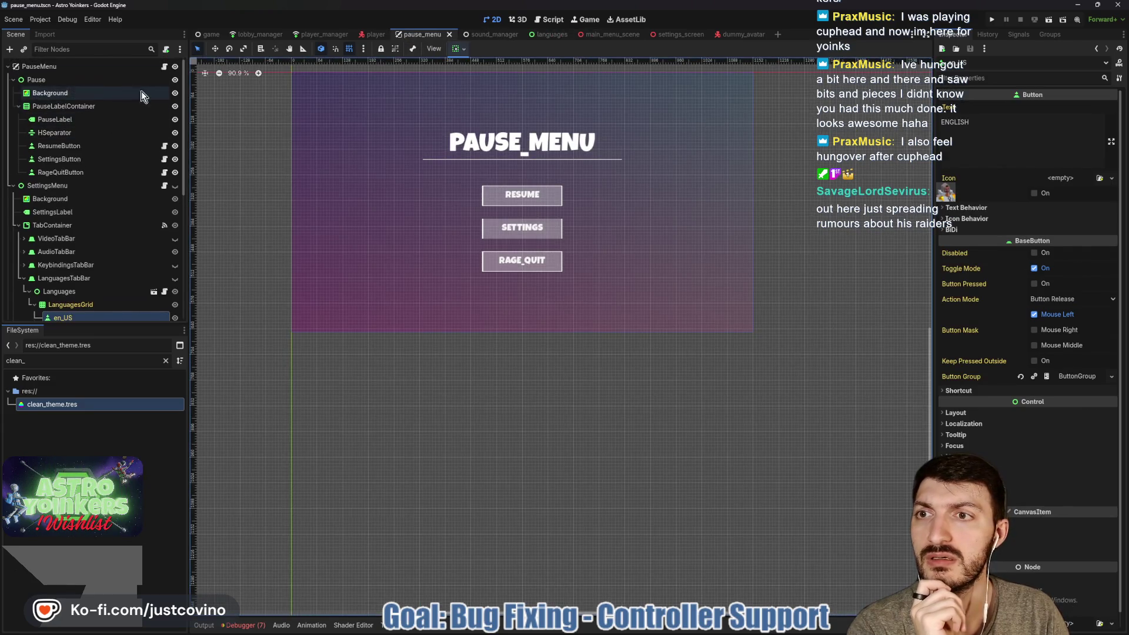
pyautogui.click(164, 67)
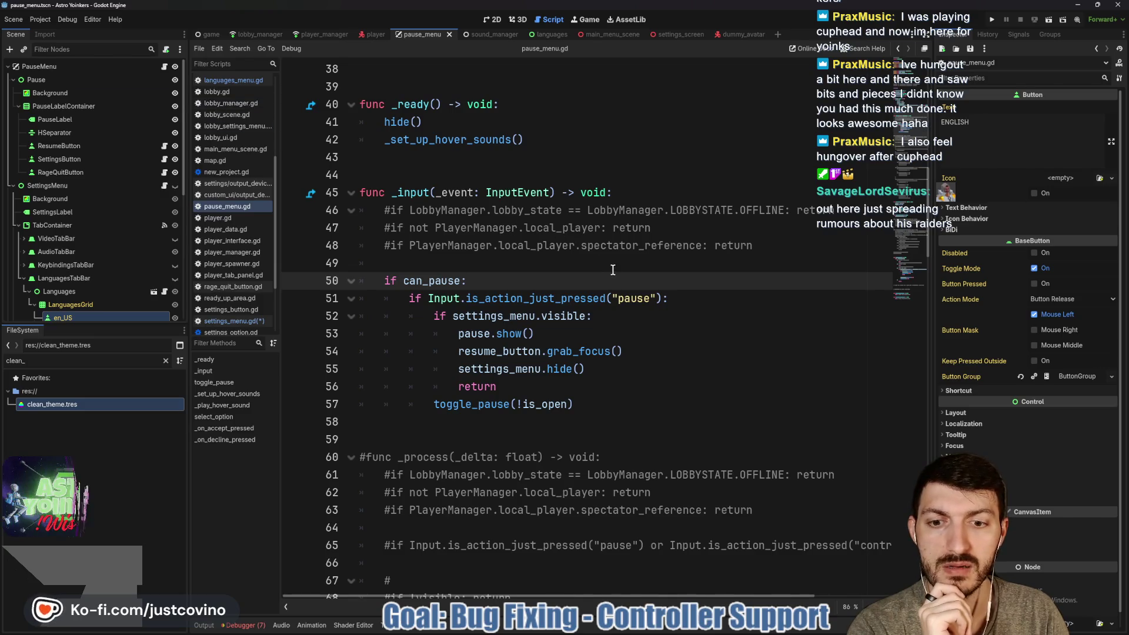
# Locate the is_open setter by searching pause_menu.gd for is_open occurrences
pyautogui.scroll(-3, 612, 277)
pyautogui.scroll(-2, 612, 290)
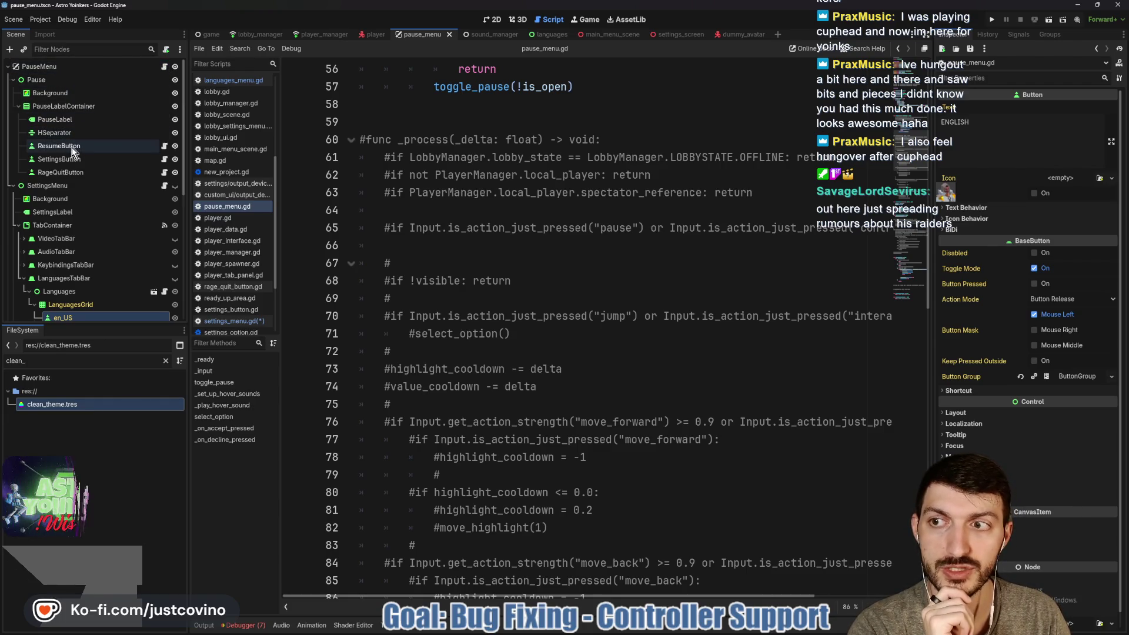
pyautogui.scroll(5, 555, 258)
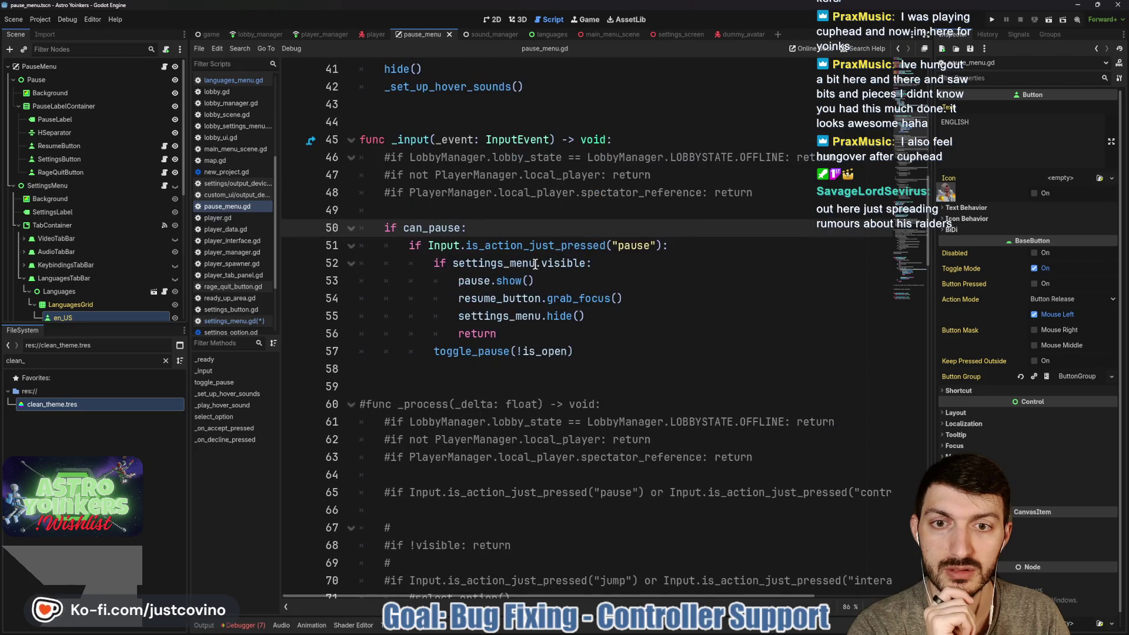
pyautogui.keyDown('ctrl'); pyautogui.click(471, 352); pyautogui.keyUp('ctrl')
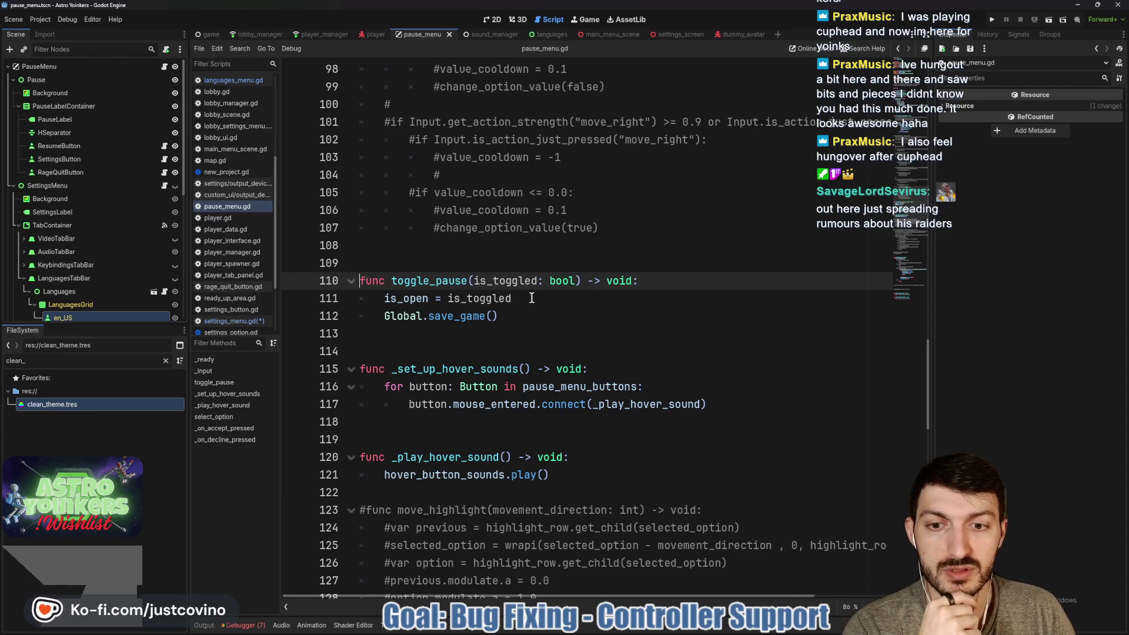
pyautogui.hotkey('ctrl', 'd')
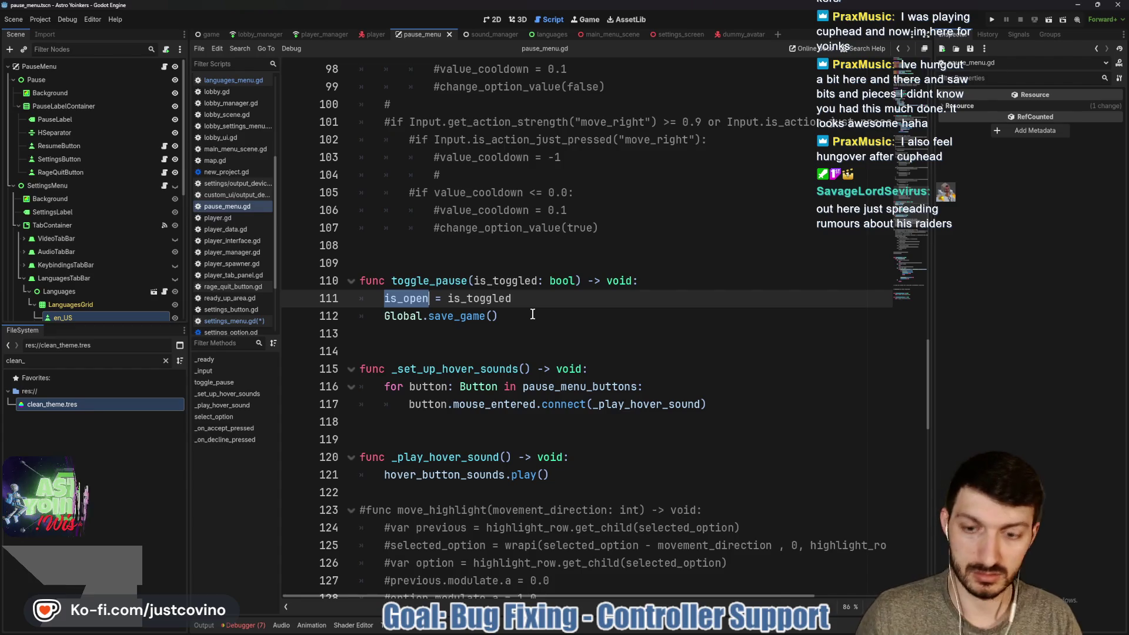
pyautogui.hotkey('ctrl', 'f')
pyautogui.hotkey('shift', 'Return')
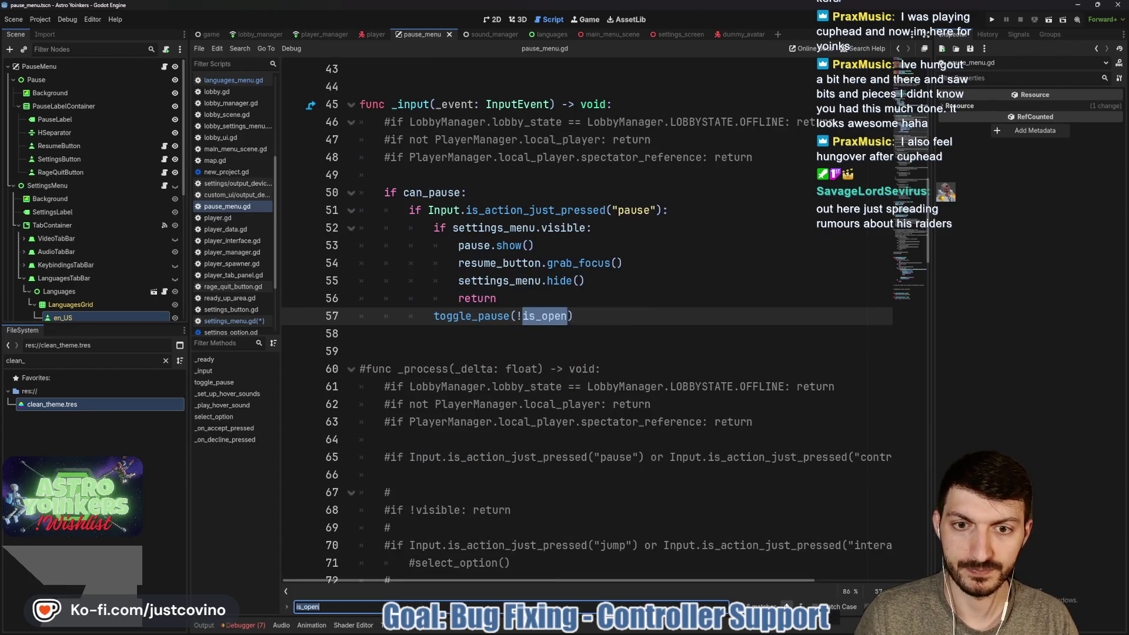
pyautogui.hotkey('shift', 'Return')
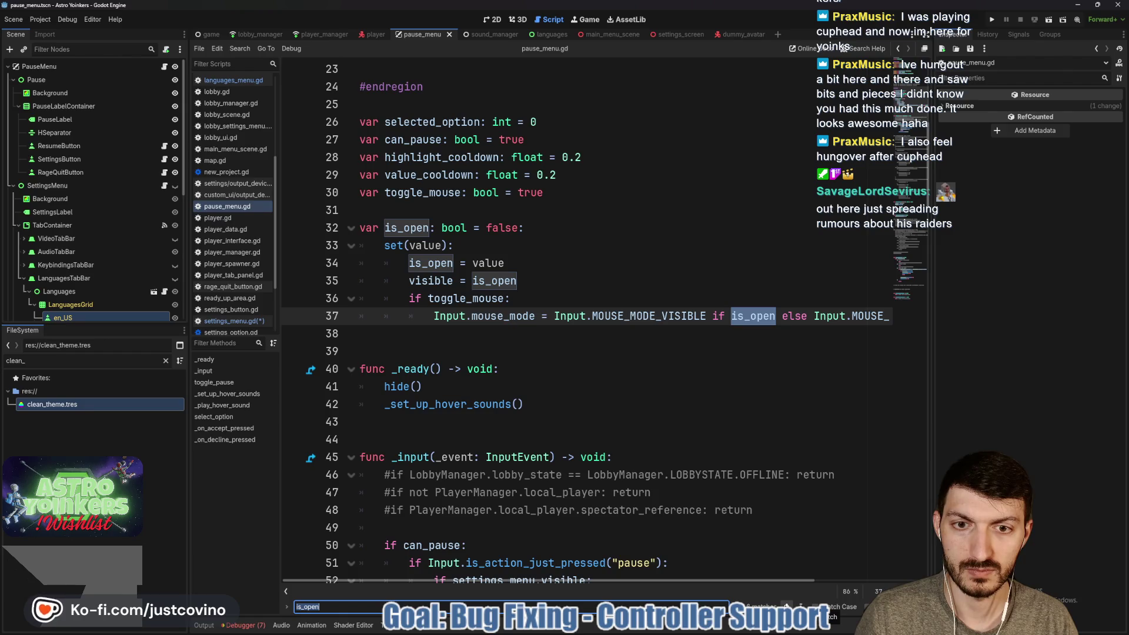
pyautogui.moveTo(497, 324)
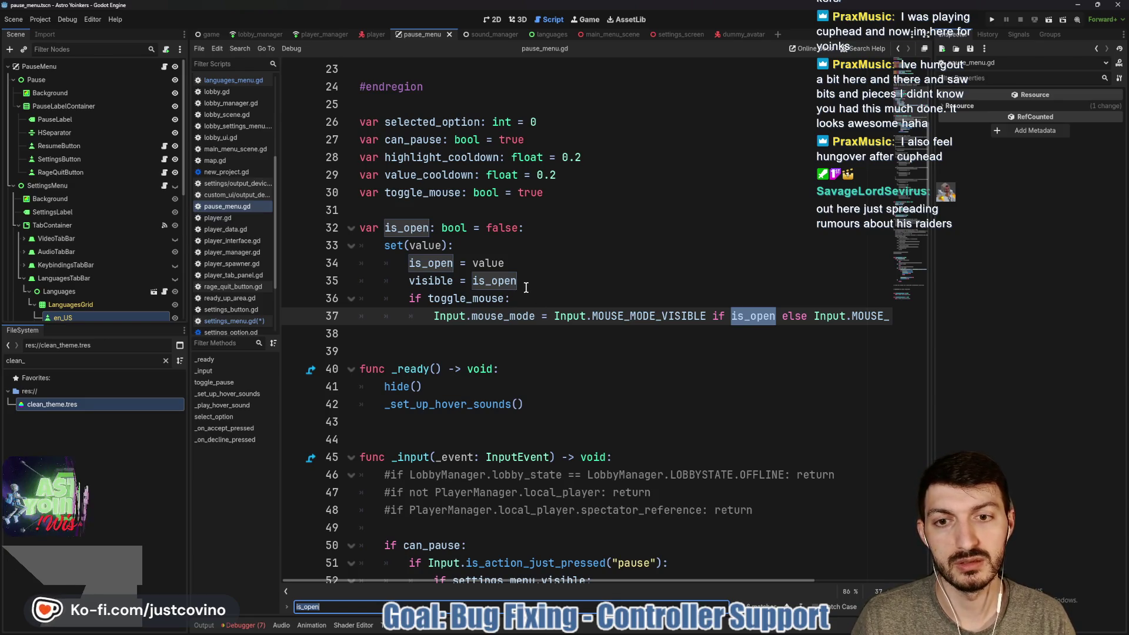
pyautogui.moveTo(472, 300)
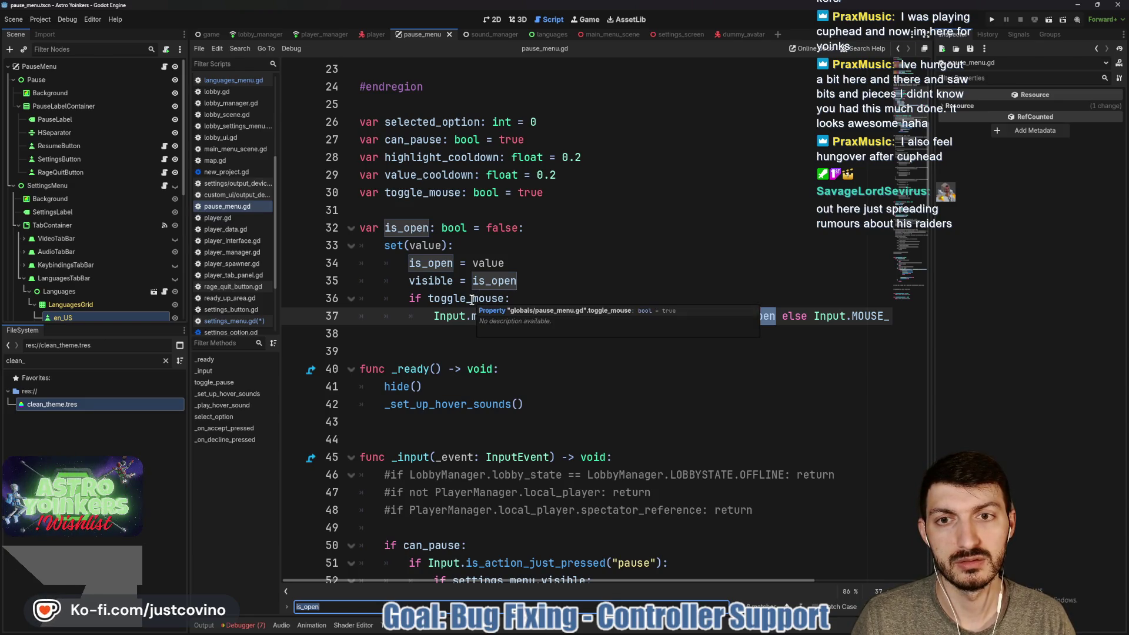
pyautogui.hscroll(3, 735, 312)
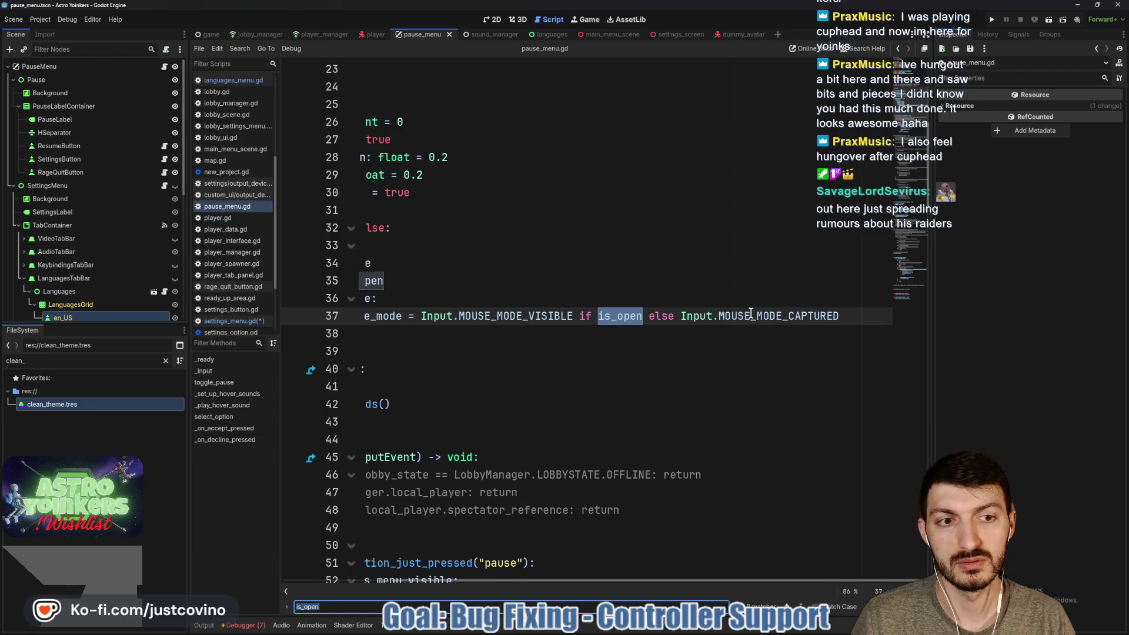
pyautogui.hscroll(-3, 755, 310)
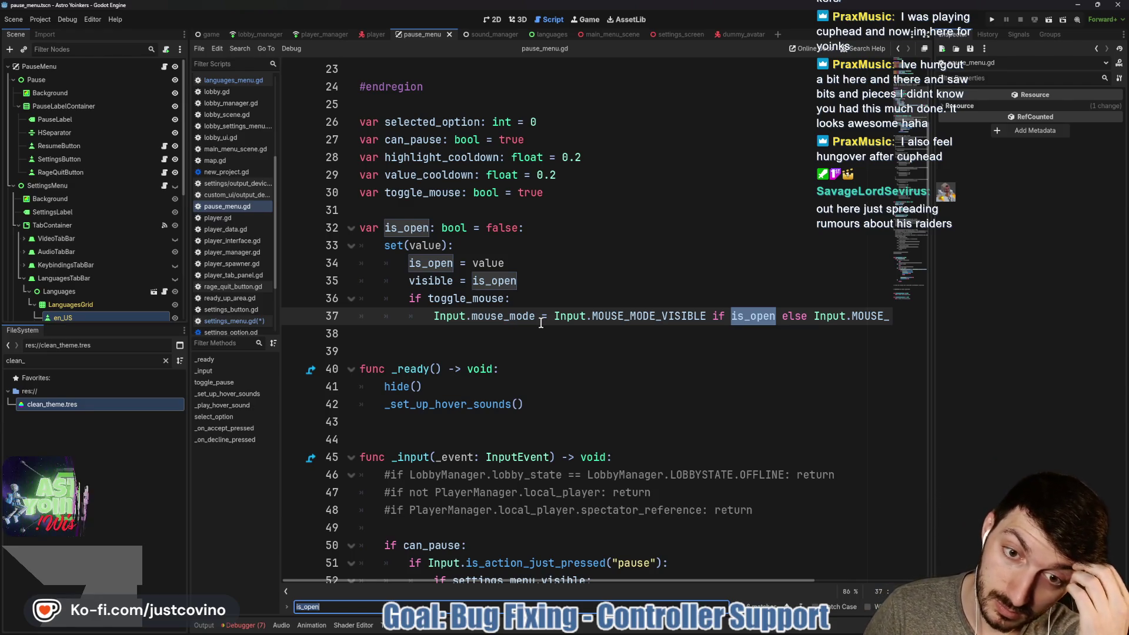
# Add 'if is_open: resume_button.grab_focus()' on lines 38–39 and save the script
pyautogui.click(487, 327)
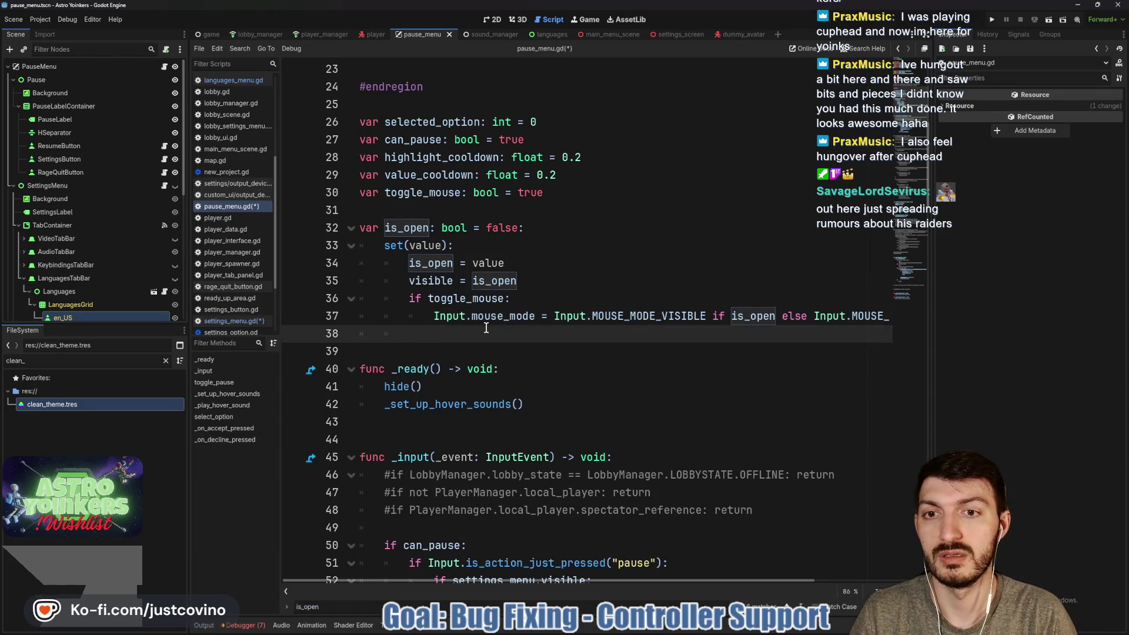
pyautogui.write('if is_open:')
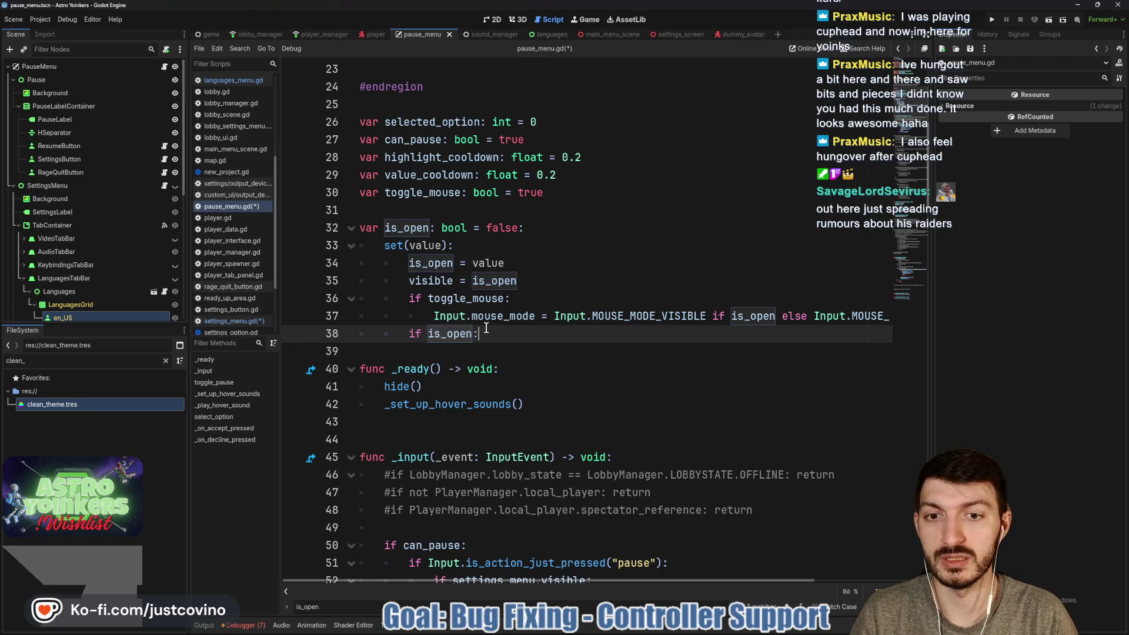
pyautogui.press('Return')
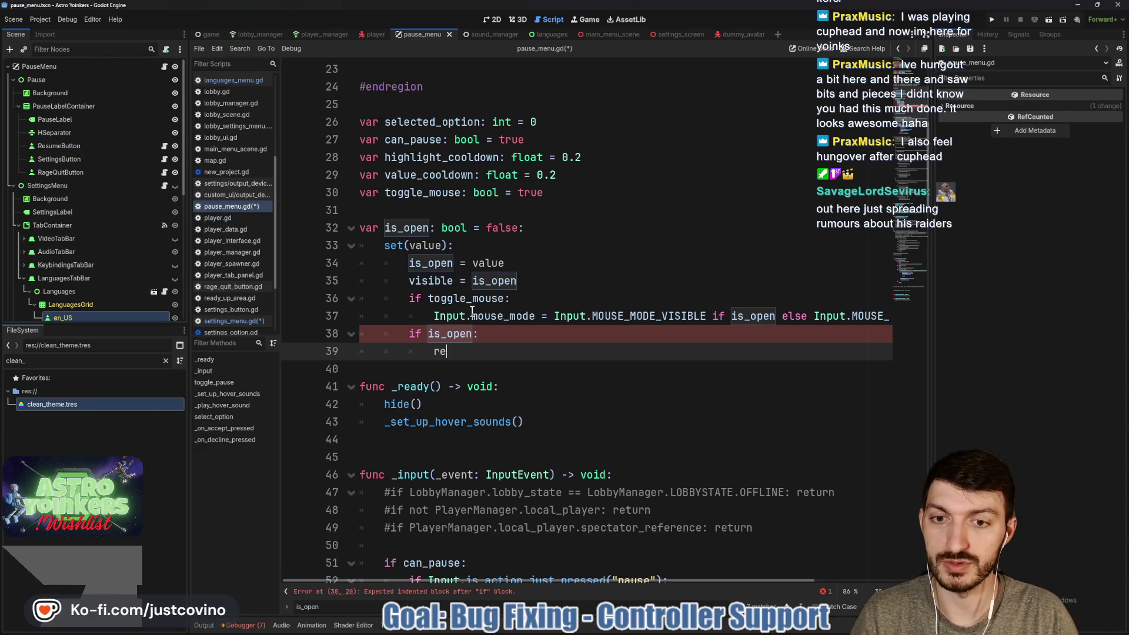
pyautogui.press('Return')
pyautogui.write('.')
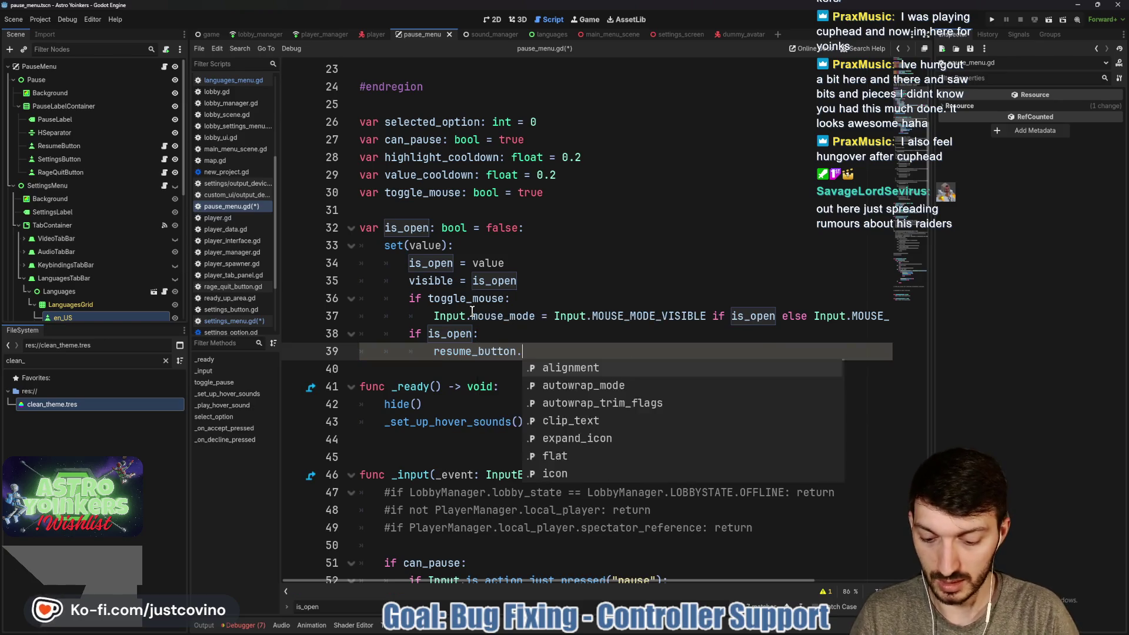
pyautogui.write('grab')
pyautogui.press('Down')
pyautogui.press('Return')
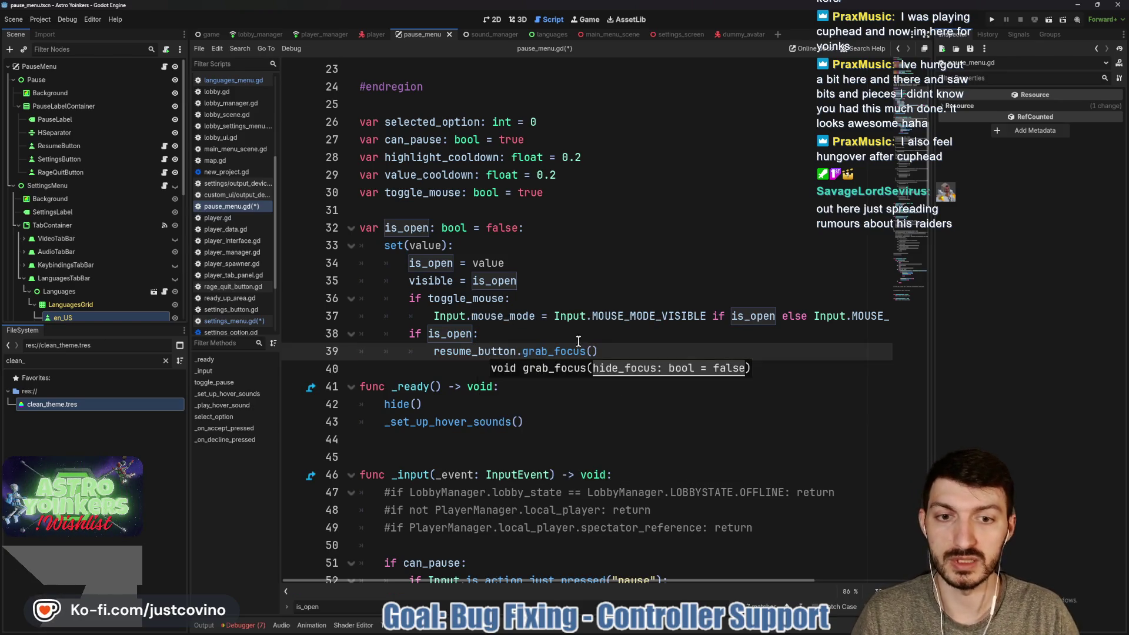
pyautogui.click(468, 369)
pyautogui.press('Return')
pyautogui.hotkey('ctrl', 's')
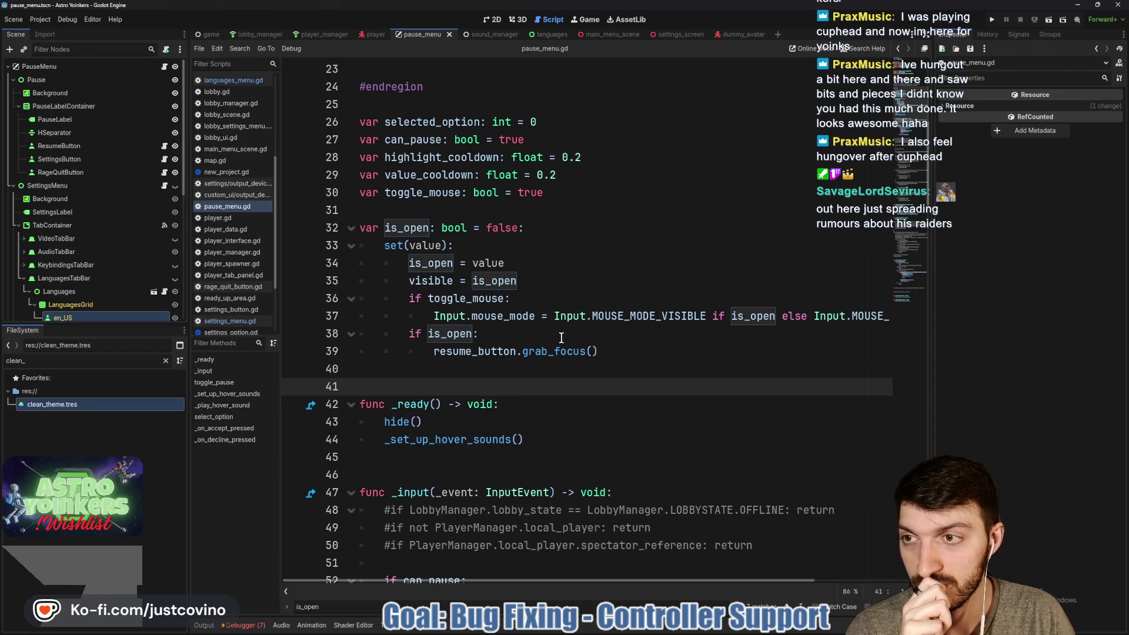
pyautogui.click(994, 22)
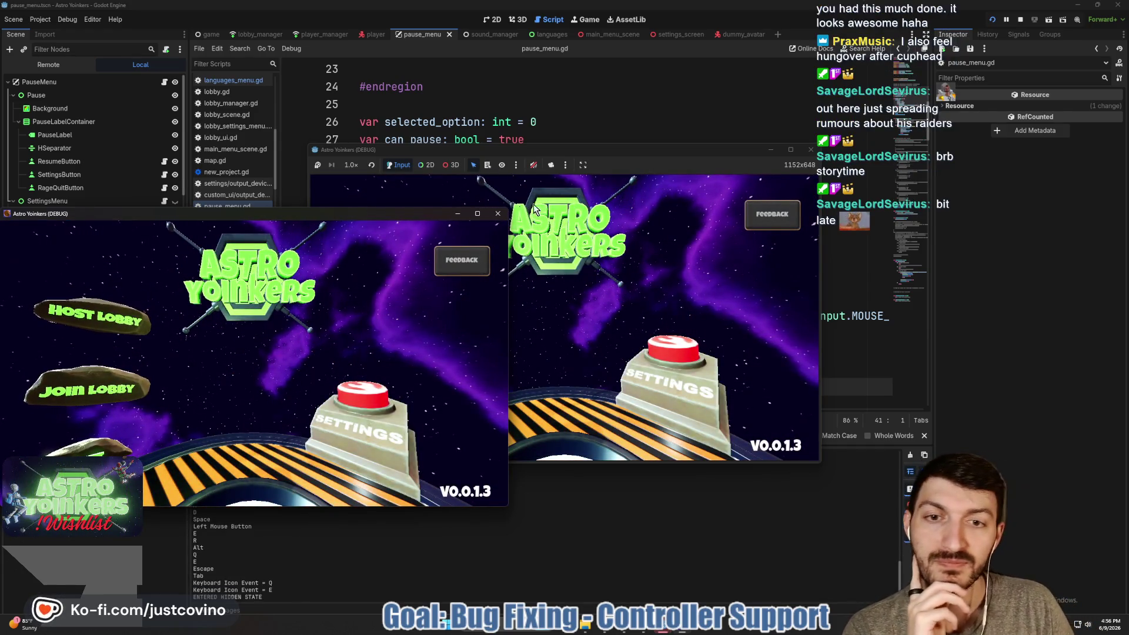
pyautogui.click(498, 214)
pyautogui.click(411, 283)
pyautogui.click(566, 288)
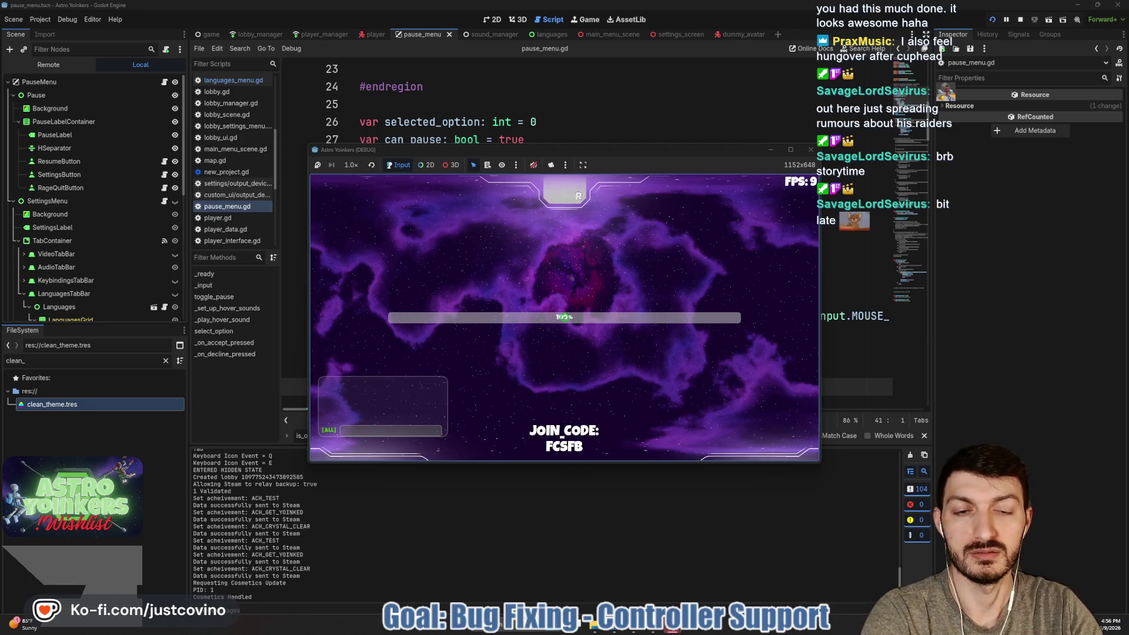
pyautogui.press('Escape')
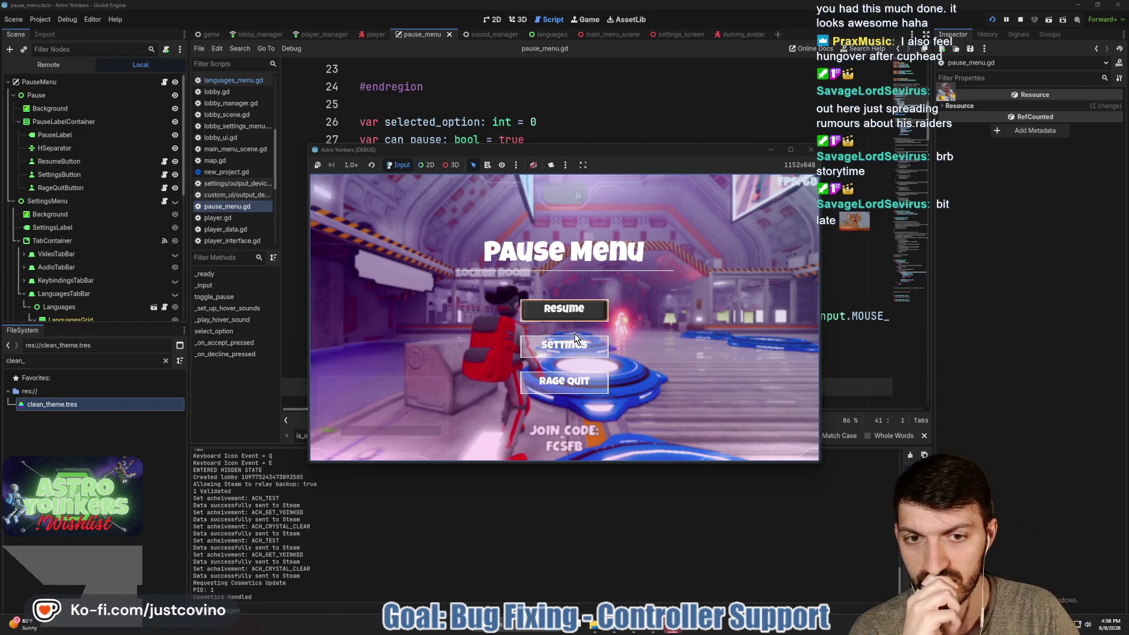
pyautogui.press('Down')
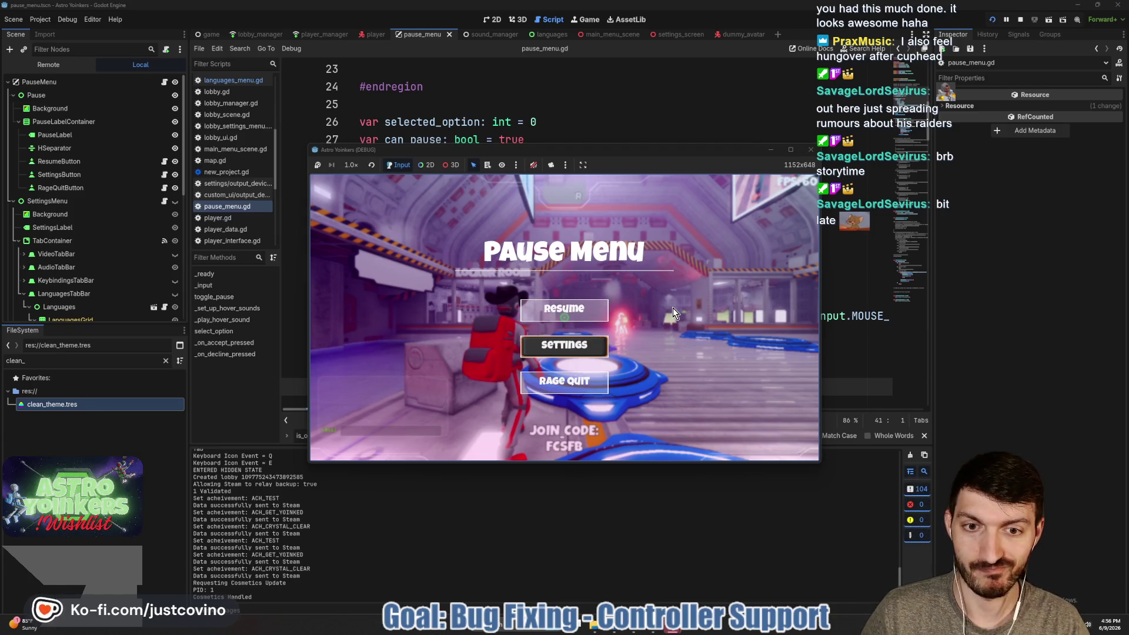
pyautogui.press('Down')
pyautogui.press('Down')
pyautogui.press('Up')
pyautogui.press('Up')
pyautogui.press('Down')
pyautogui.press('Up')
pyautogui.press('Down')
pyautogui.press('Up')
pyautogui.press('Up')
pyautogui.press('Up')
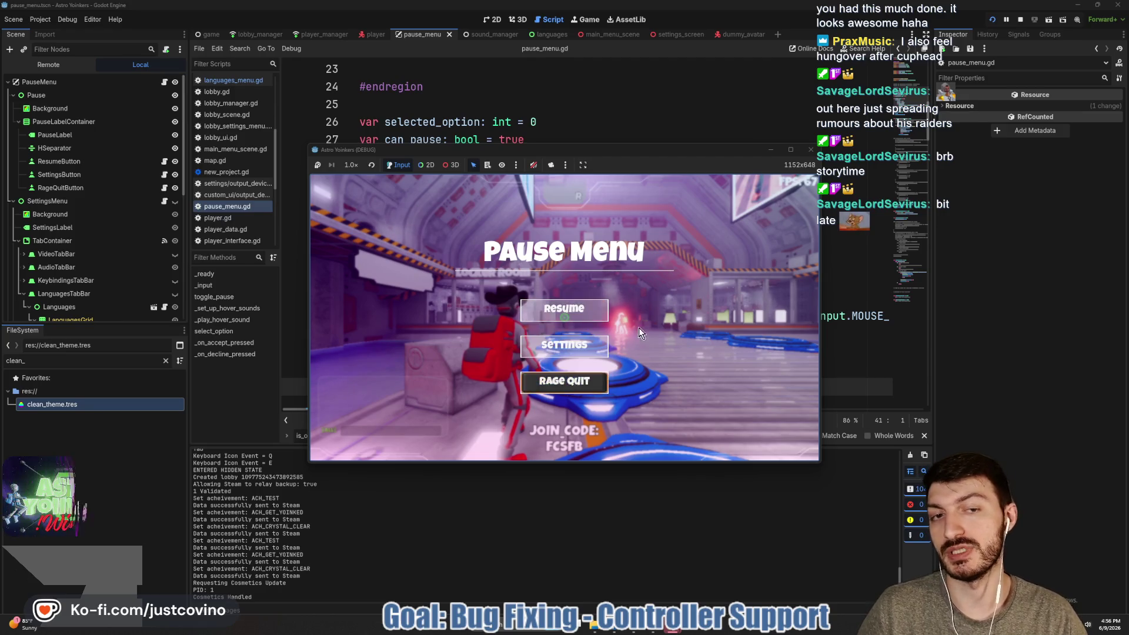
pyautogui.click(1021, 19)
pyautogui.click(627, 105)
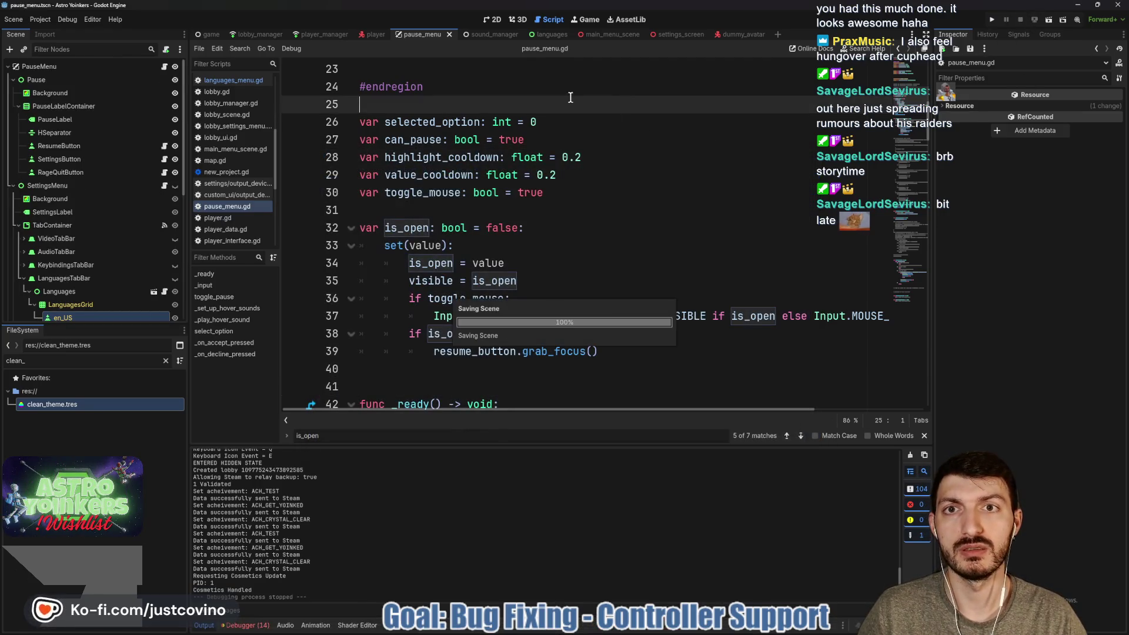
# Select ResumeButton, SettingsButton and RageQuitButton and clear their Normal, Pressed, Hover and Focus style overrides
pyautogui.click(61, 146)
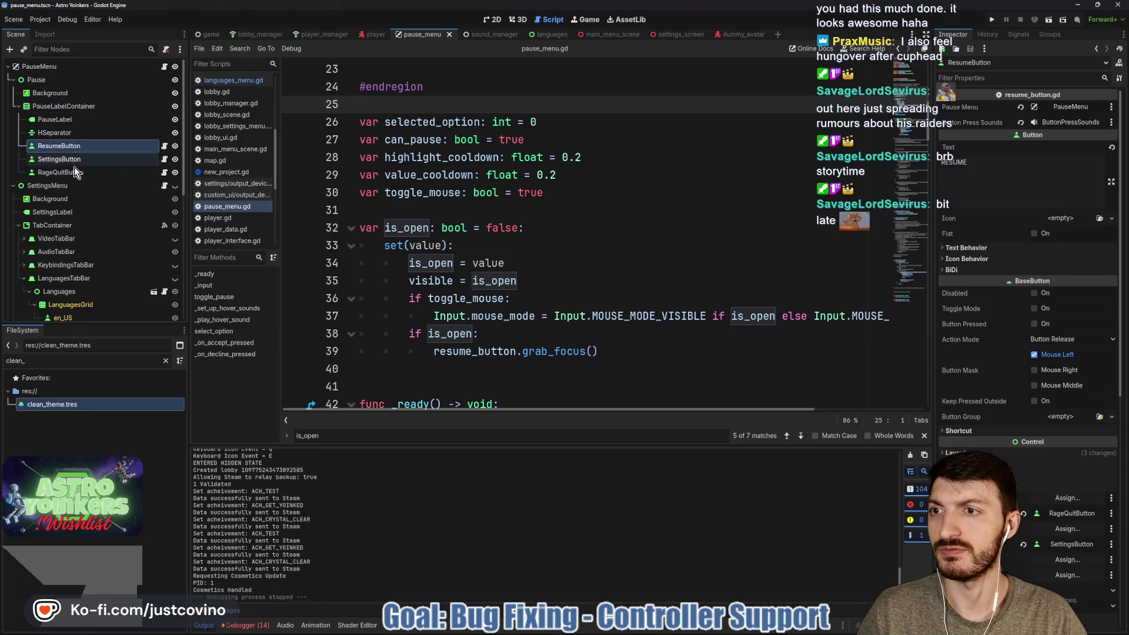
pyautogui.keyDown('shift'); pyautogui.click(74, 171); pyautogui.keyUp('shift')
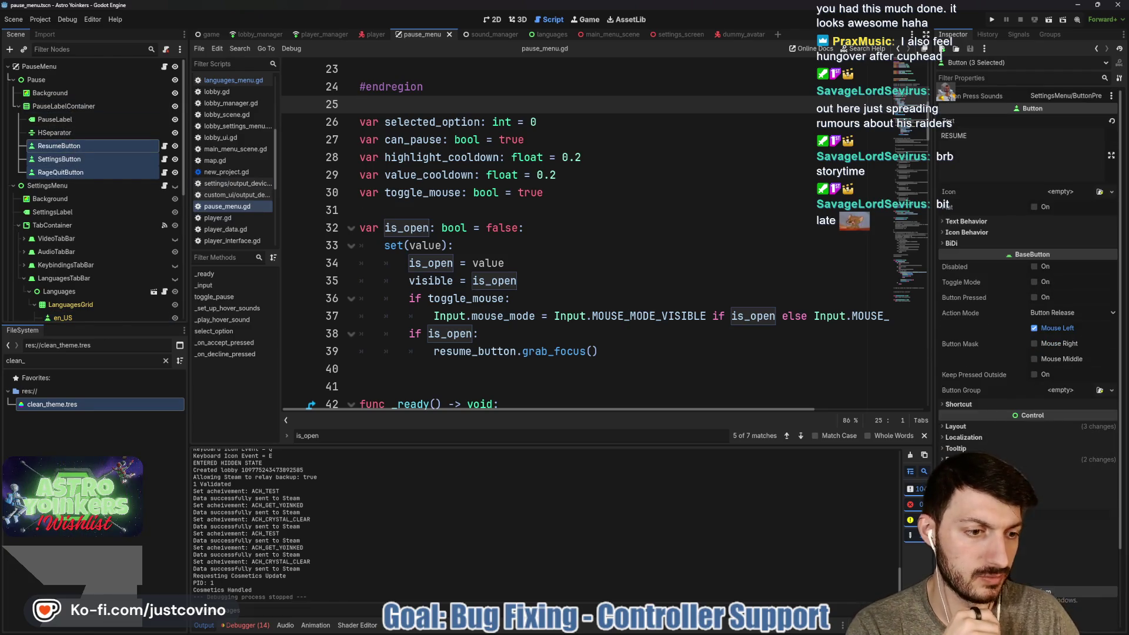
pyautogui.scroll(-5, 996, 450)
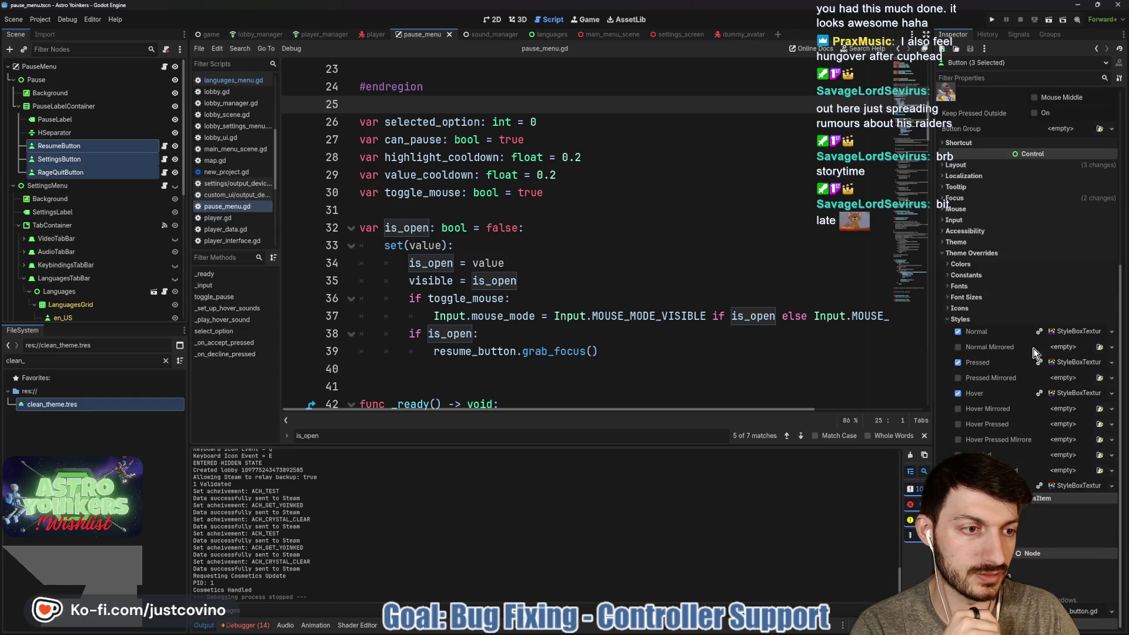
pyautogui.click(959, 332)
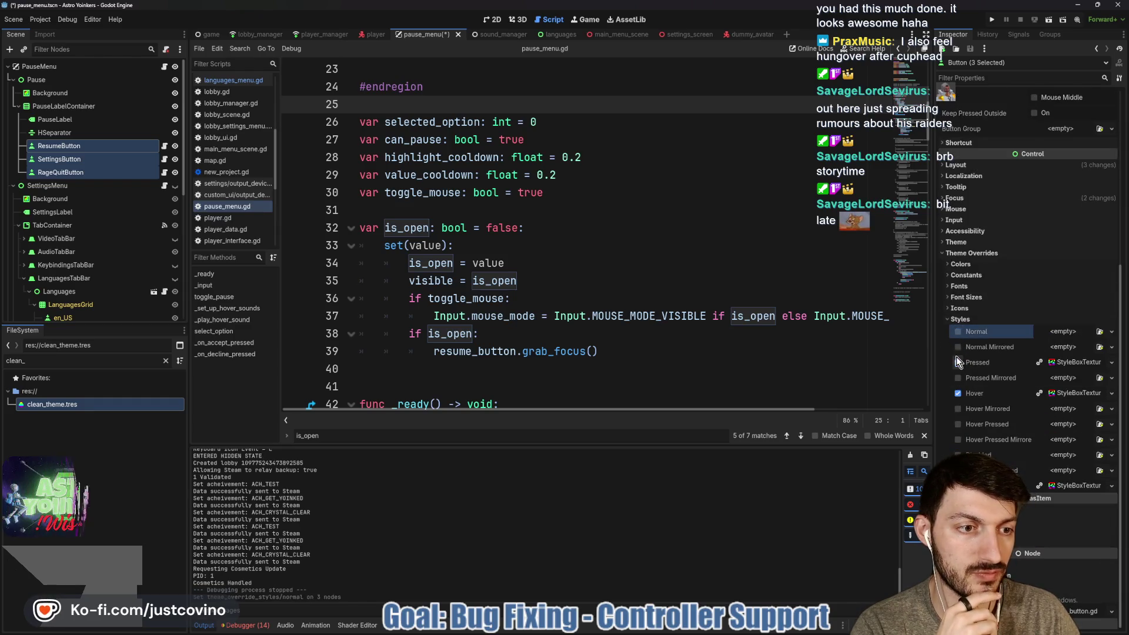
pyautogui.click(958, 362)
pyautogui.click(958, 393)
pyautogui.click(959, 485)
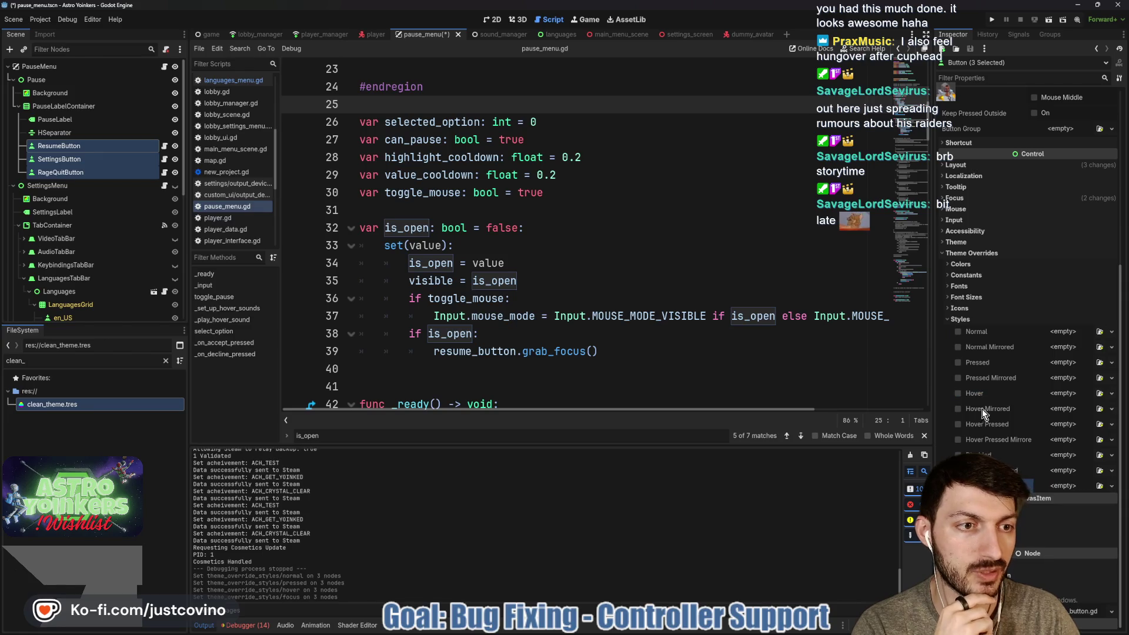
# Assign clean_theme.tres as the three buttons' theme via Quick Load
pyautogui.click(956, 242)
pyautogui.click(1066, 258)
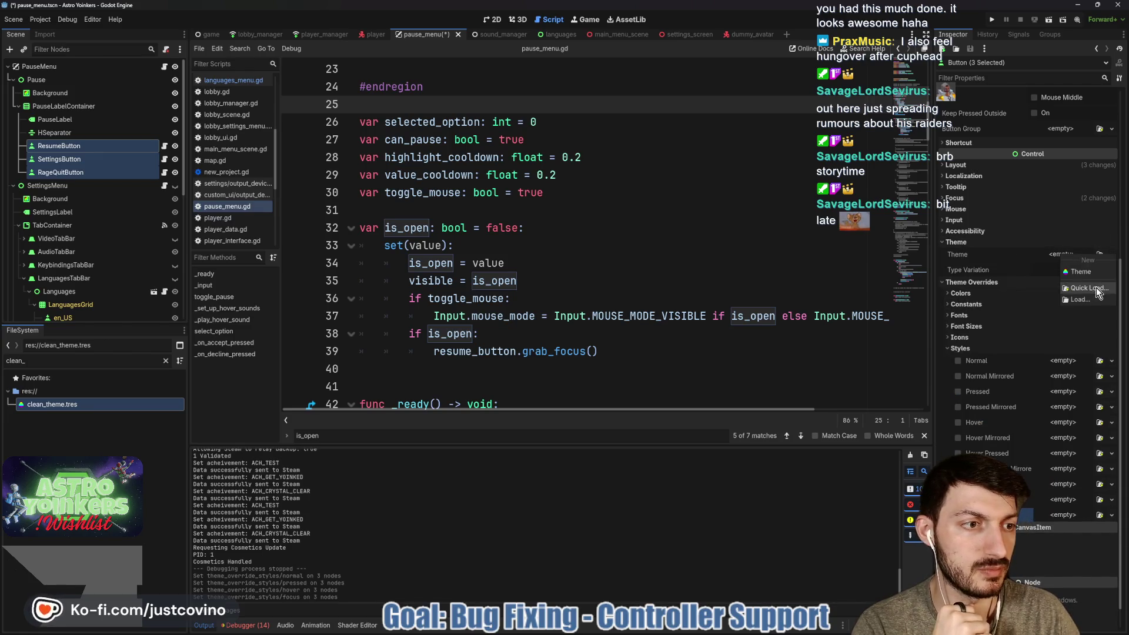
pyautogui.click(1097, 288)
pyautogui.doubleClick(479, 213)
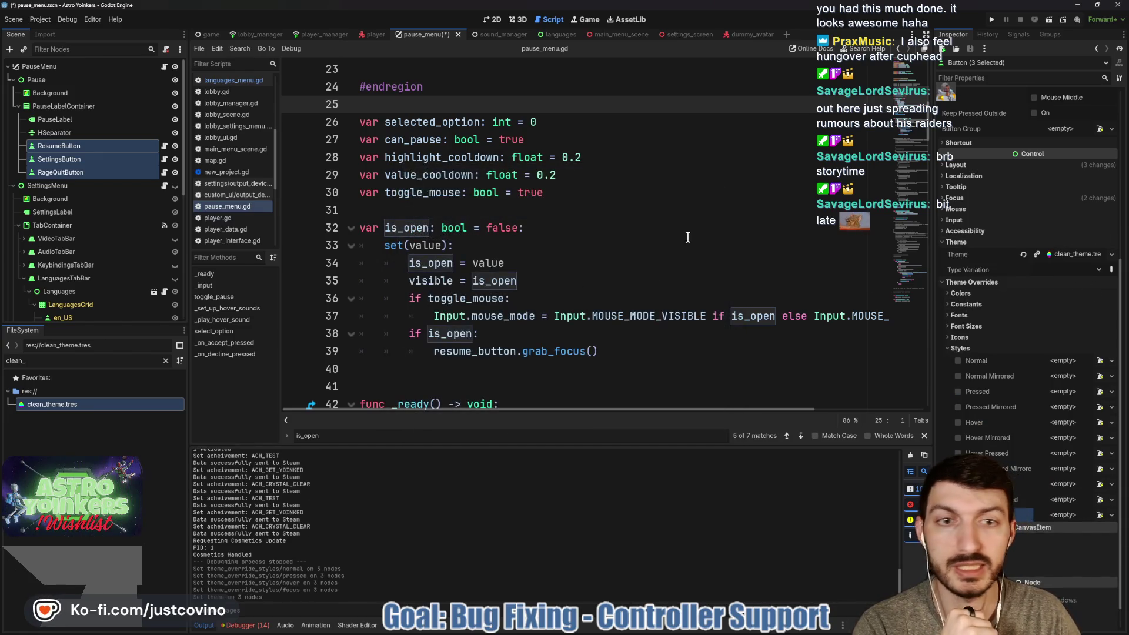
# Save pause_menu, zoom in on its buttons in 2D, select HSeparator, and launch a test run
pyautogui.click(623, 203)
pyautogui.hotkey('ctrl', 's')
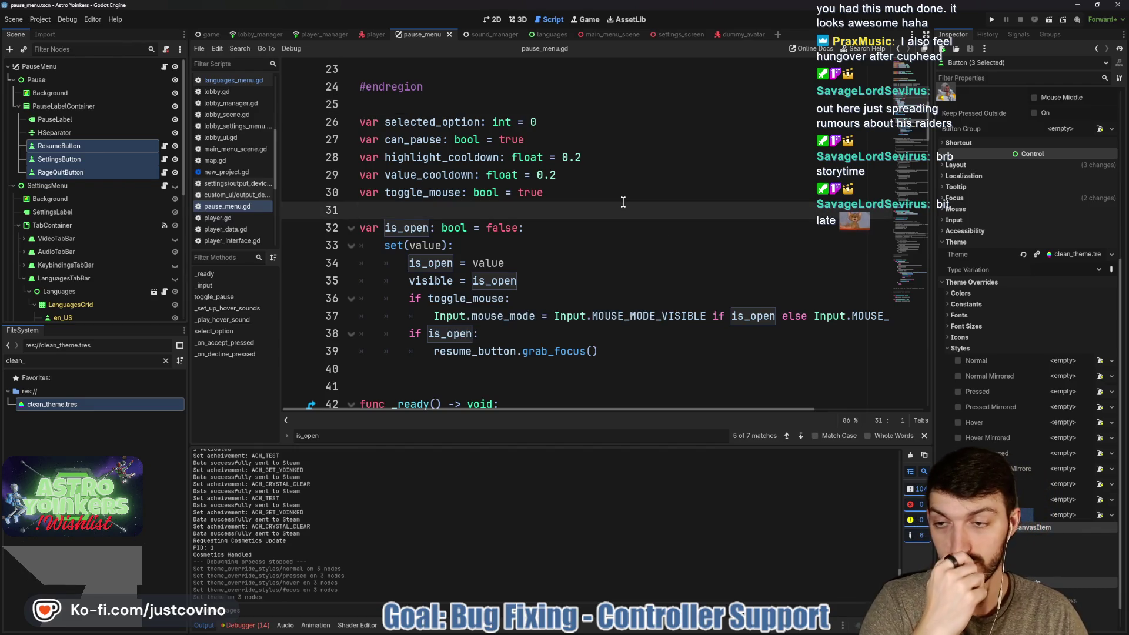
pyautogui.click(488, 22)
pyautogui.scroll(5, 528, 246)
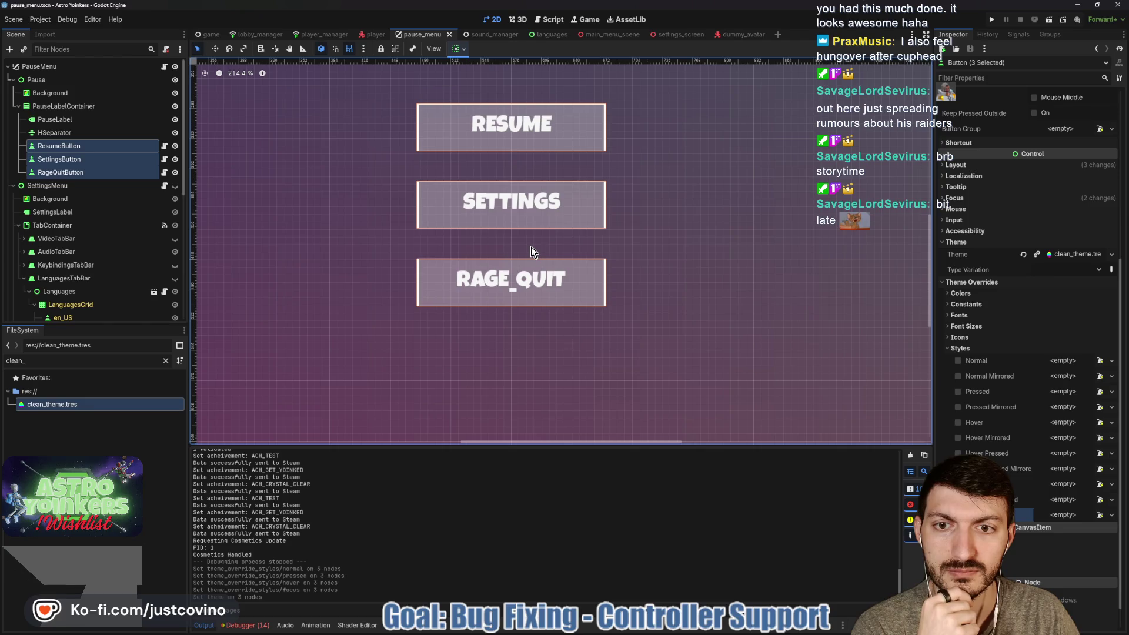
pyautogui.scroll(8, 531, 252)
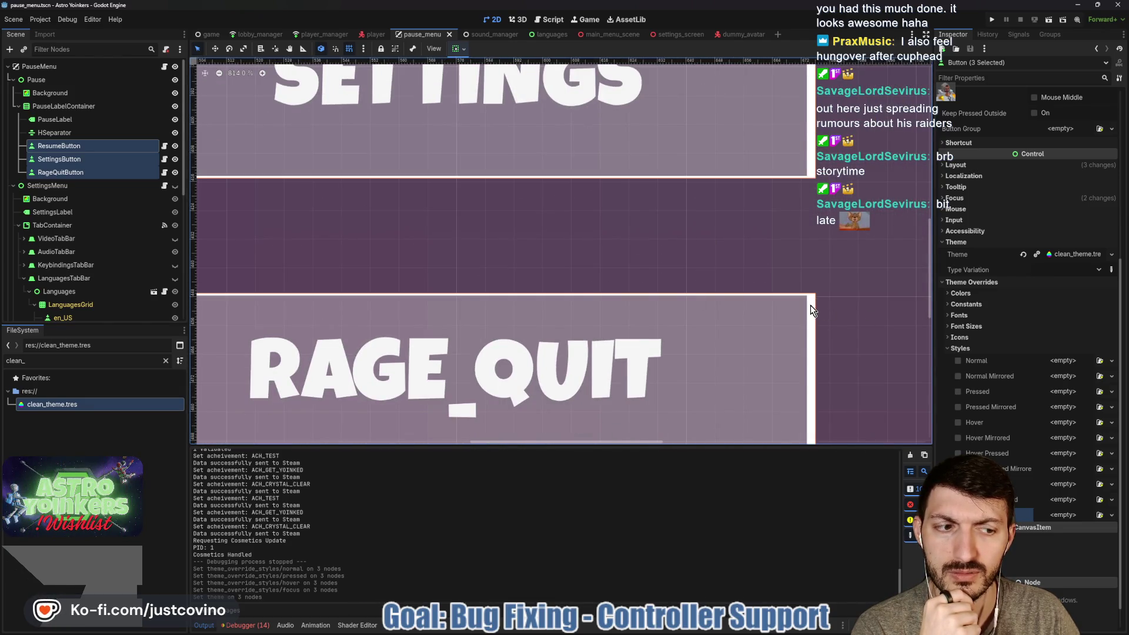
pyautogui.click(72, 132)
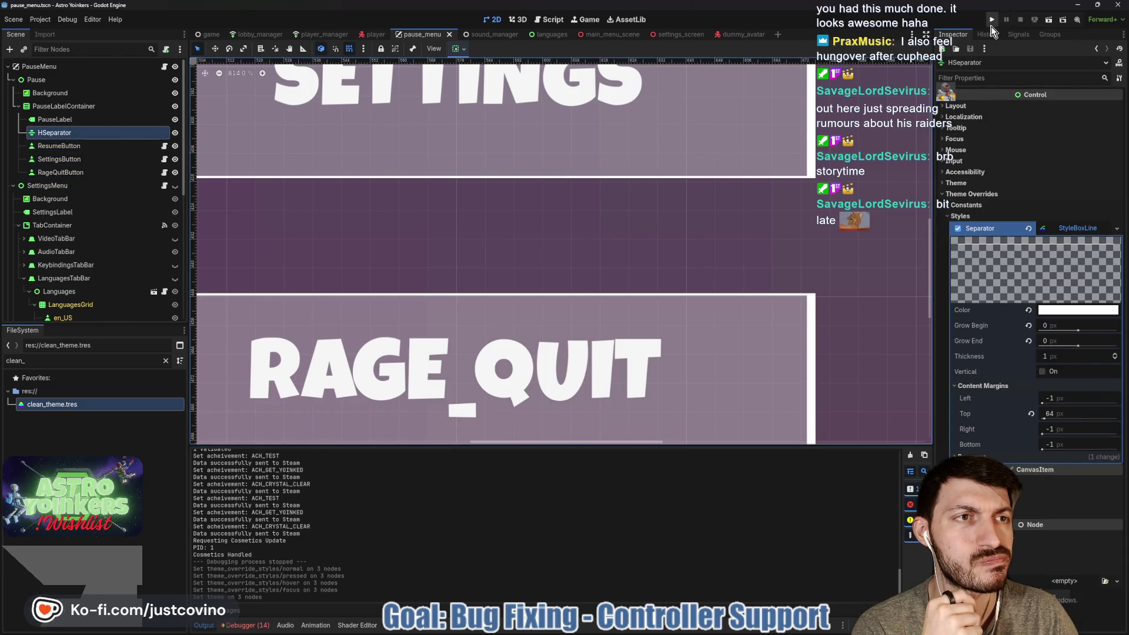
pyautogui.click(992, 21)
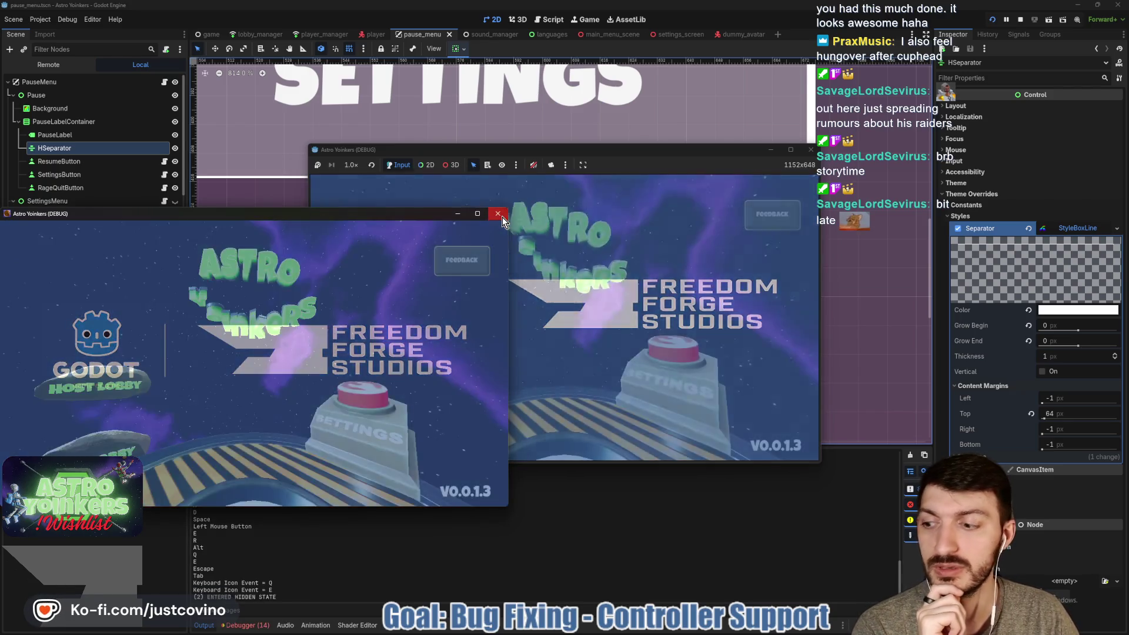
pyautogui.click(499, 214)
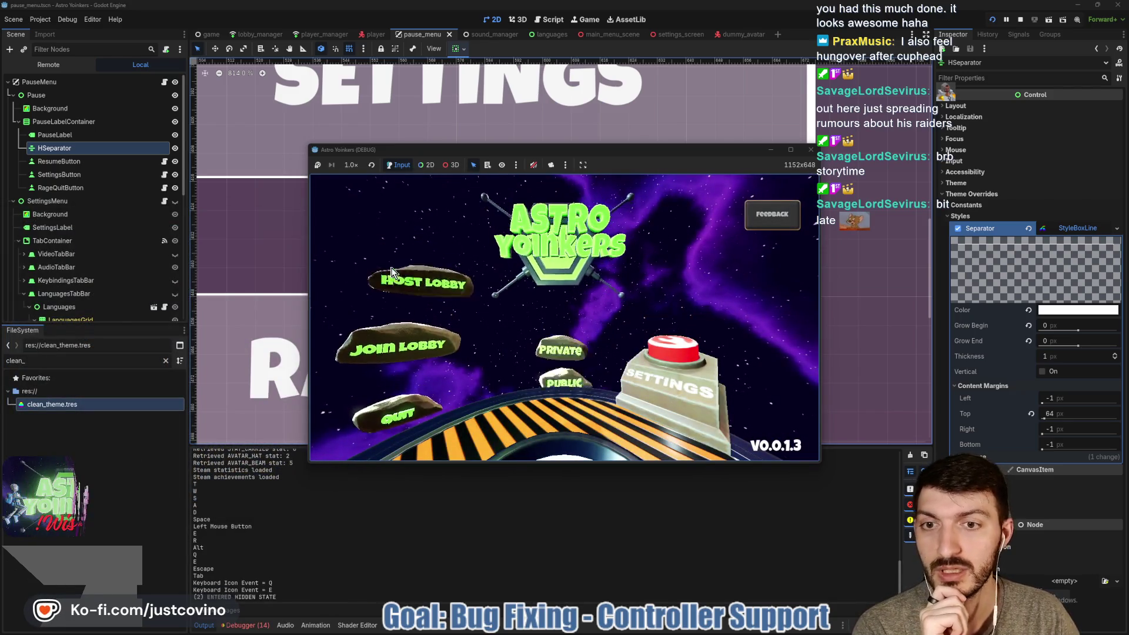
# Load into a hosted match and press Escape to show the restyled Pause Menu
pyautogui.click(533, 266)
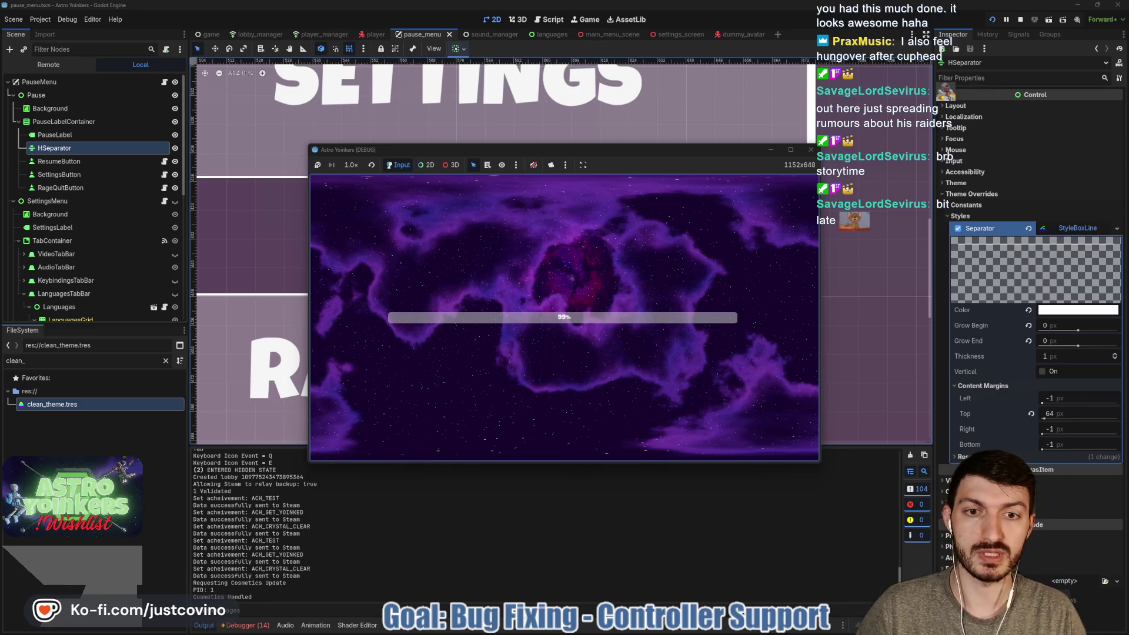
pyautogui.press('Escape')
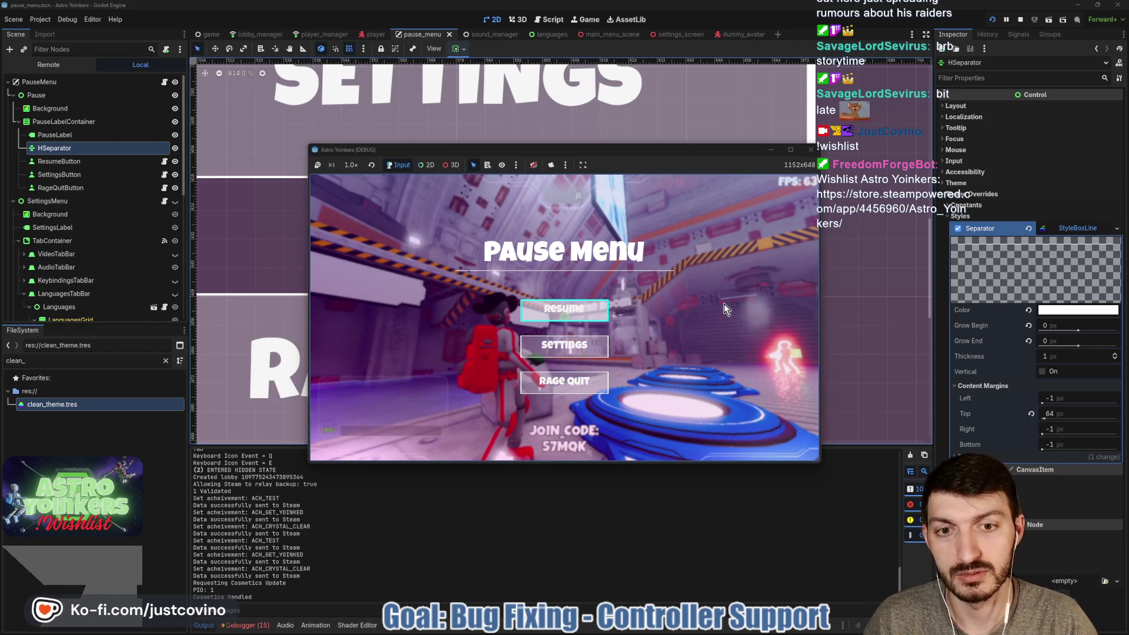
pyautogui.press('Down')
pyautogui.press('Down')
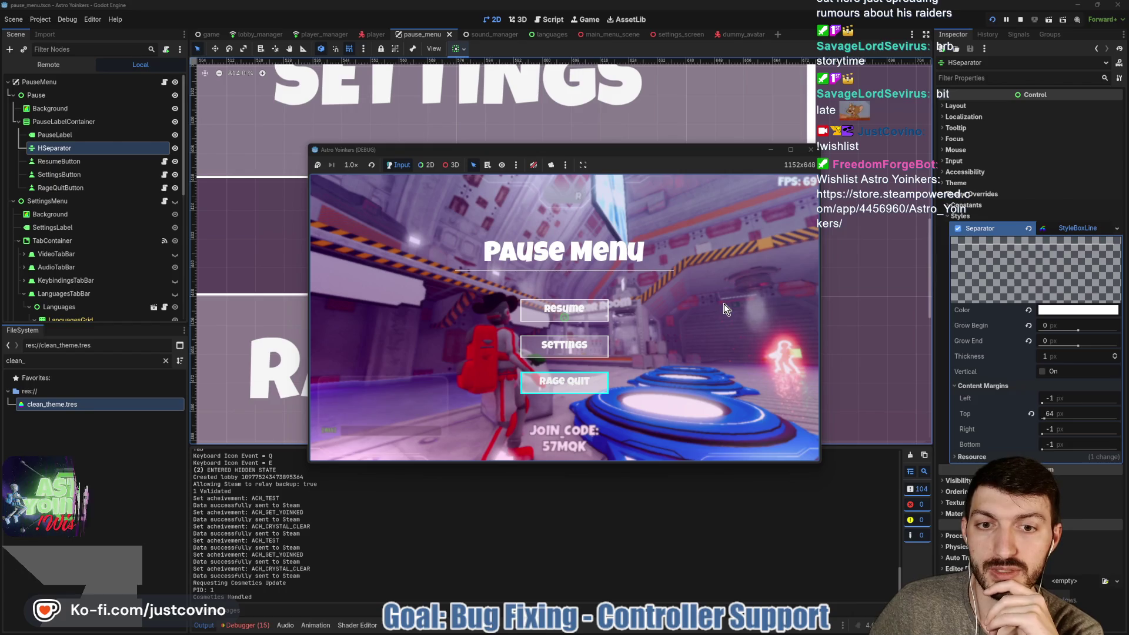
pyautogui.press('Up')
pyautogui.press('Up')
pyautogui.press('Return')
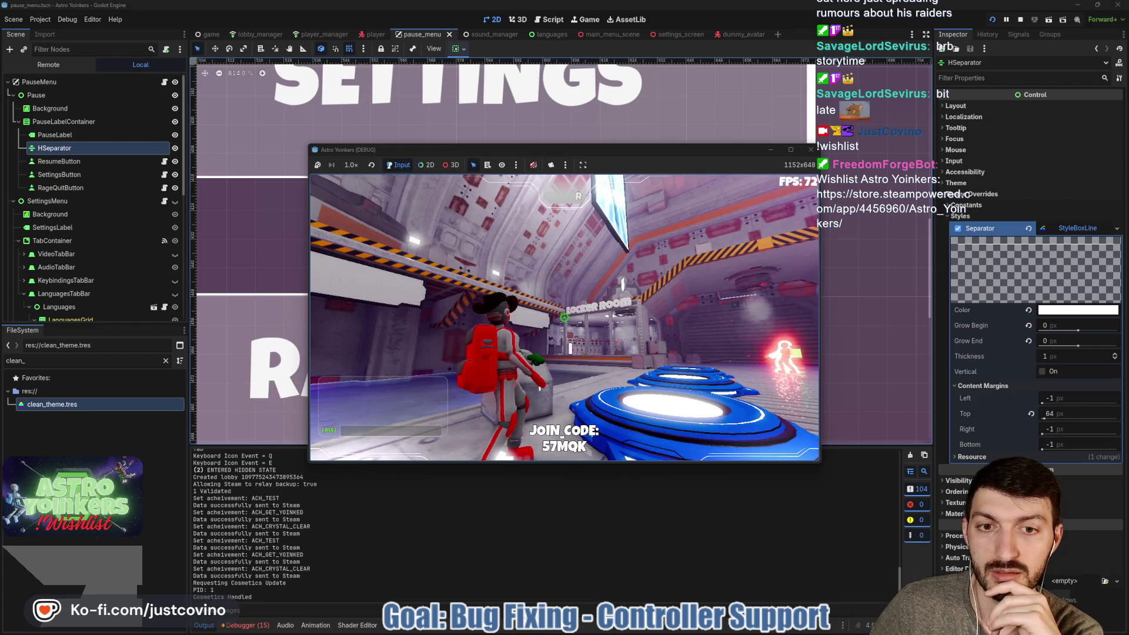
pyautogui.press('Escape')
pyautogui.press('Down')
pyautogui.press('Return')
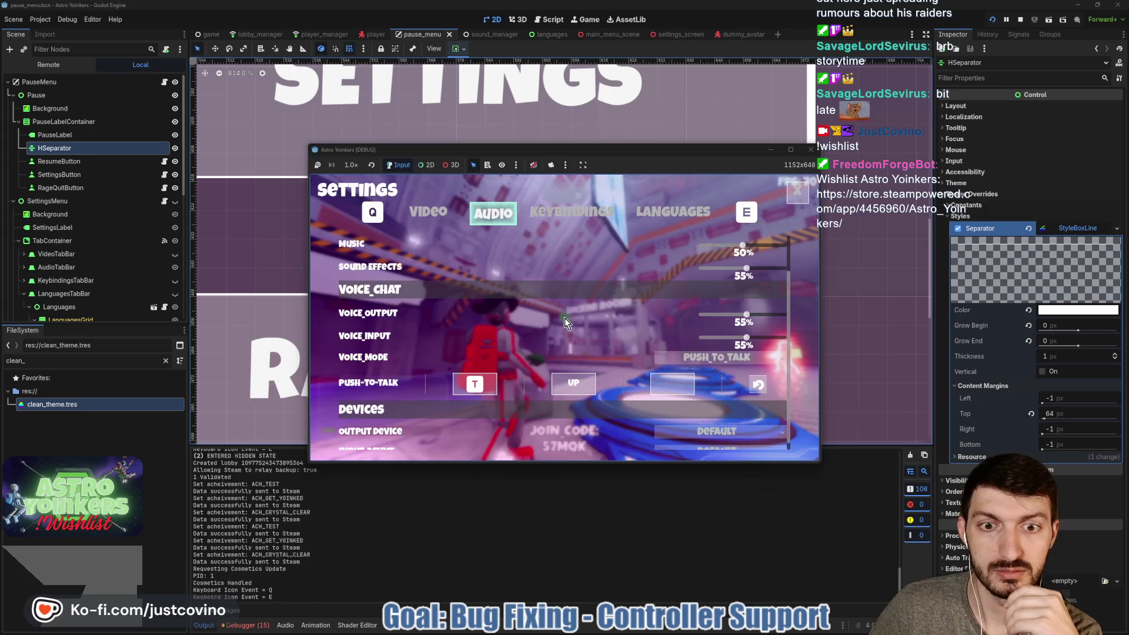
pyautogui.press('q')
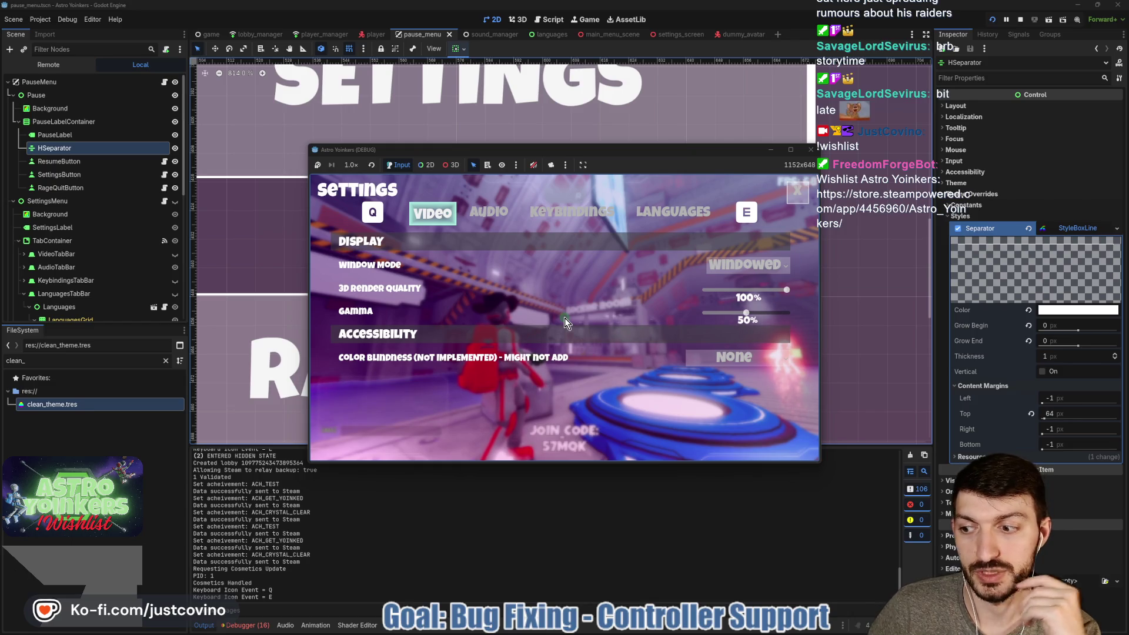
pyautogui.press('e')
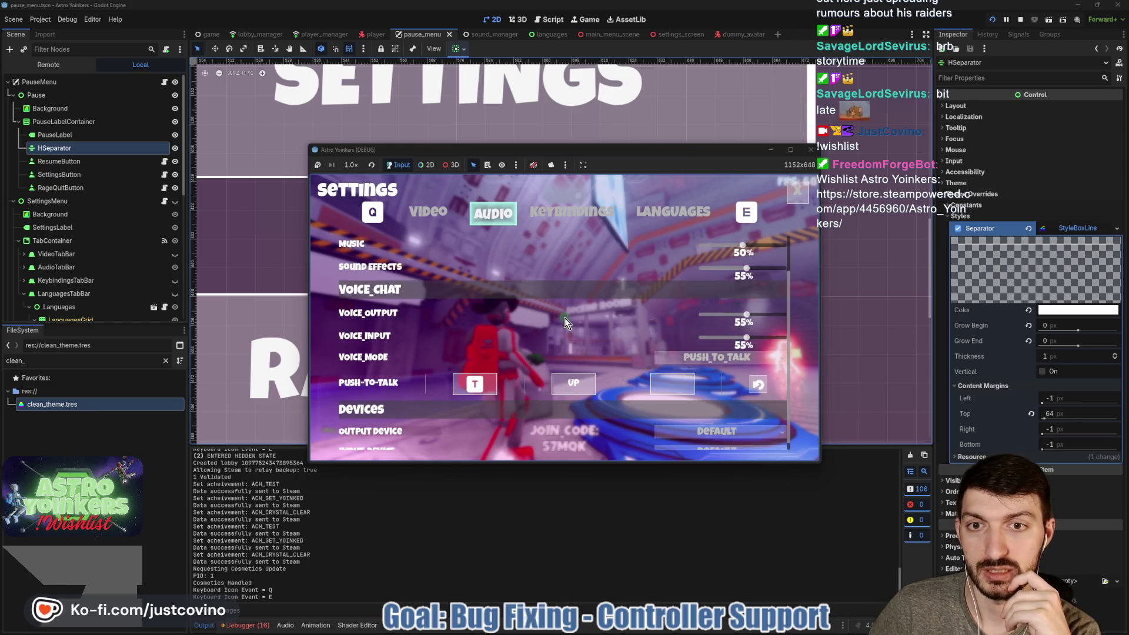
pyautogui.press('q')
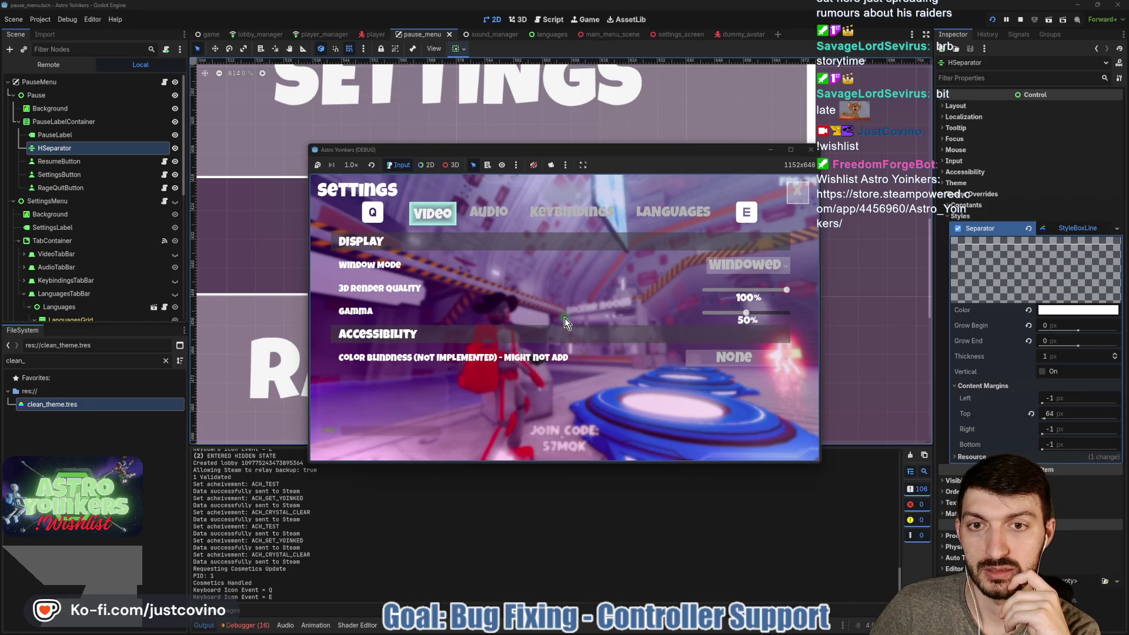
pyautogui.press('e')
pyautogui.press('e')
pyautogui.press('e')
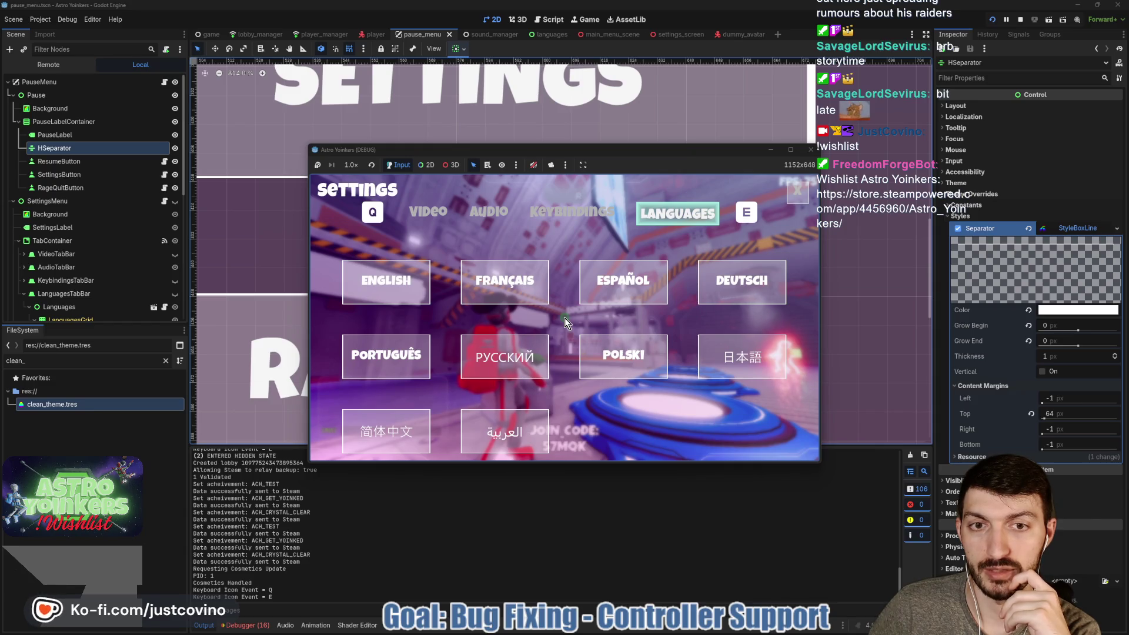
pyautogui.press('q')
pyautogui.press('q')
pyautogui.press('q')
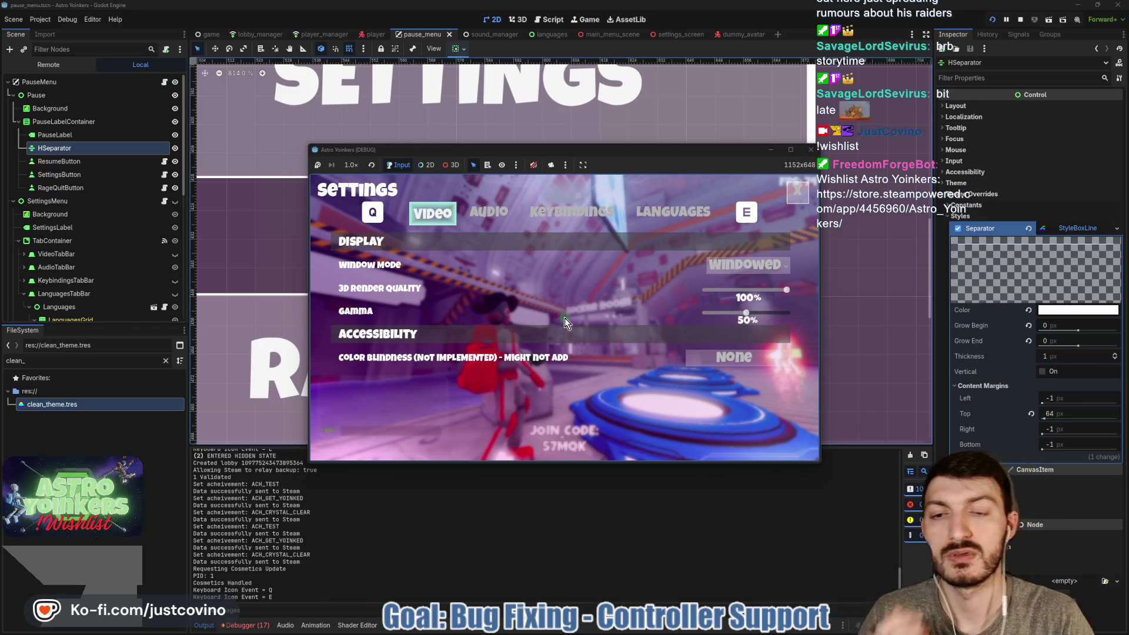
pyautogui.click(757, 266)
pyautogui.click(759, 275)
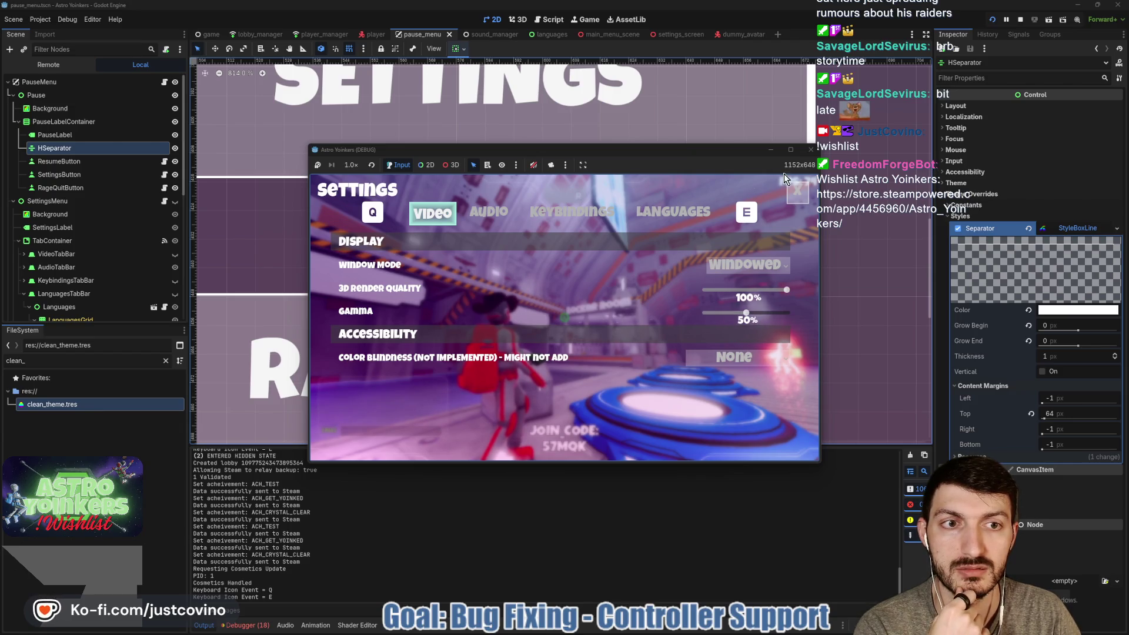
pyautogui.click(481, 215)
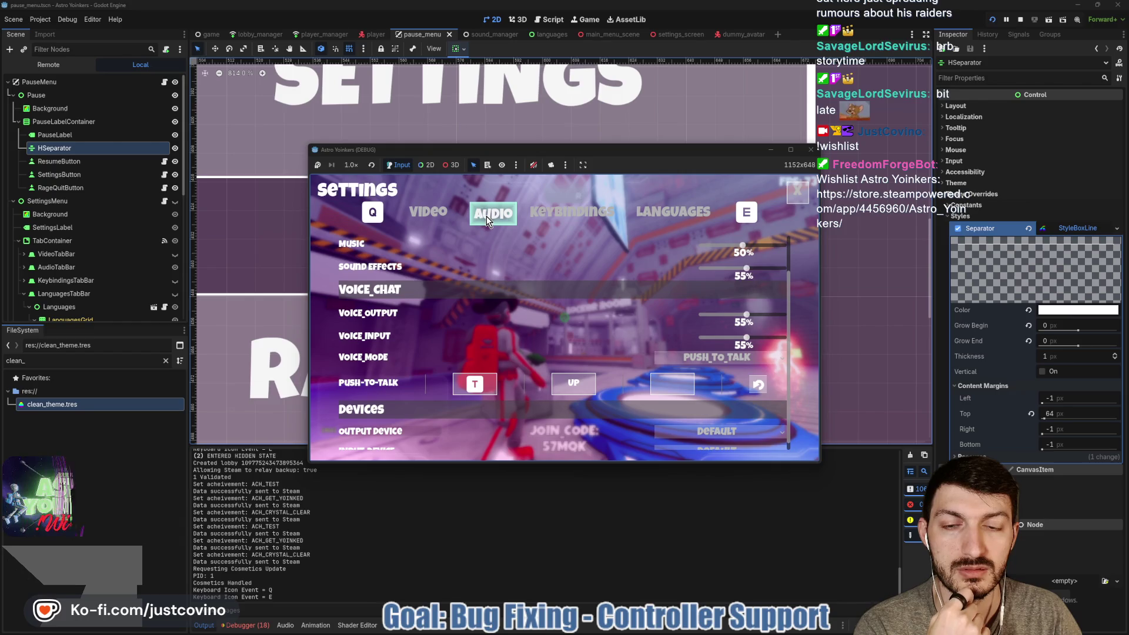
pyautogui.click(430, 214)
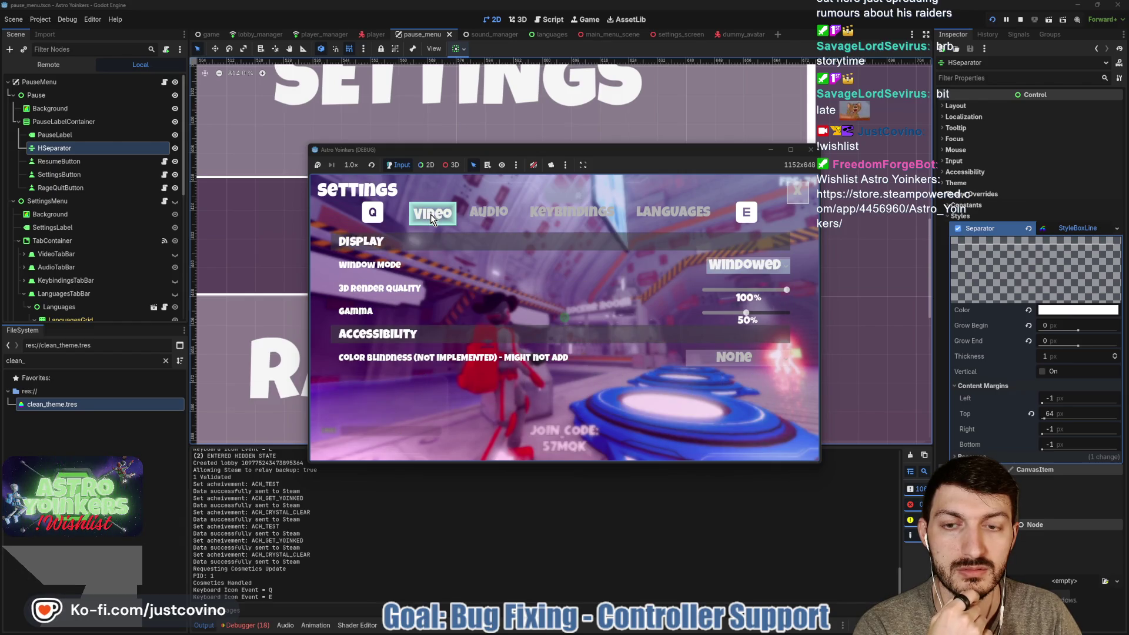
pyautogui.click(796, 194)
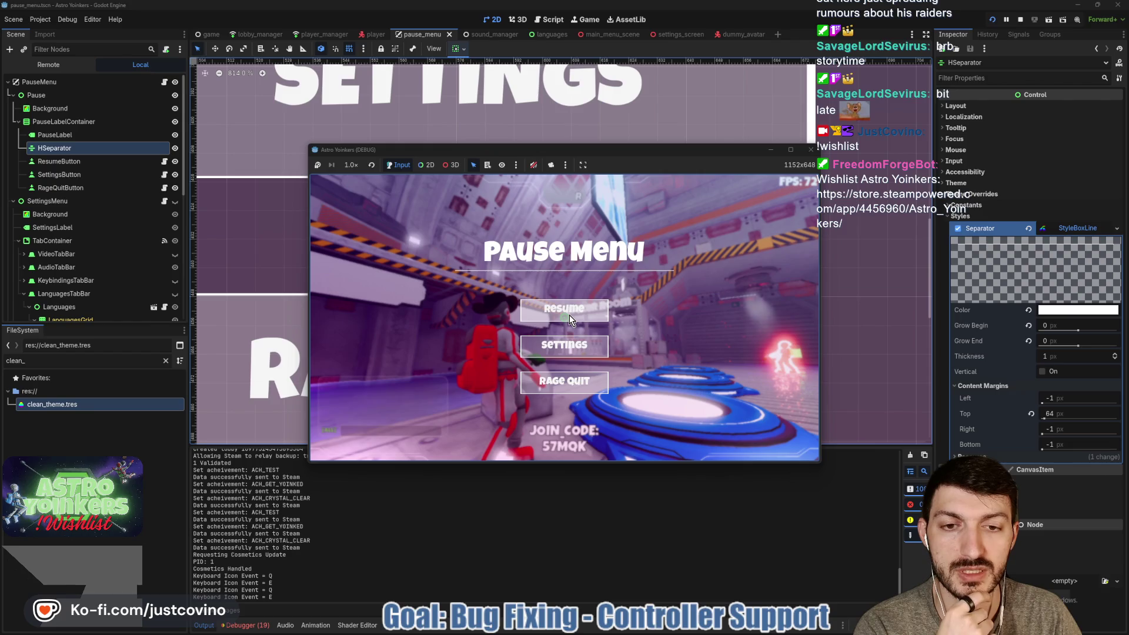
# Resume the game from the pause menu, then stop the debug run
pyautogui.click(570, 316)
pyautogui.press('F8')
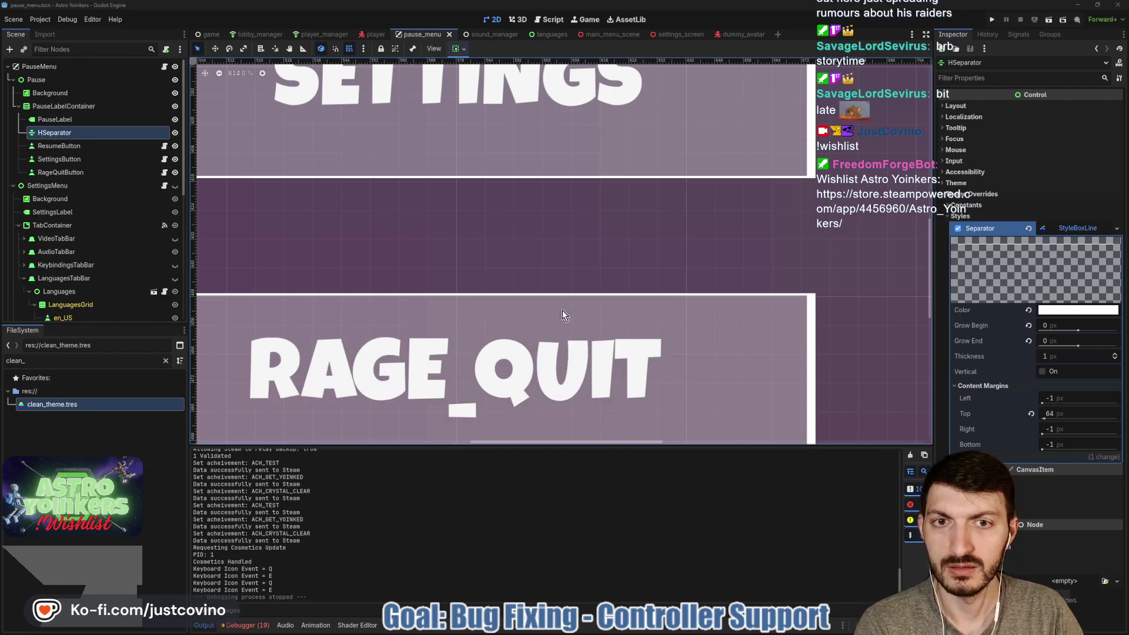
pyautogui.scroll(-5, 467, 283)
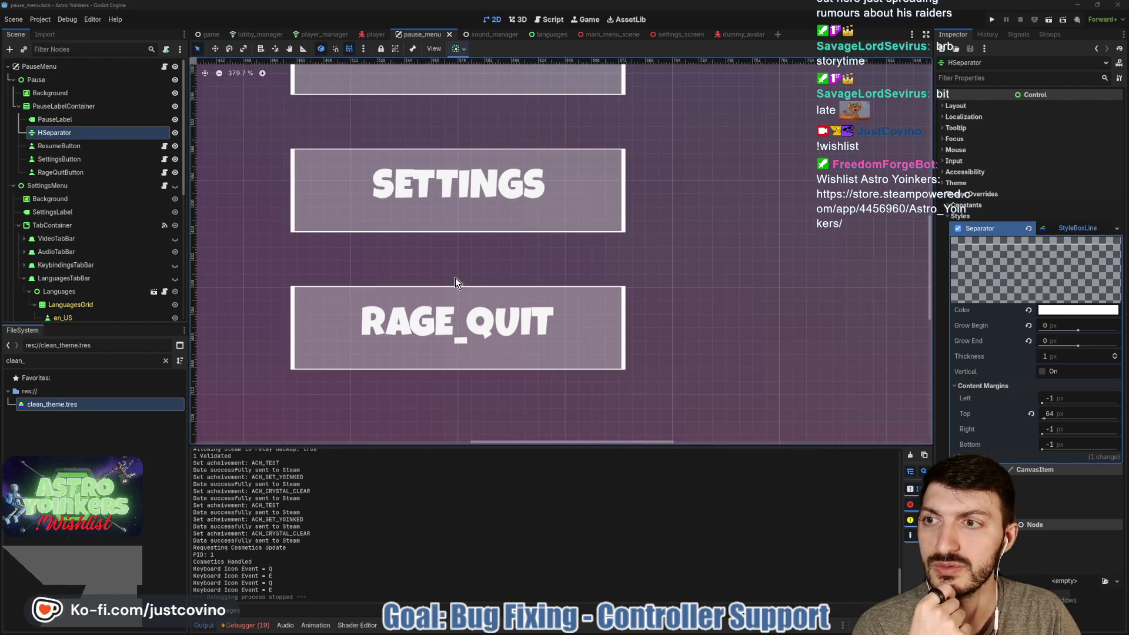
pyautogui.scroll(-3, 454, 277)
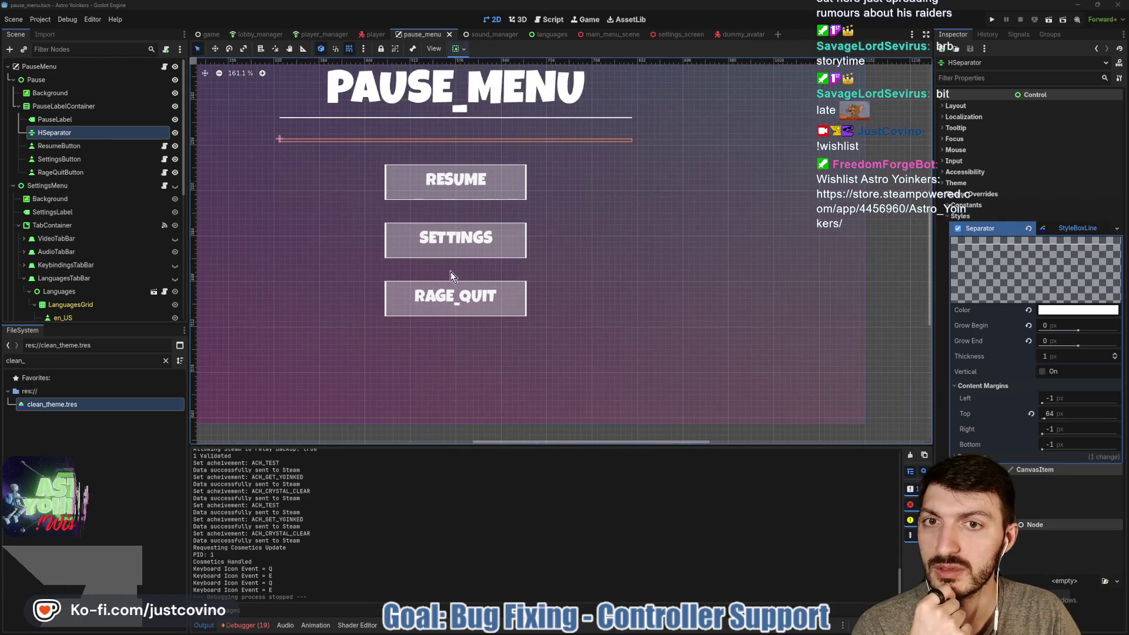
# Show SettingsMenu with its Video tab in the editor and open settings_menu.gd
pyautogui.click(175, 186)
pyautogui.scroll(-3, 318, 217)
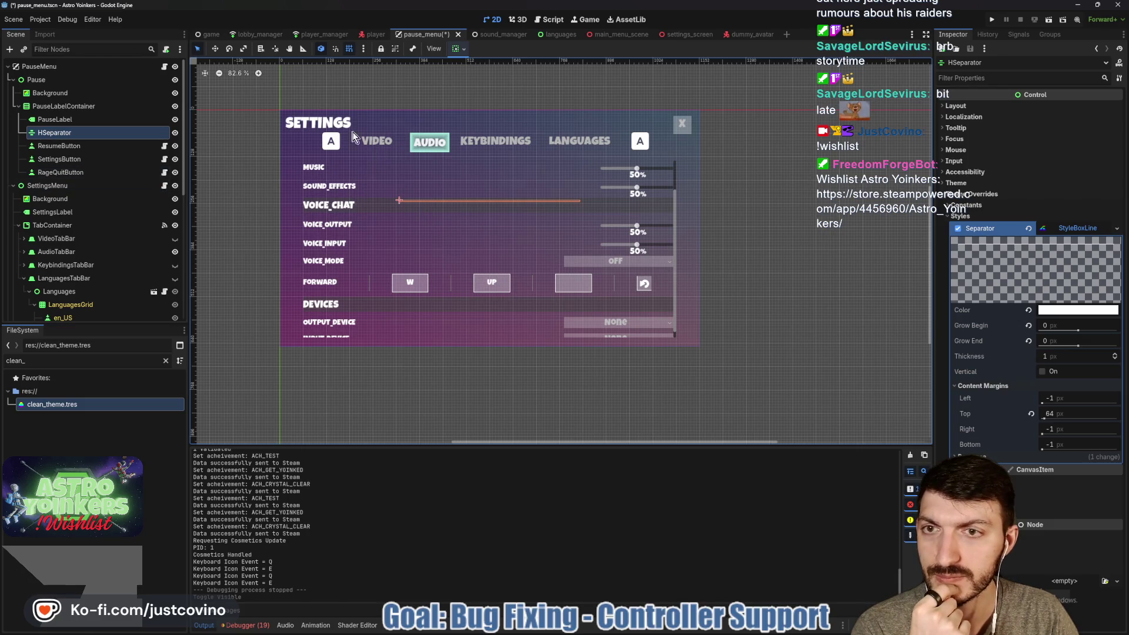
pyautogui.click(176, 240)
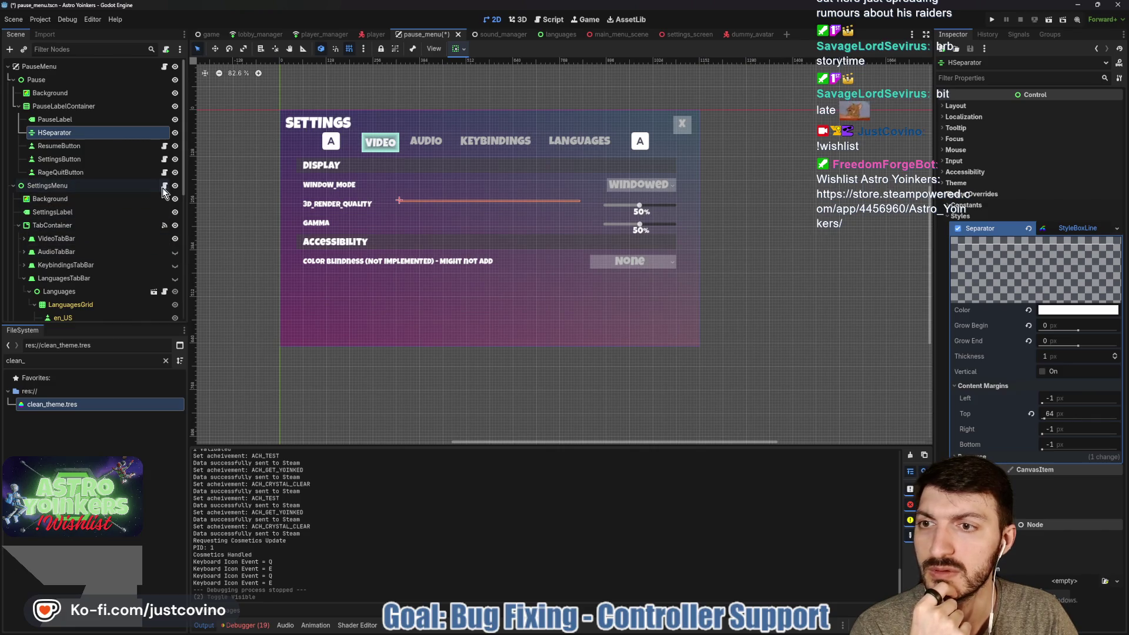
pyautogui.click(163, 189)
pyautogui.scroll(-4, 568, 236)
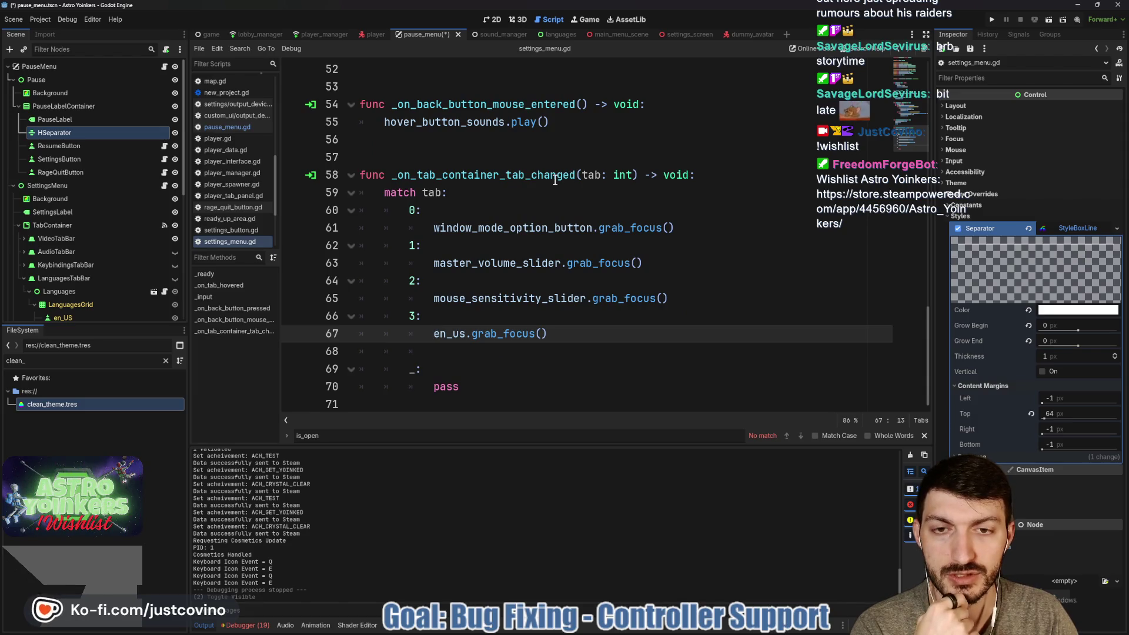
# Select WindowModeOptionButton under SettingsMenu > VideoTabBar and expand its Control > Focus properties
pyautogui.click(465, 229)
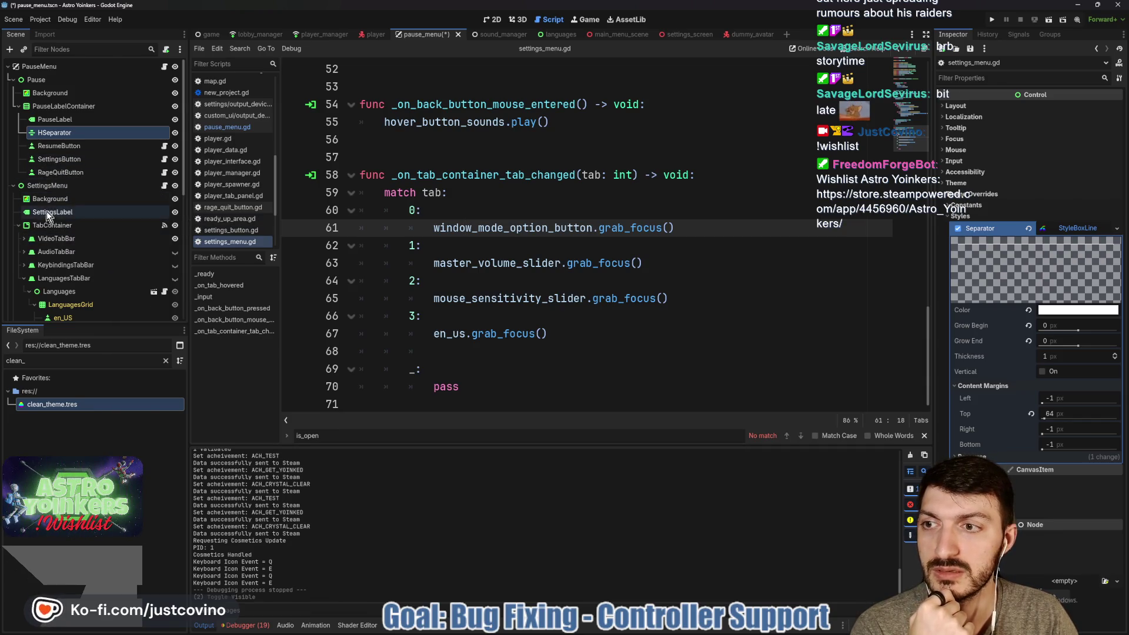
pyautogui.click(65, 185)
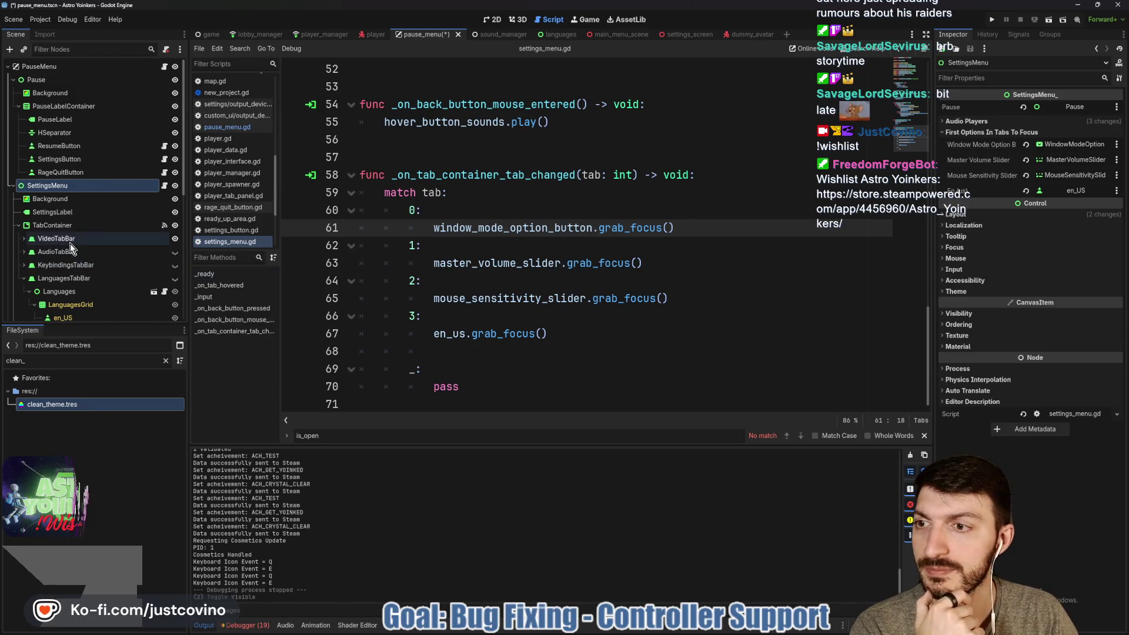
pyautogui.click(23, 238)
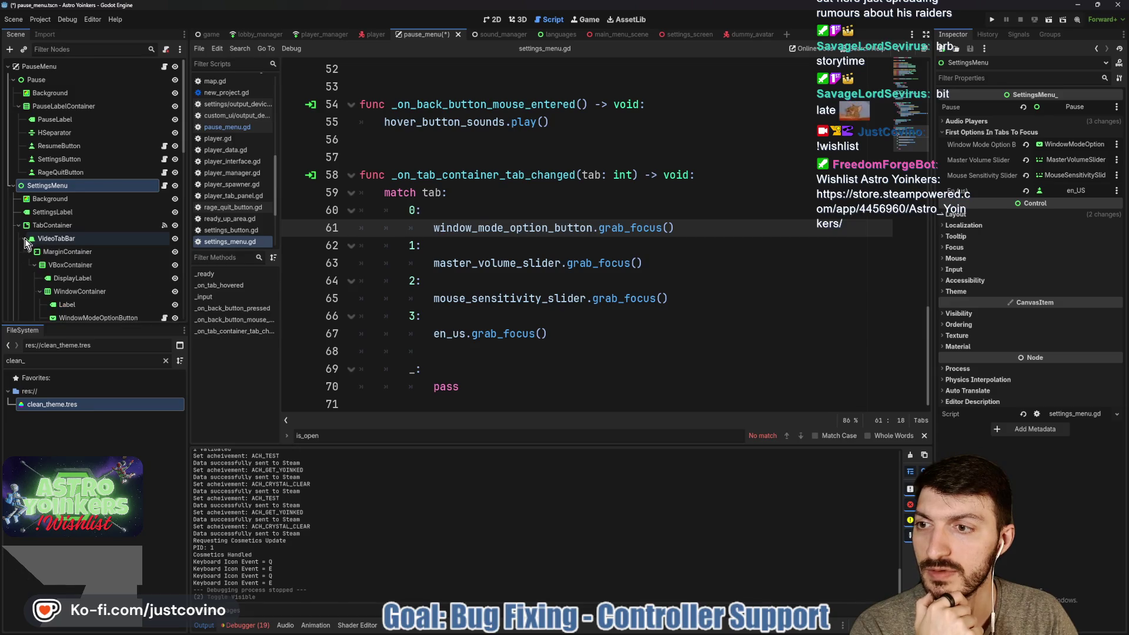
pyautogui.scroll(-1, 86, 298)
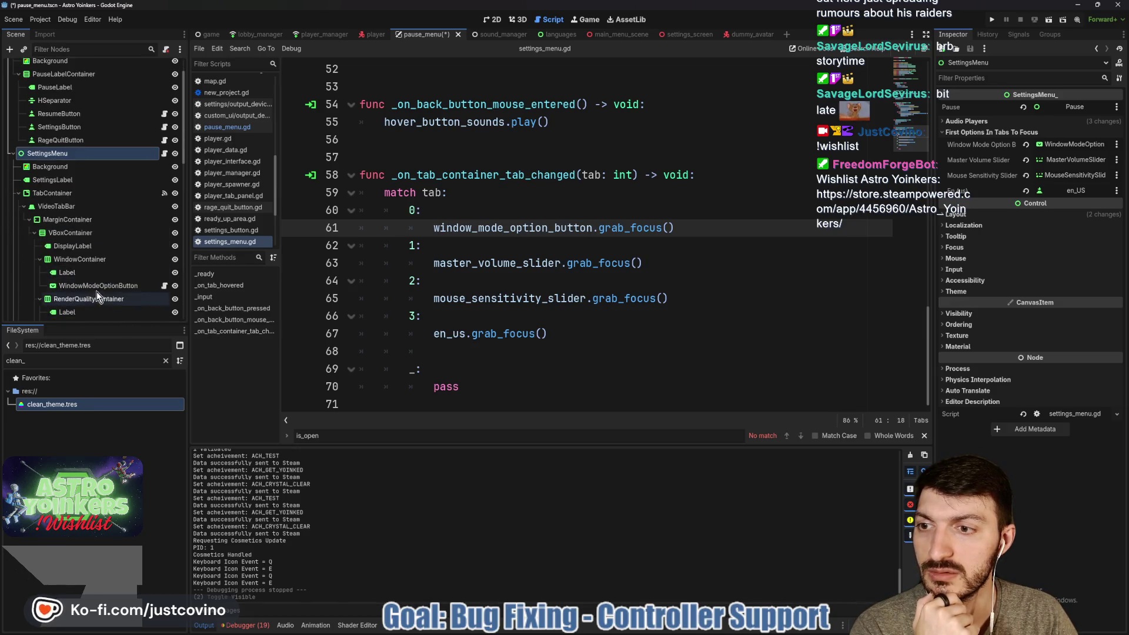
pyautogui.click(96, 286)
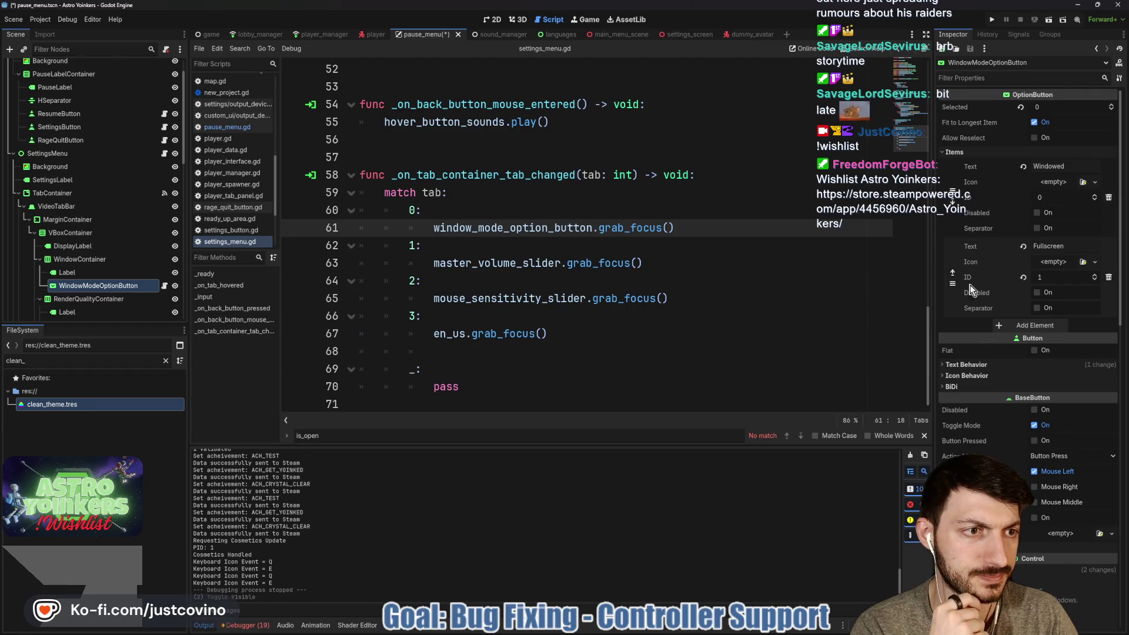
pyautogui.scroll(-4, 976, 279)
pyautogui.click(955, 467)
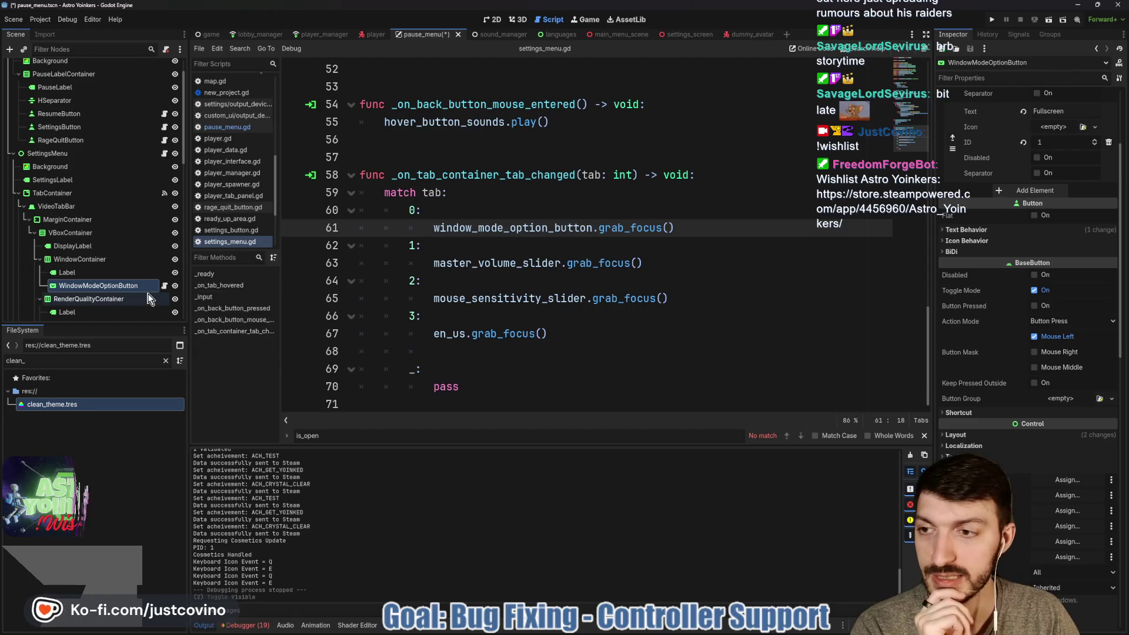
pyautogui.scroll(-5, 143, 290)
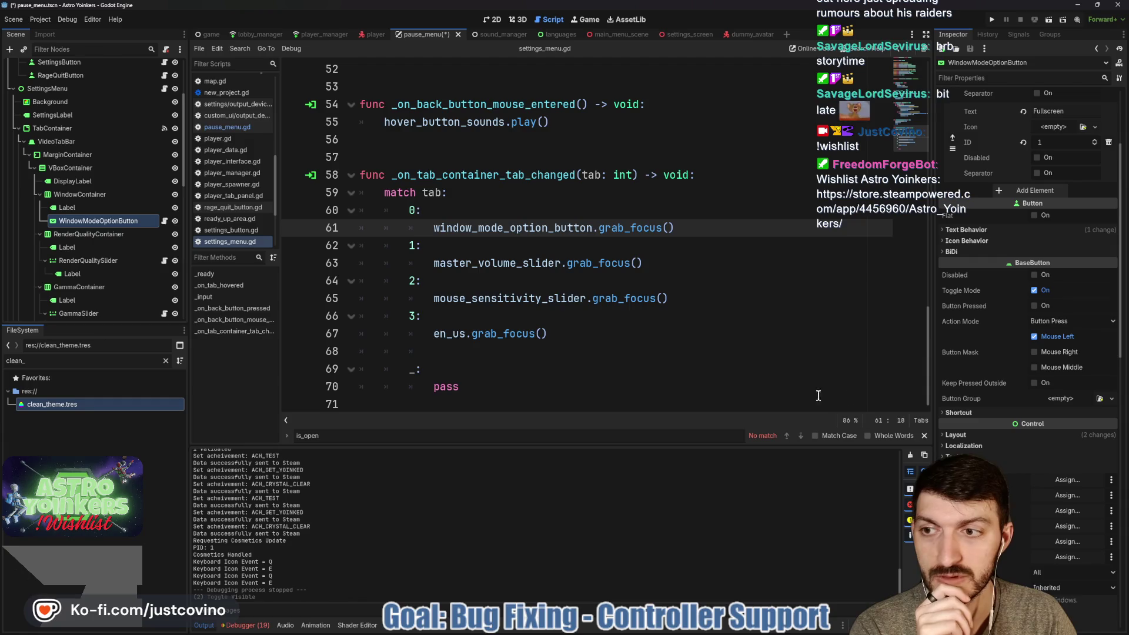
# Give WindowModeOptionButton RenderQualitySlider as its bottom neighbour and GammaSlider as its top neighbour
pyautogui.click(1065, 527)
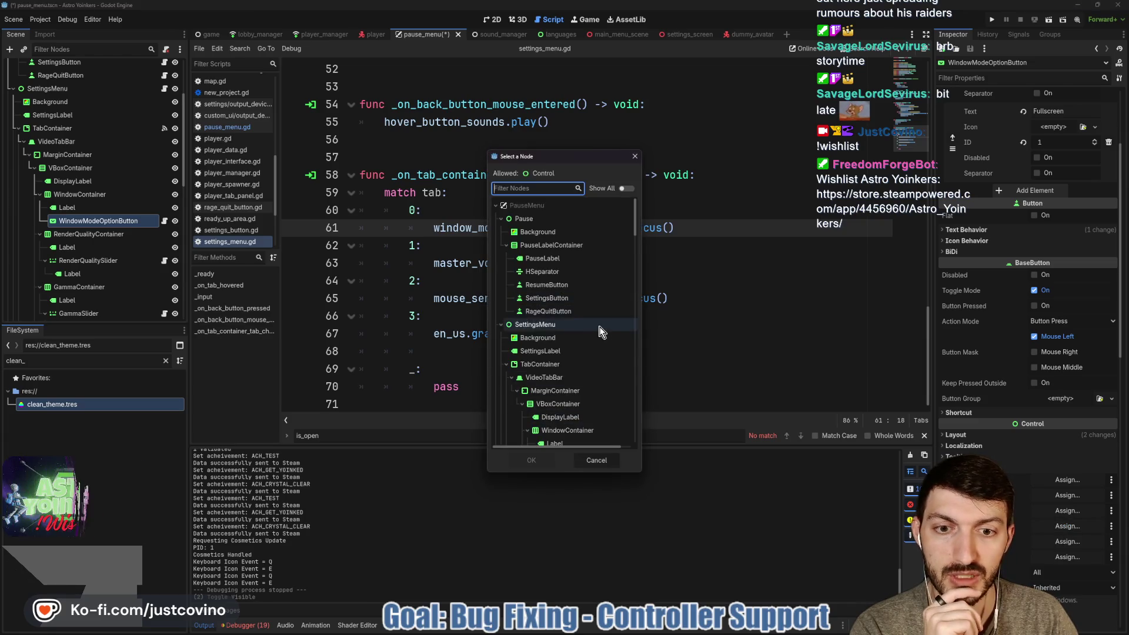
pyautogui.scroll(-5, 601, 332)
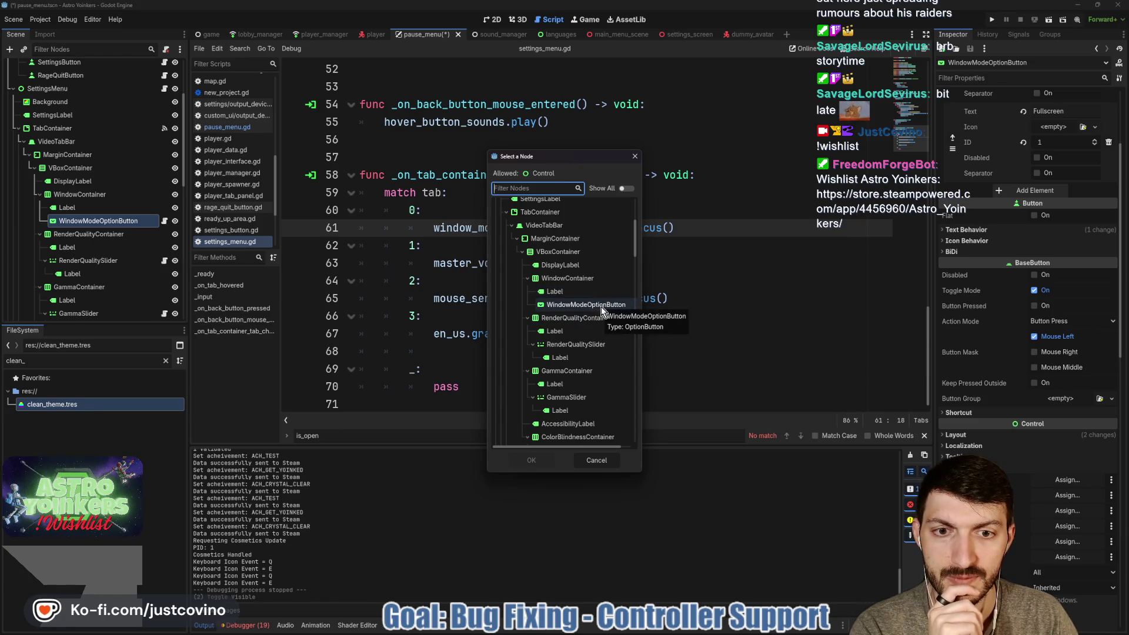
pyautogui.click(581, 348)
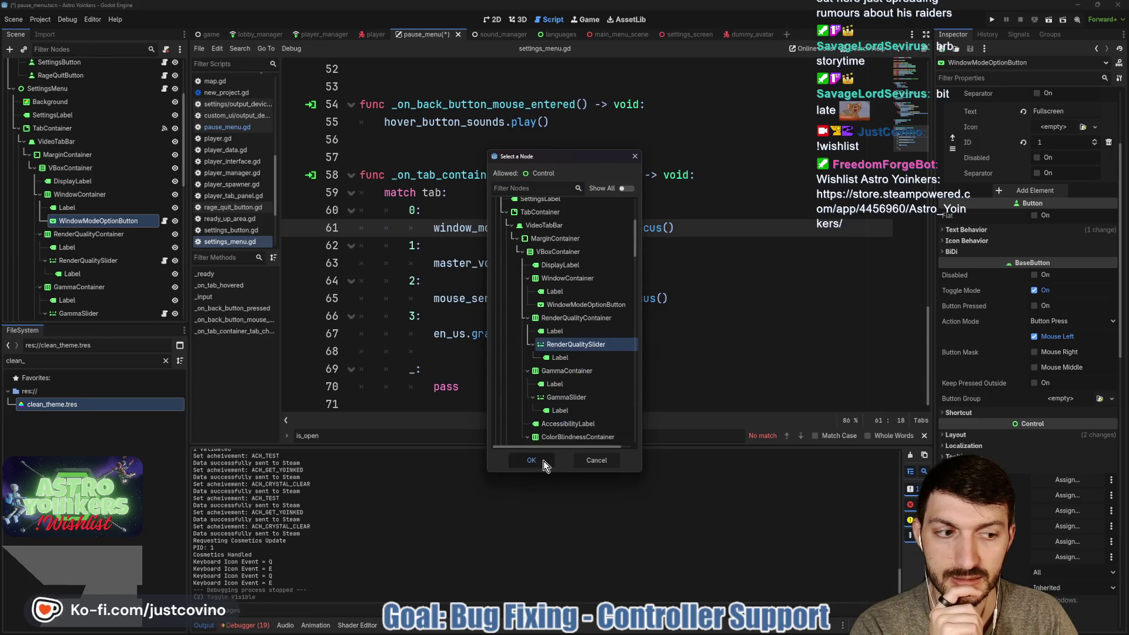
pyautogui.click(544, 460)
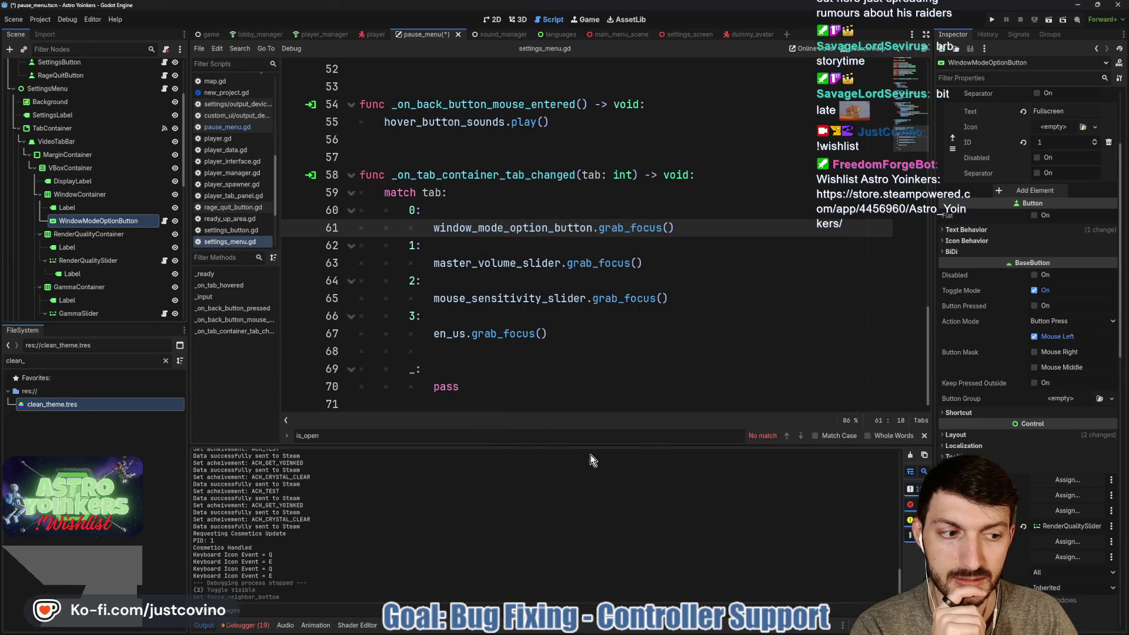
pyautogui.click(1055, 500)
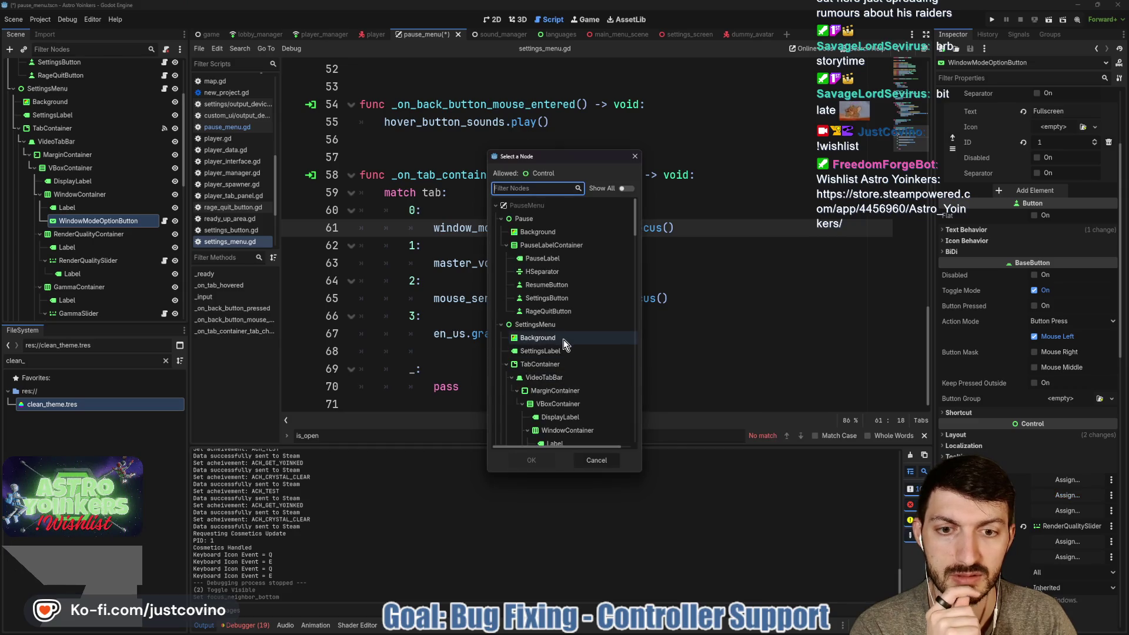
pyautogui.scroll(-5, 563, 339)
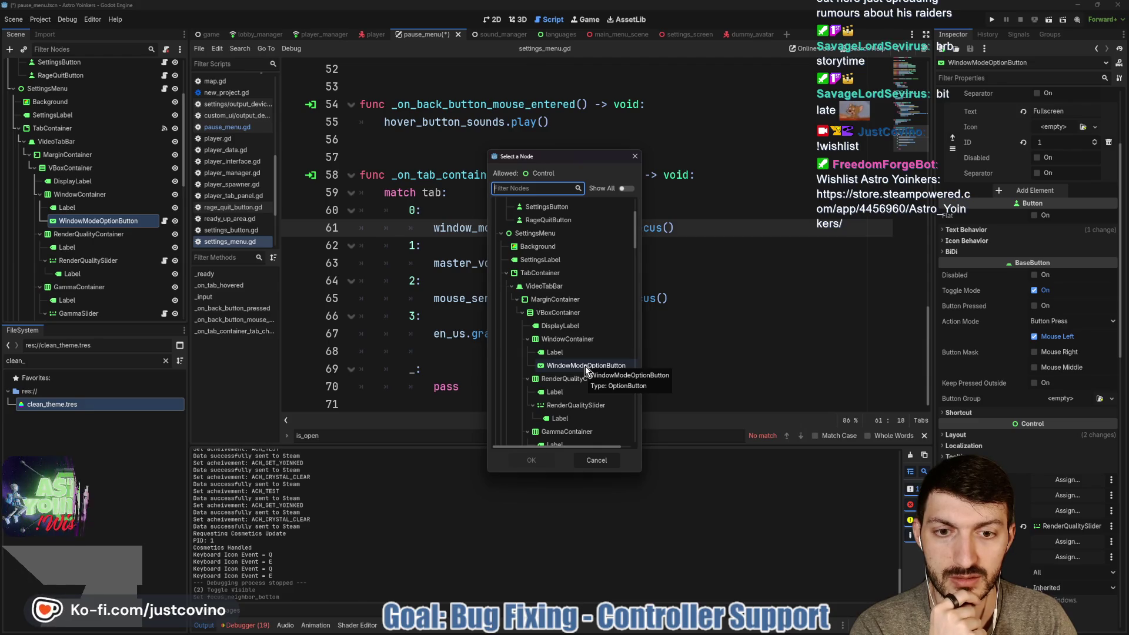
pyautogui.scroll(-3, 585, 366)
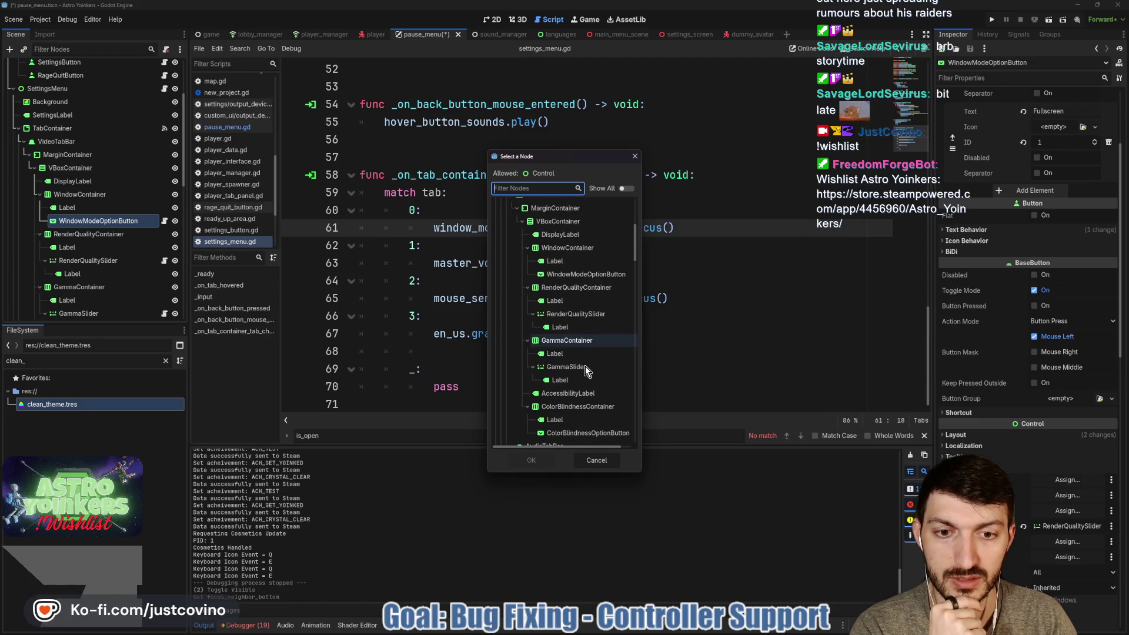
pyautogui.click(570, 369)
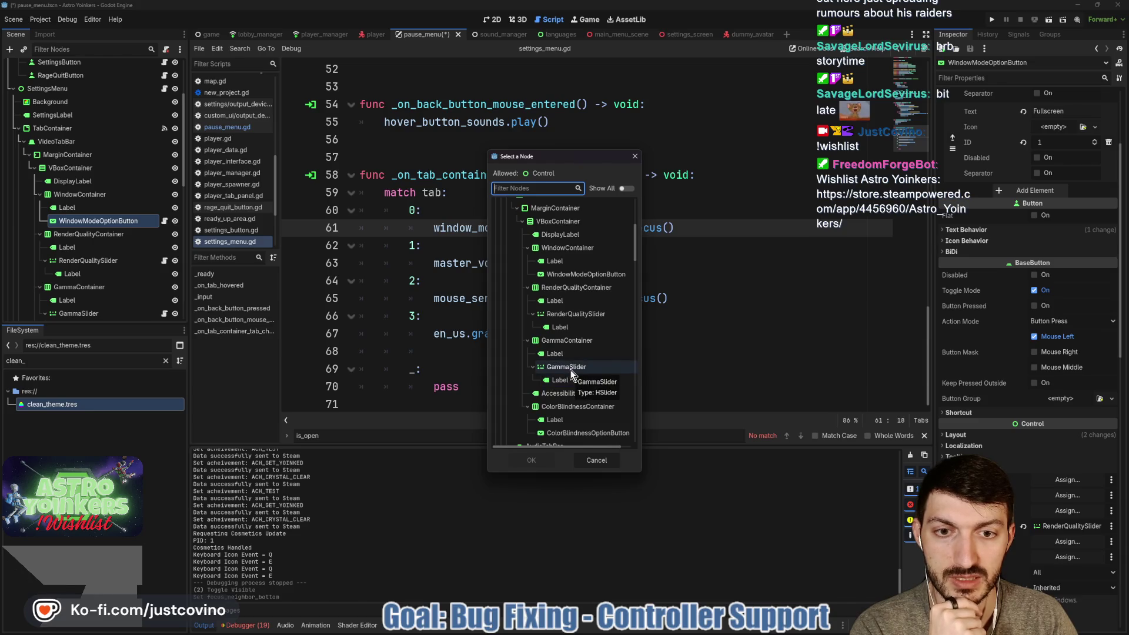
pyautogui.click(531, 460)
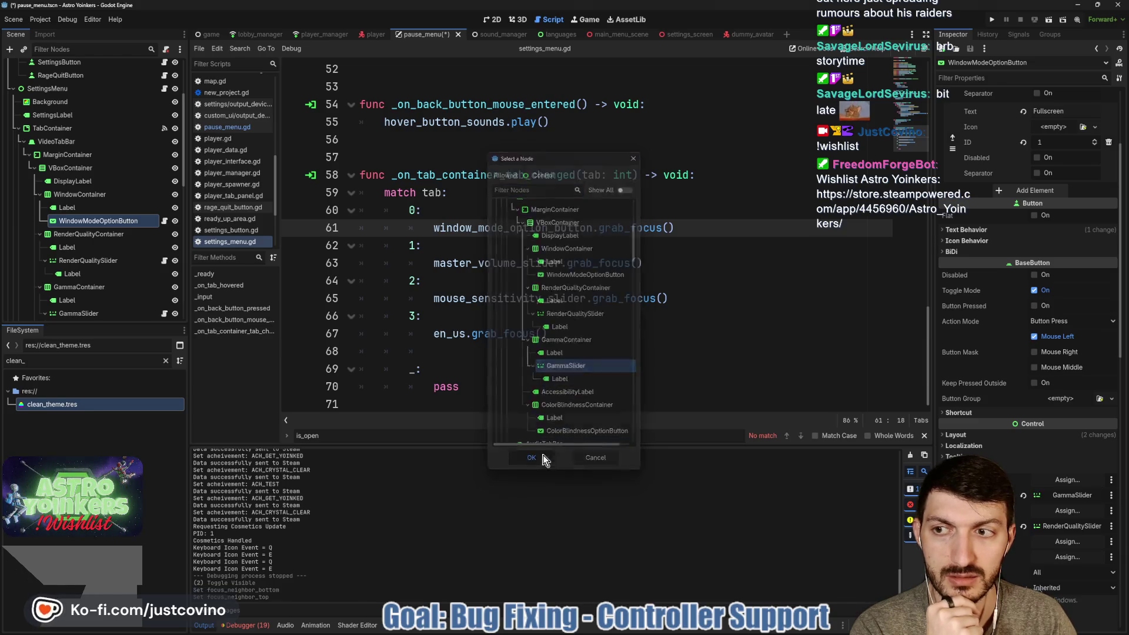
# Set RenderQualitySlider's top neighbour to WindowModeOptionButton and bottom neighbour to GammaSlider
pyautogui.click(99, 264)
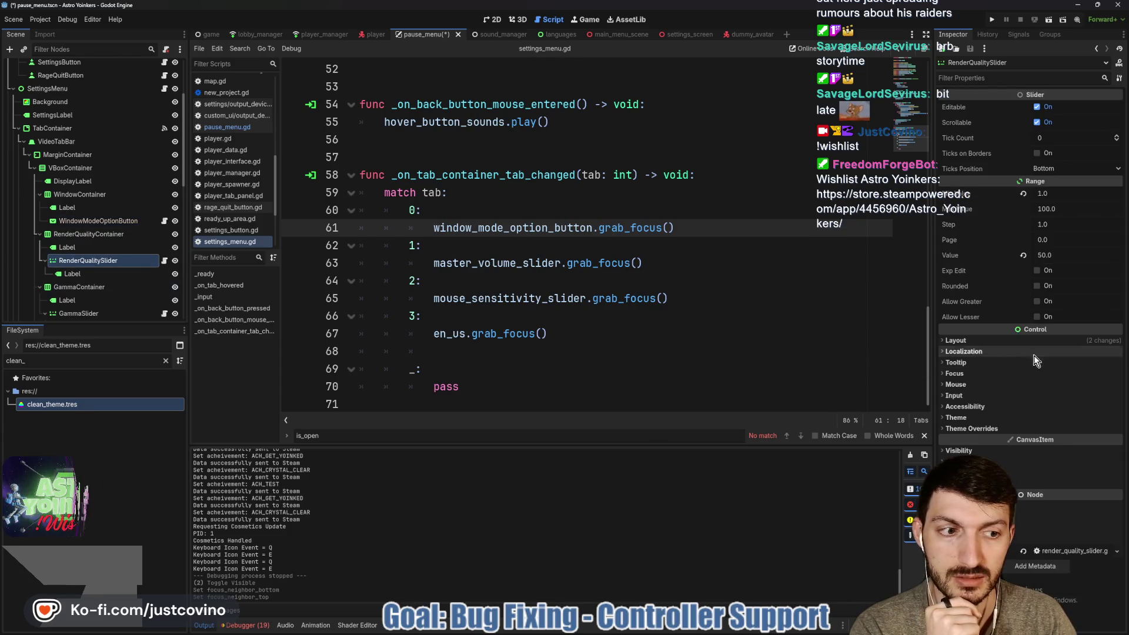
pyautogui.click(1035, 373)
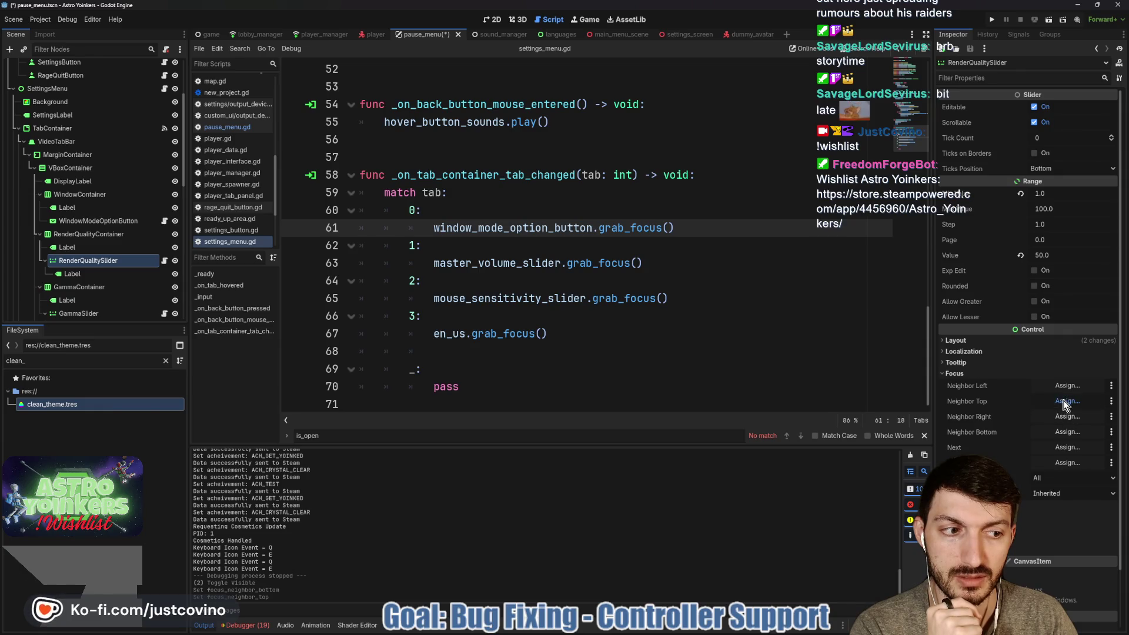
pyautogui.click(1067, 415)
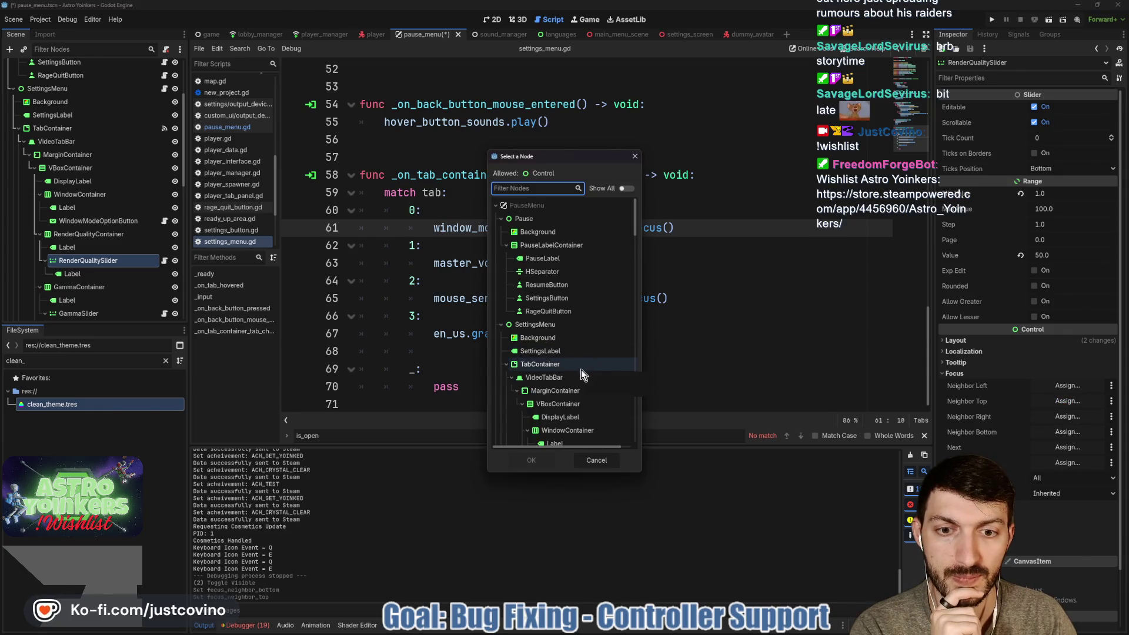
pyautogui.scroll(-3, 581, 369)
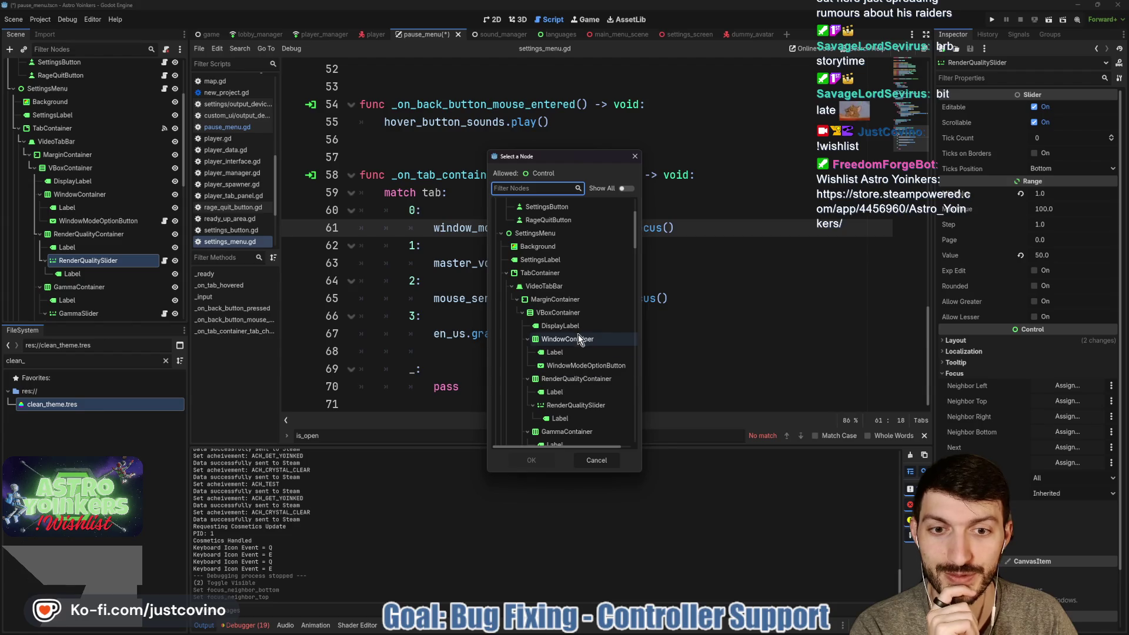
pyautogui.click(579, 365)
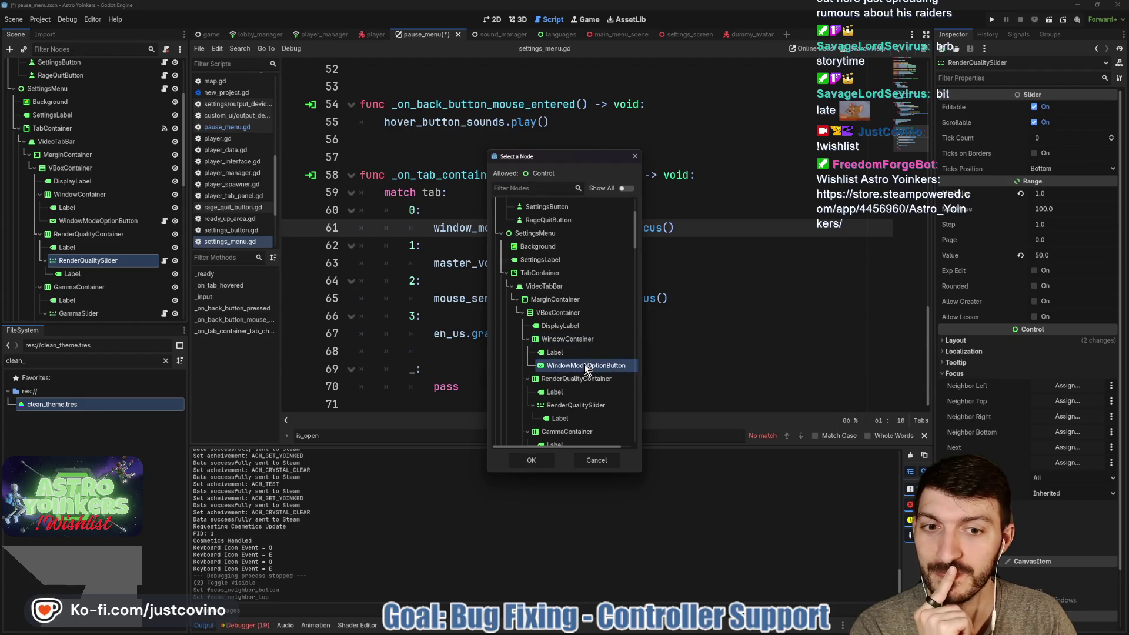
pyautogui.click(536, 456)
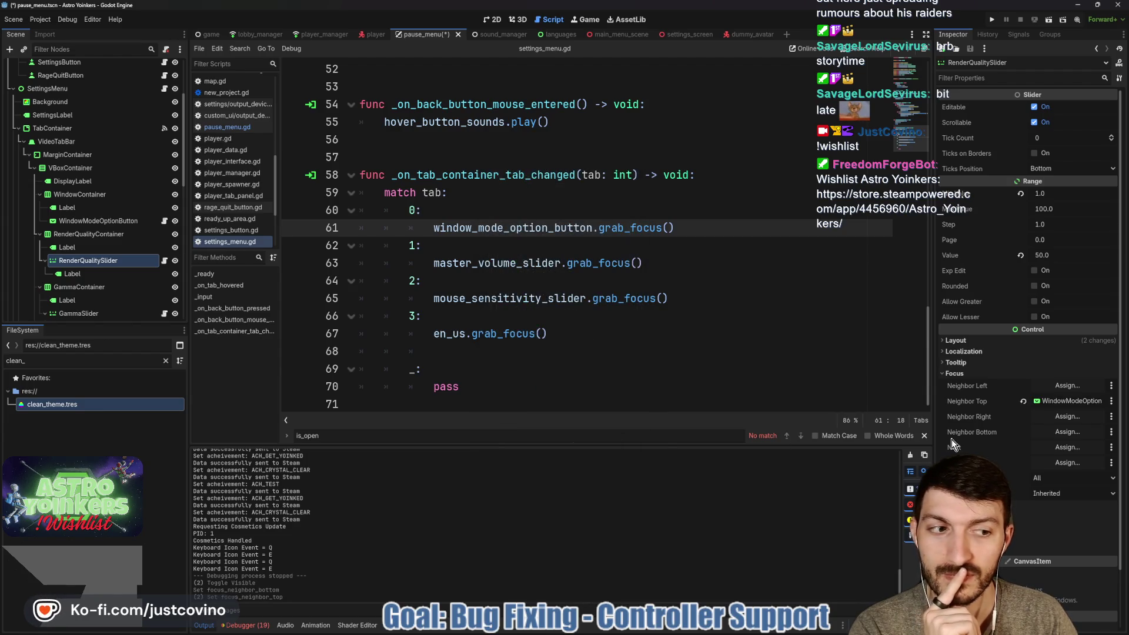
pyautogui.click(1081, 432)
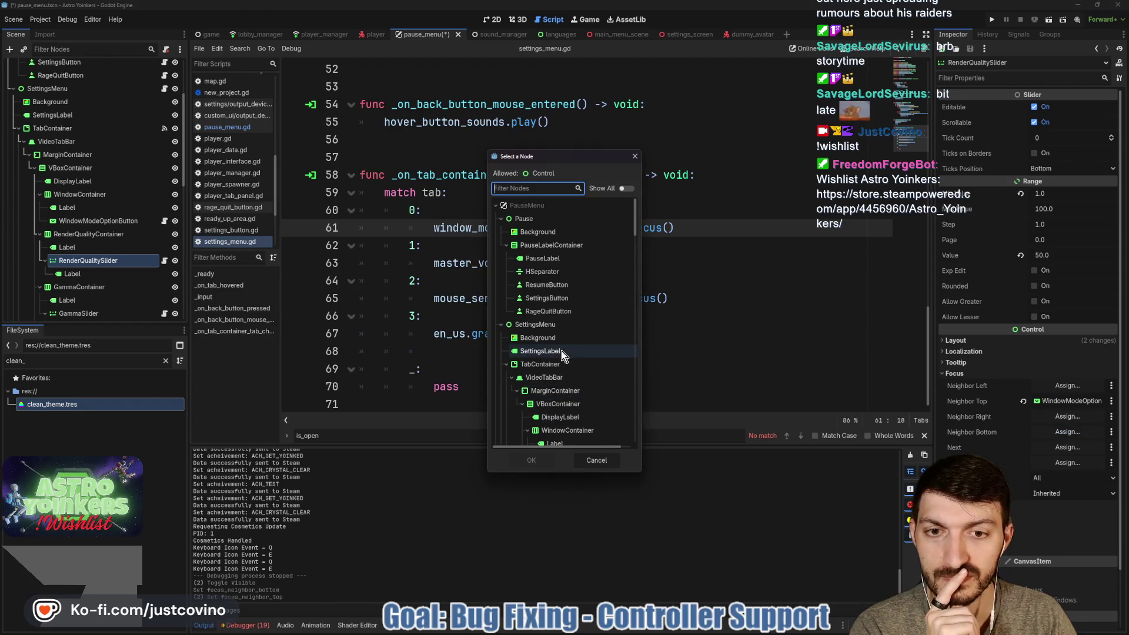
pyautogui.scroll(-4, 562, 351)
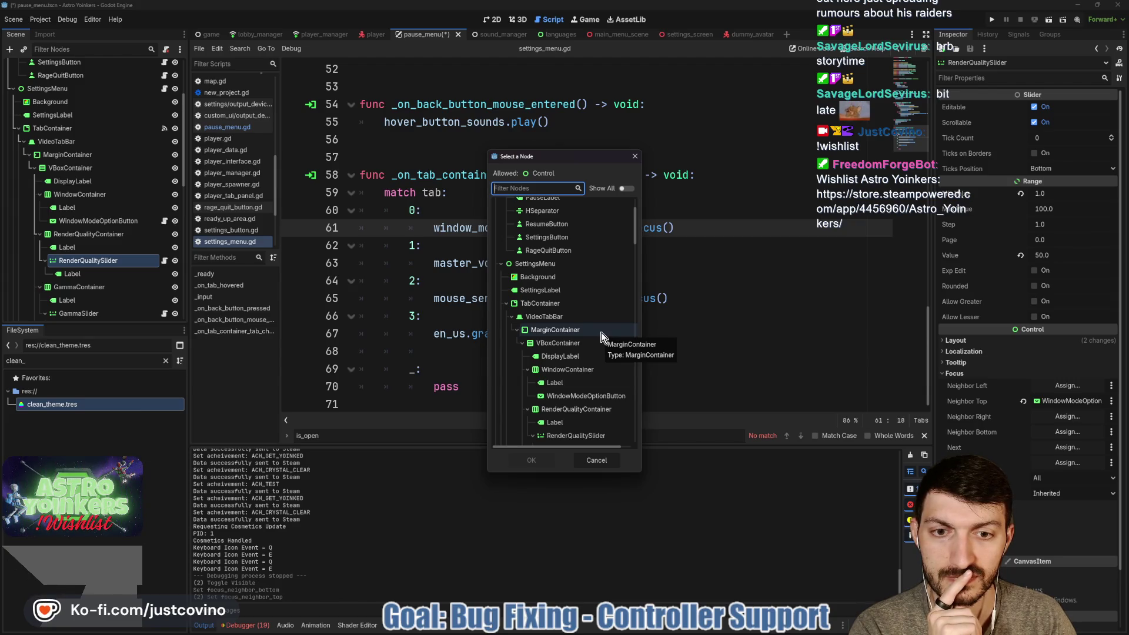
pyautogui.scroll(-5, 603, 337)
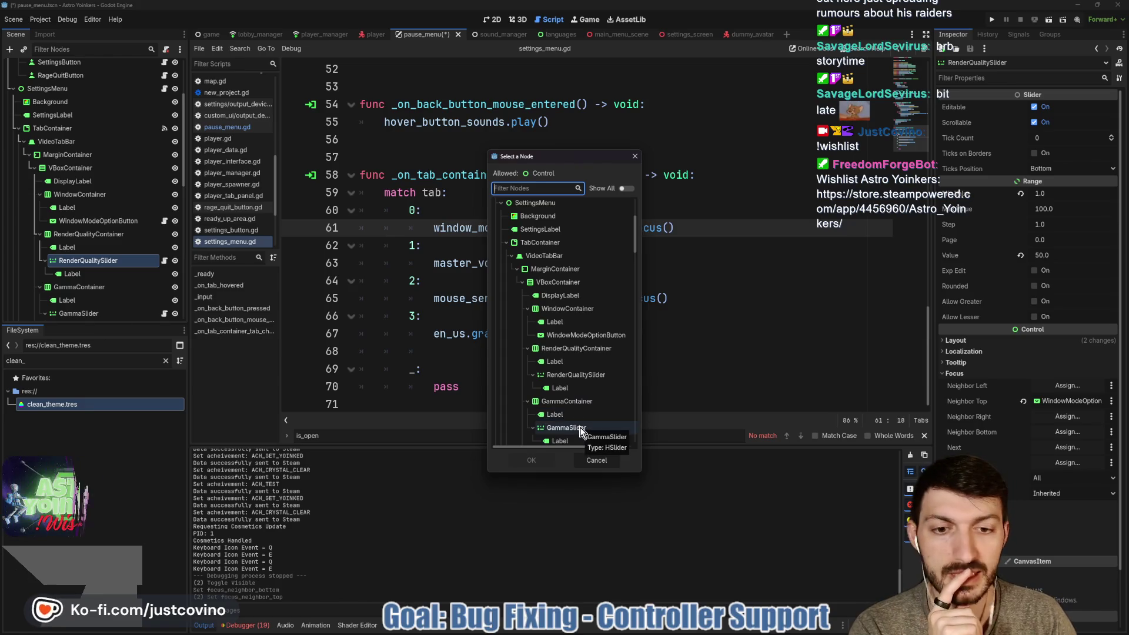
pyautogui.click(580, 428)
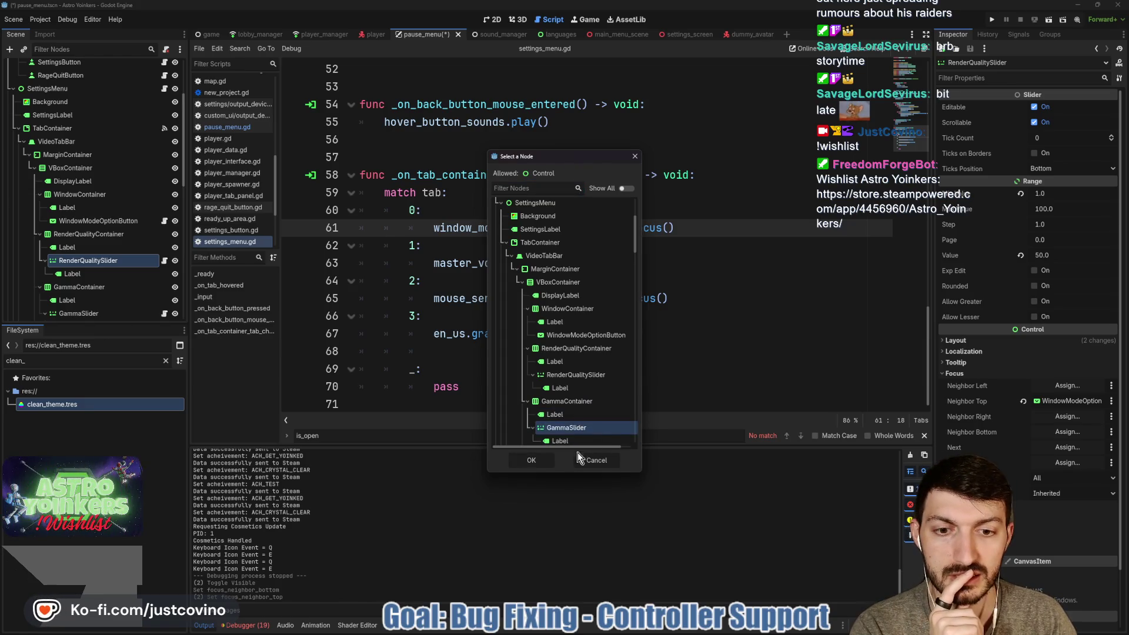
pyautogui.click(533, 461)
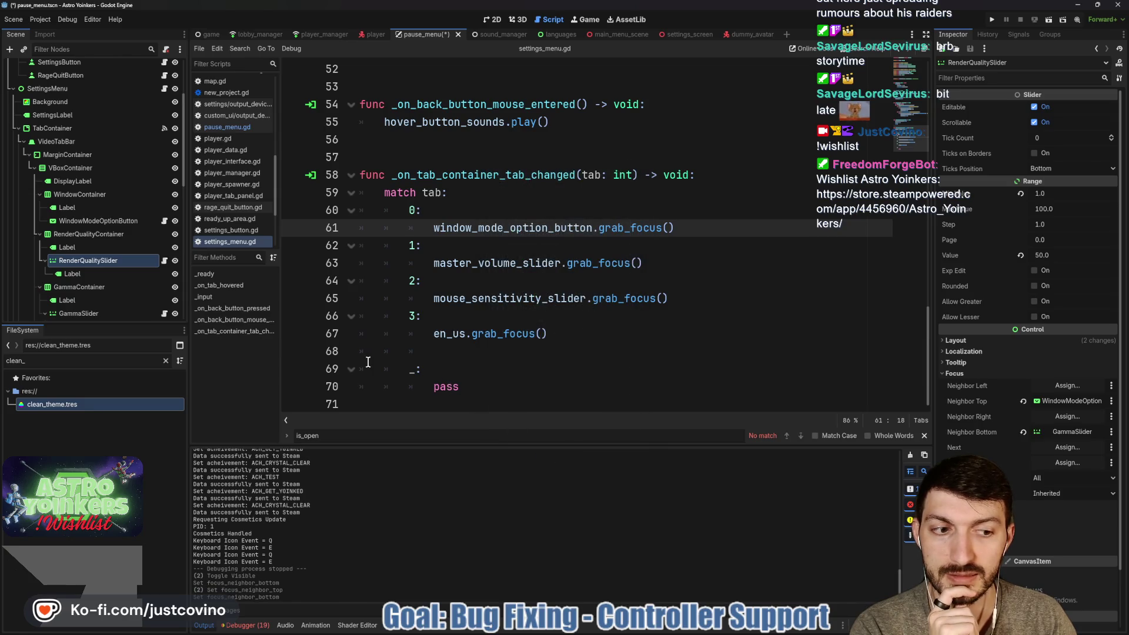
# Set GammaSlider's top neighbour to RenderQualitySlider and bottom to WindowModeOptionButton, save, and run
pyautogui.click(89, 313)
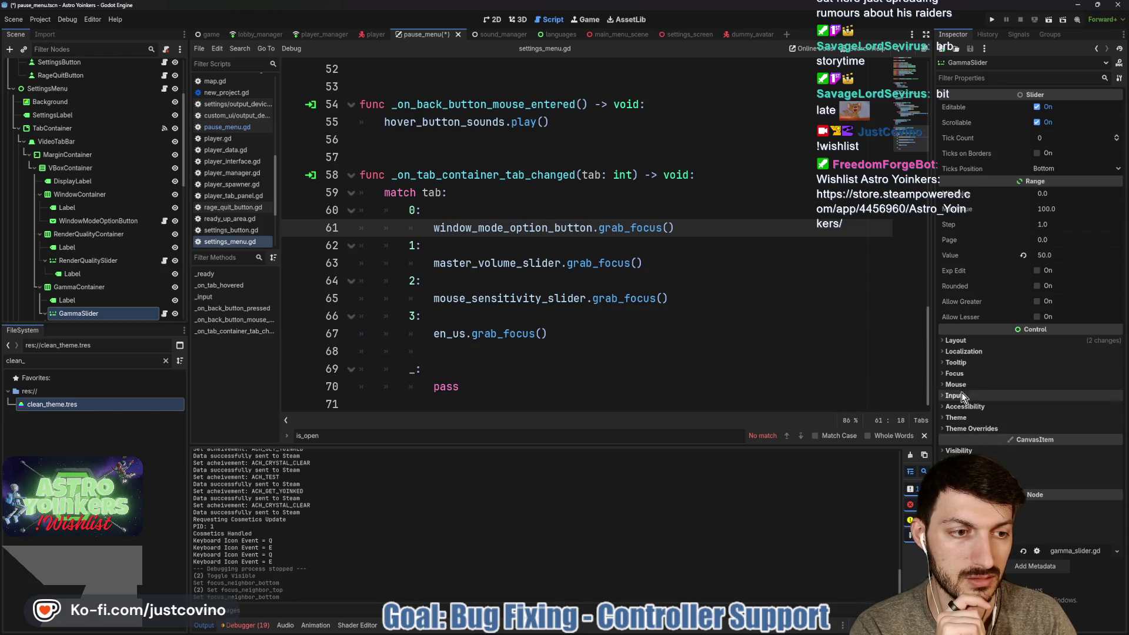
pyautogui.click(955, 374)
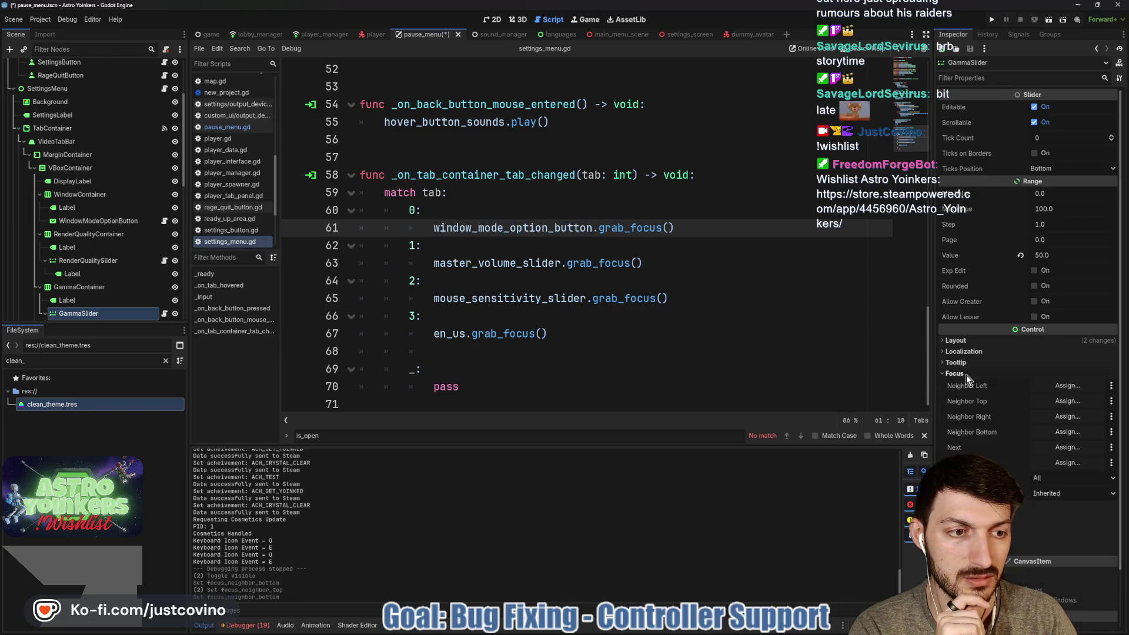
pyautogui.click(1069, 402)
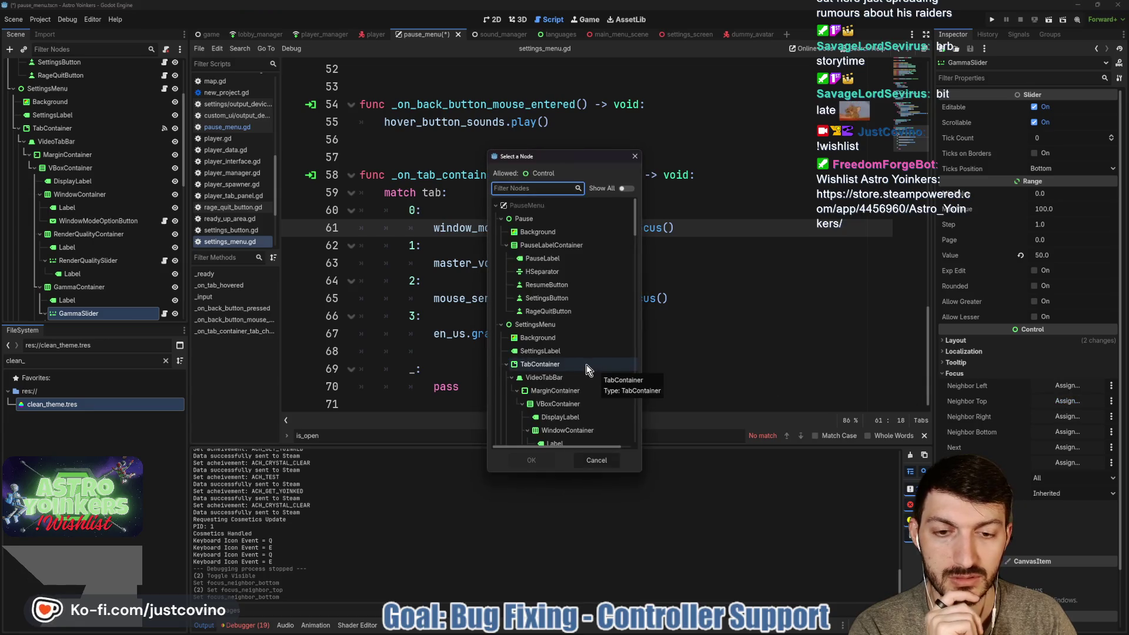
pyautogui.scroll(-3, 585, 370)
pyautogui.scroll(-2, 590, 374)
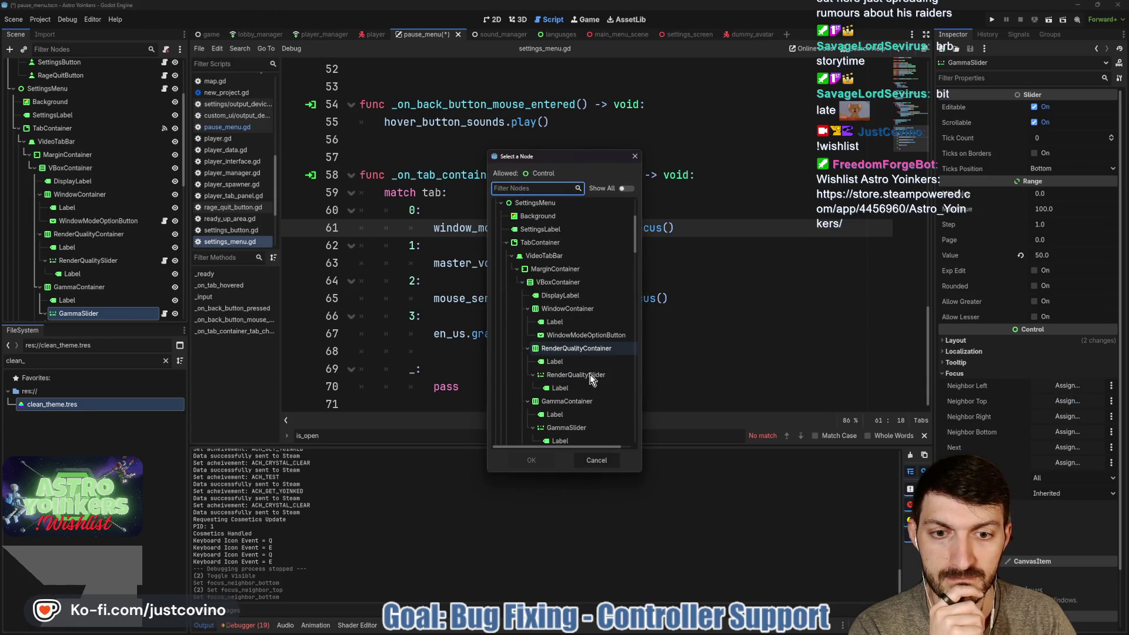
pyautogui.click(589, 374)
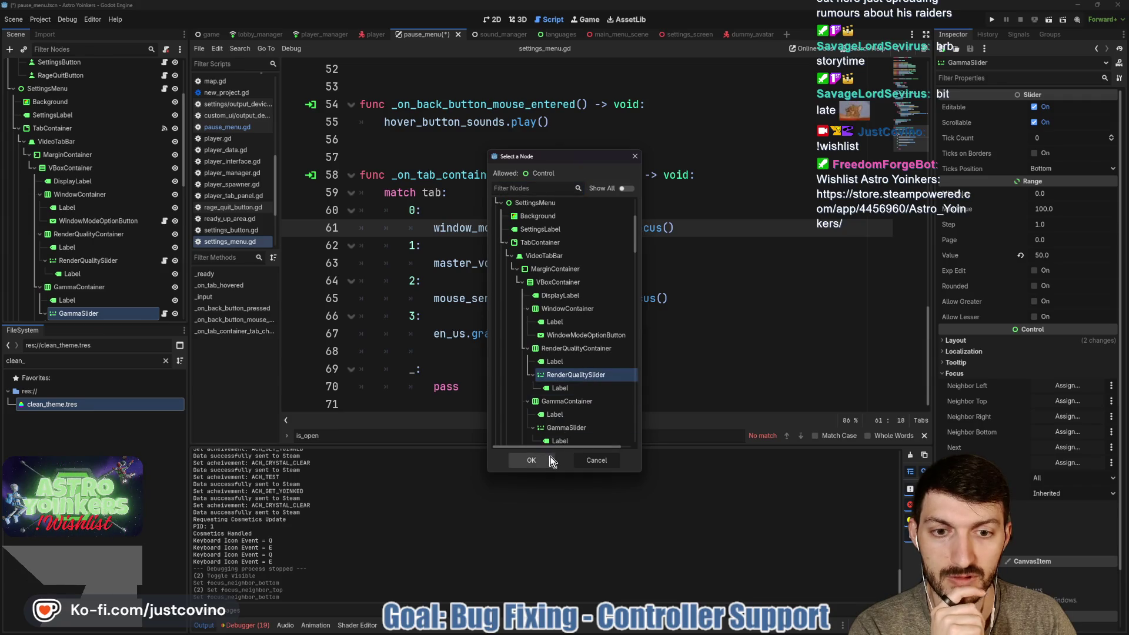
pyautogui.click(531, 460)
pyautogui.click(1062, 434)
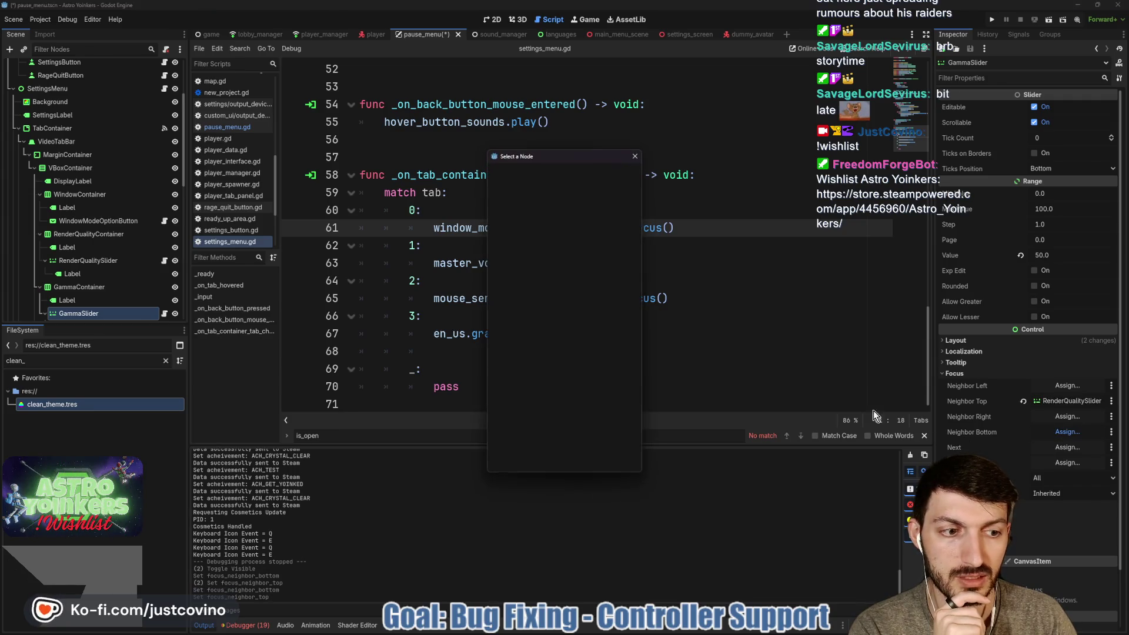
pyautogui.scroll(-2, 573, 363)
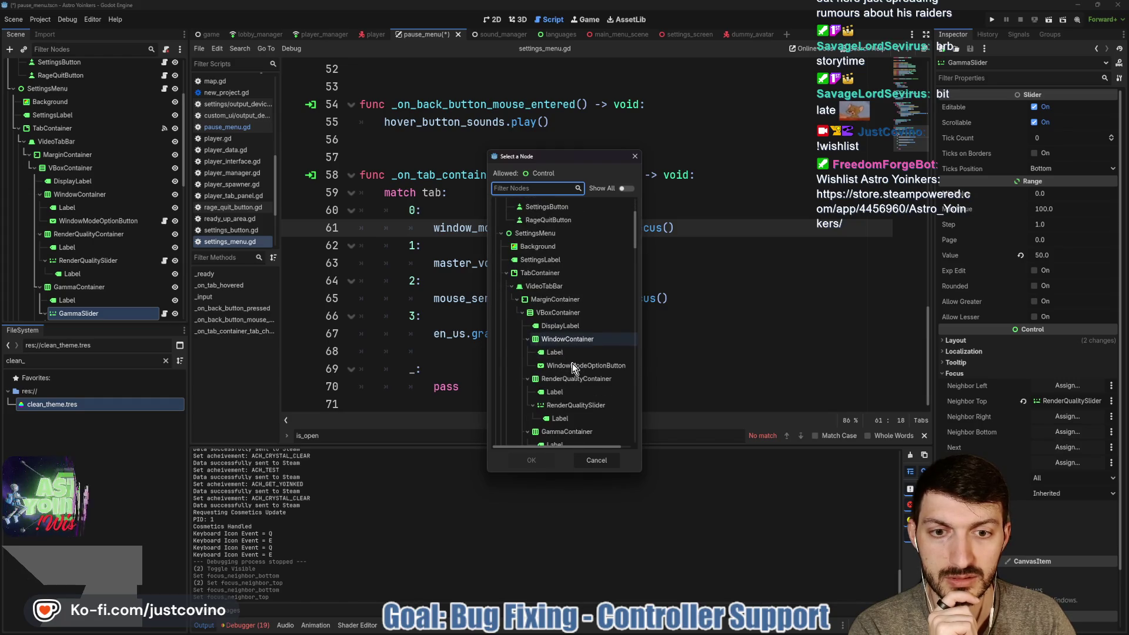
pyautogui.click(573, 365)
pyautogui.click(527, 459)
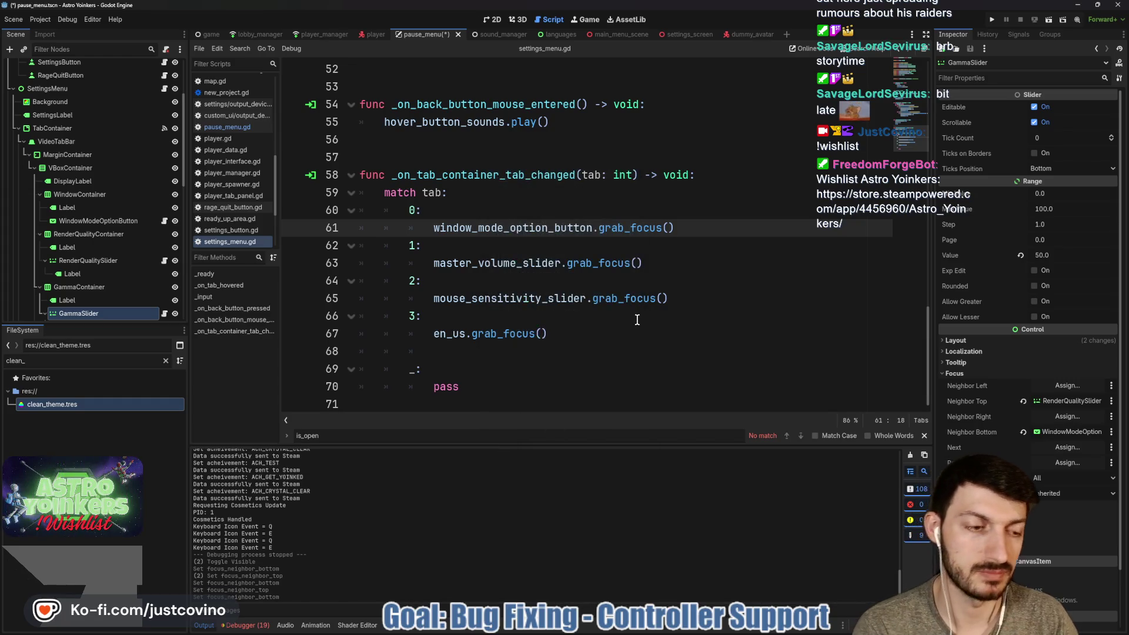
pyautogui.hotkey('ctrl', 's')
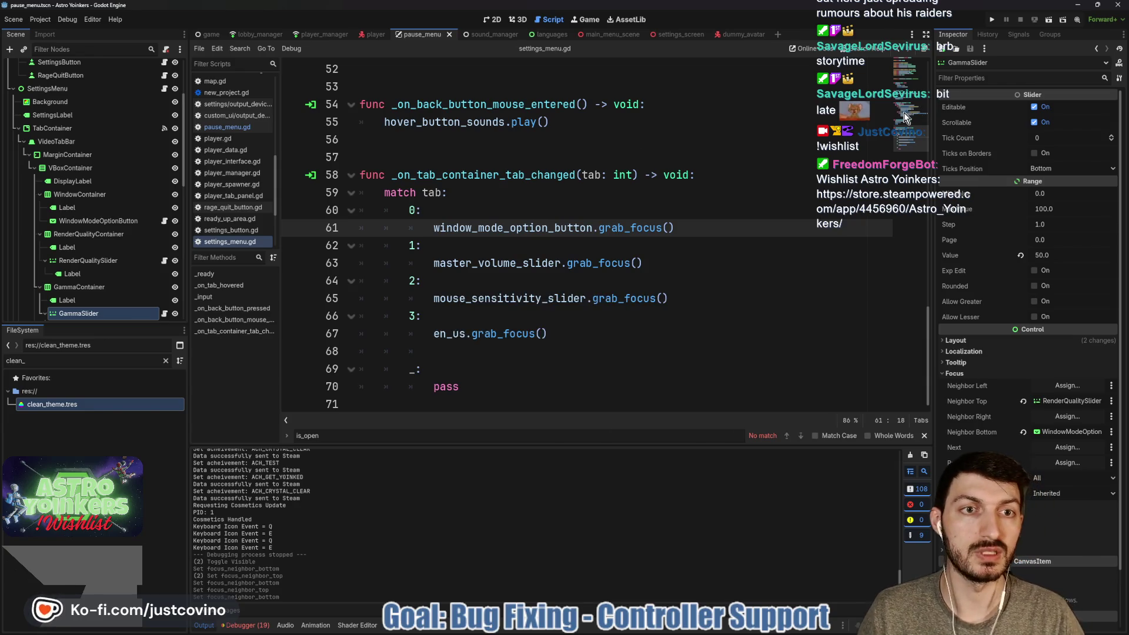
pyautogui.click(991, 20)
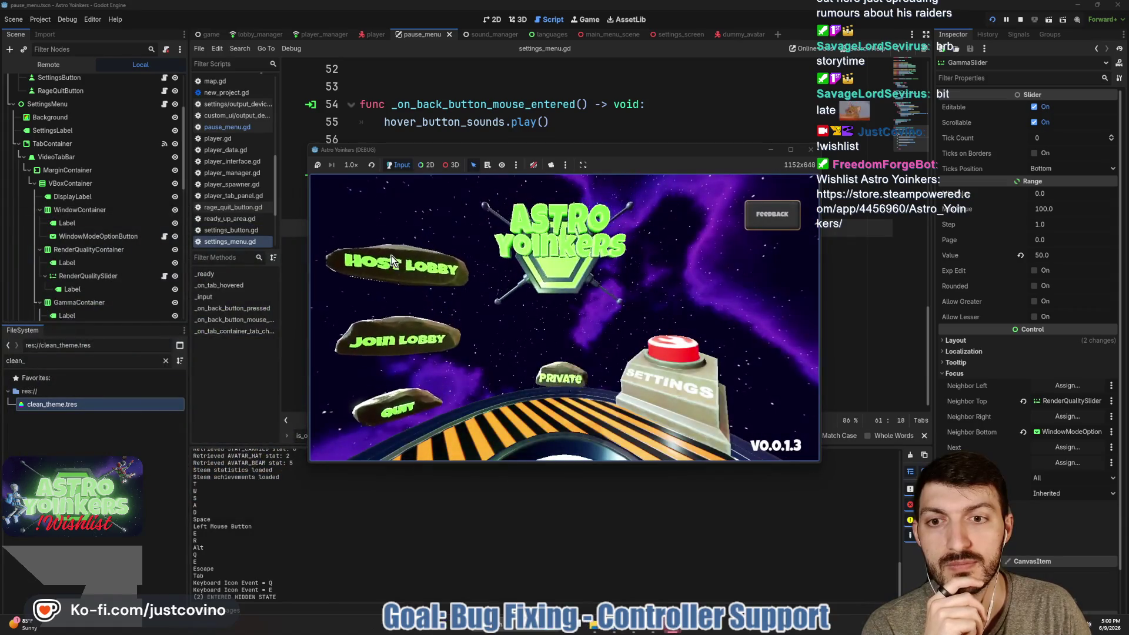
# Host a private lobby and open the in-game Settings screen from the pause menu
pyautogui.click(406, 253)
pyautogui.click(541, 276)
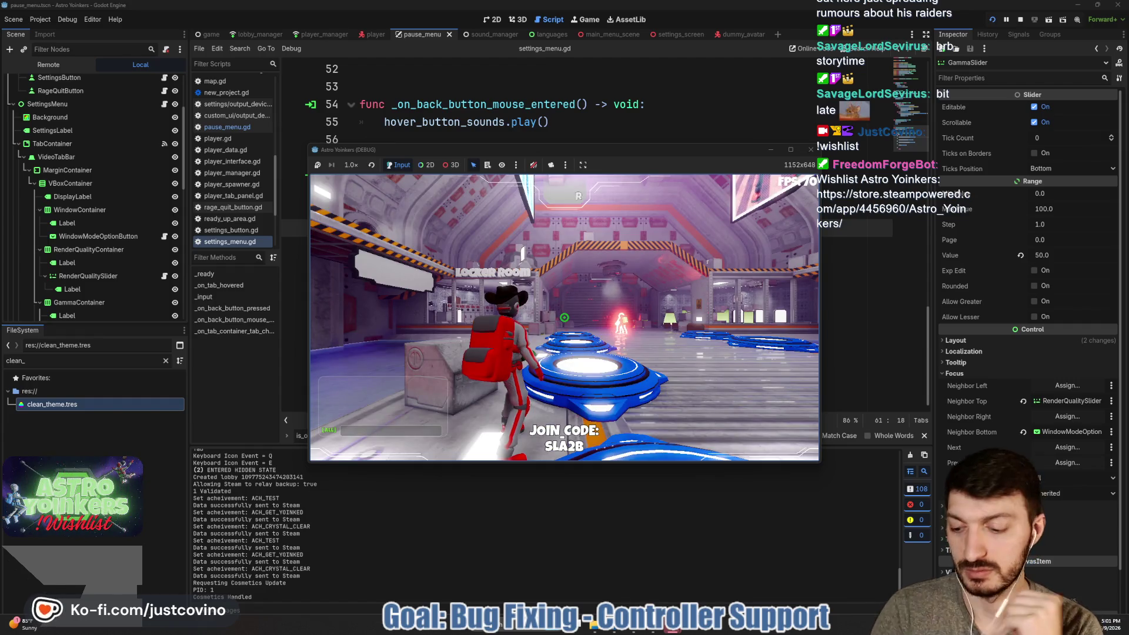
pyautogui.press('Escape')
pyautogui.press('Down')
pyautogui.press('Return')
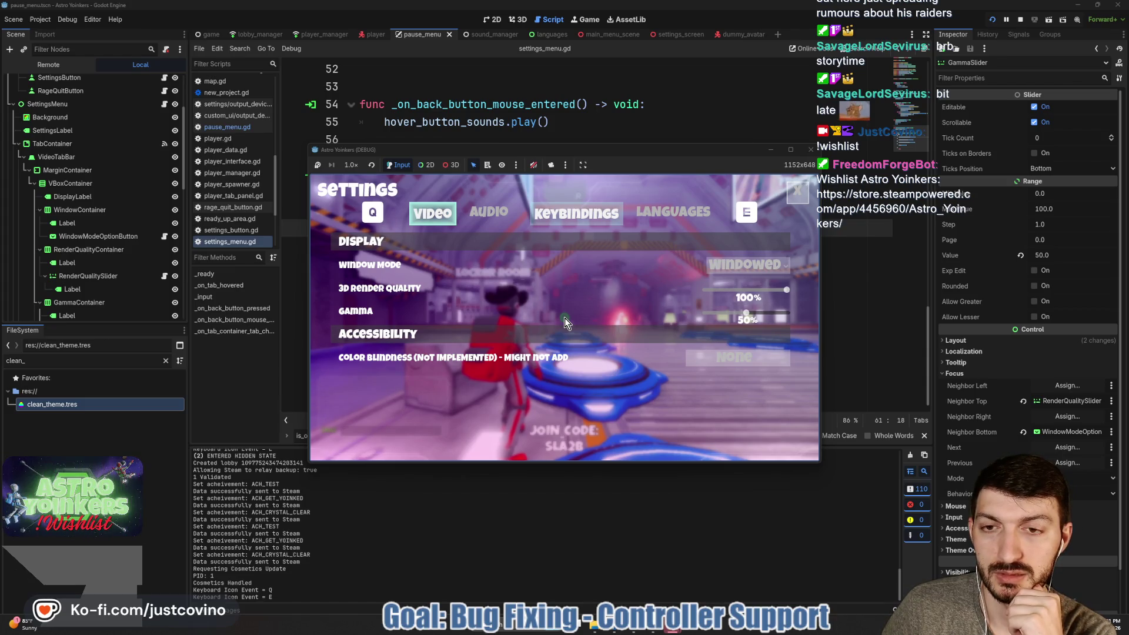
# Test Down-key focus and E/Q switching between Audio and Video pages, then return to settings_menu.gd
pyautogui.press('Down')
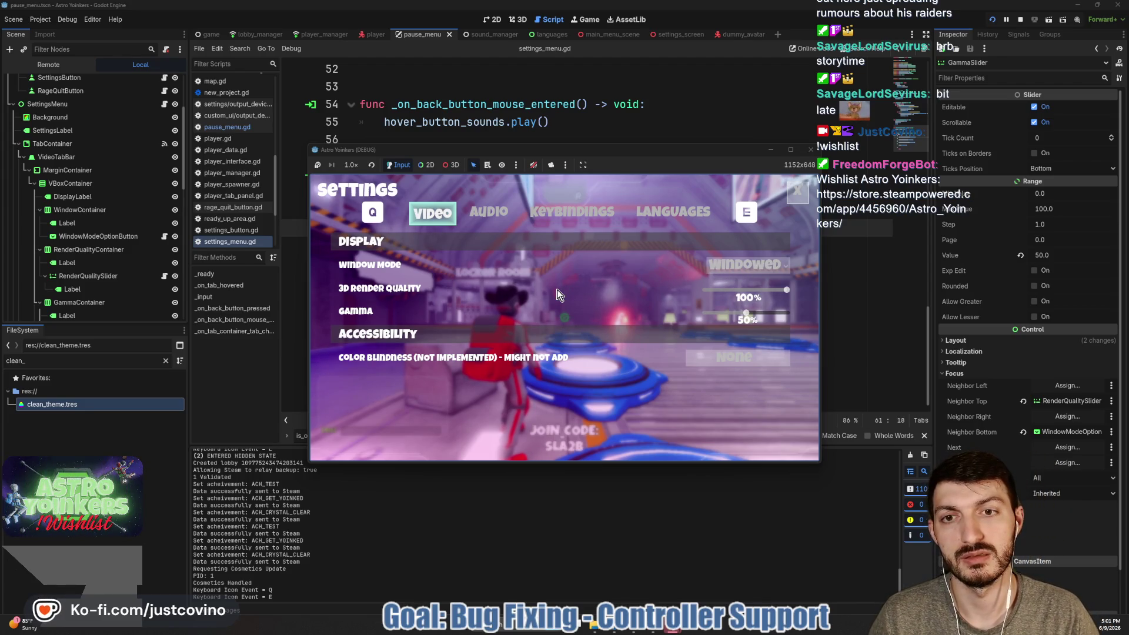
pyautogui.press('e')
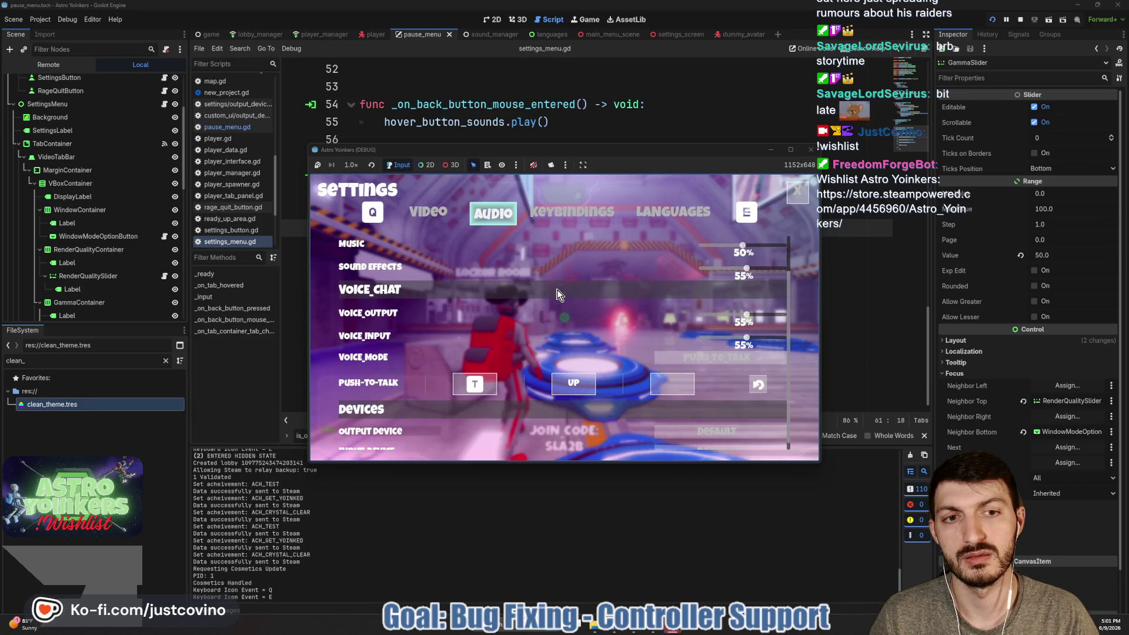
pyautogui.press('q')
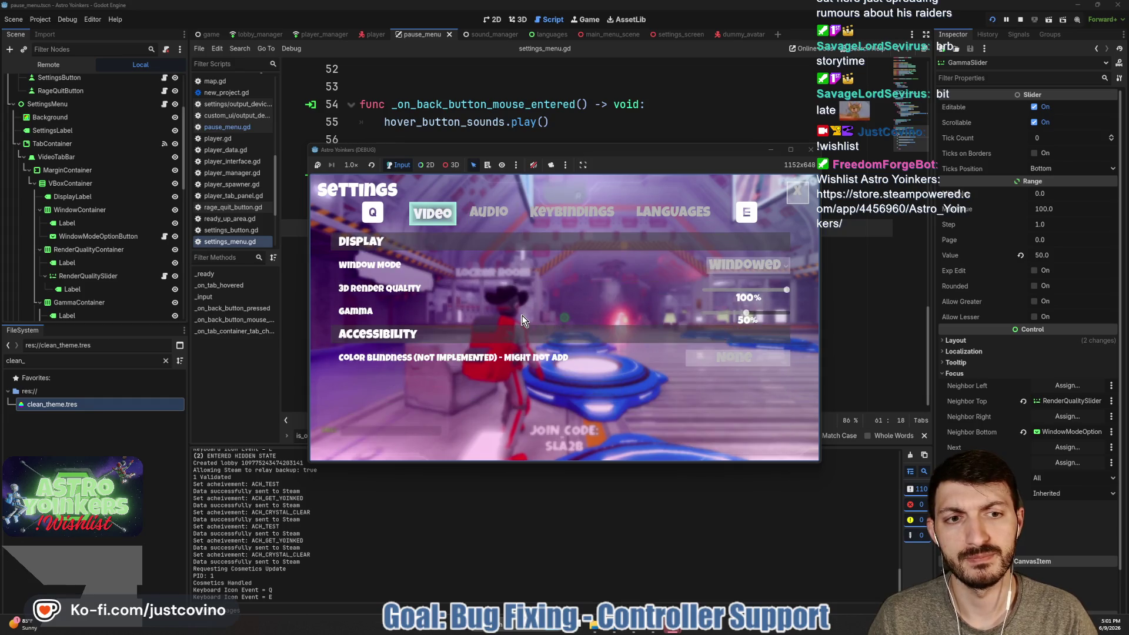
pyautogui.click(874, 108)
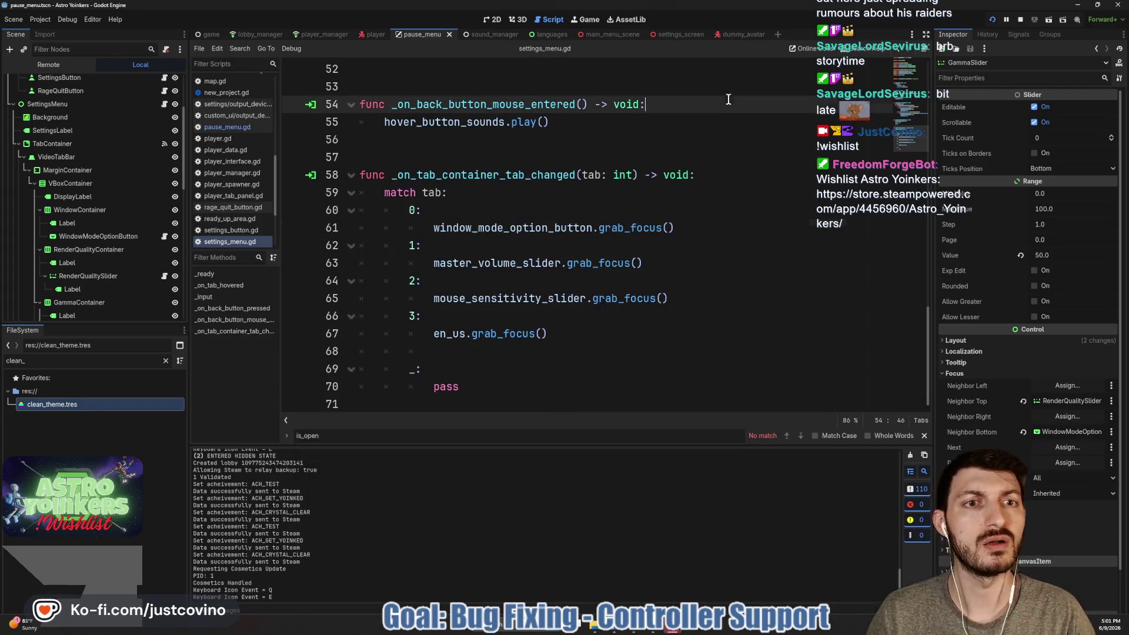
# Add print("Tab Container Tab Changed") at the start of the tab-changed handler and save
pyautogui.click(732, 175)
pyautogui.press('Return')
pyautogui.write('rint("Ta')
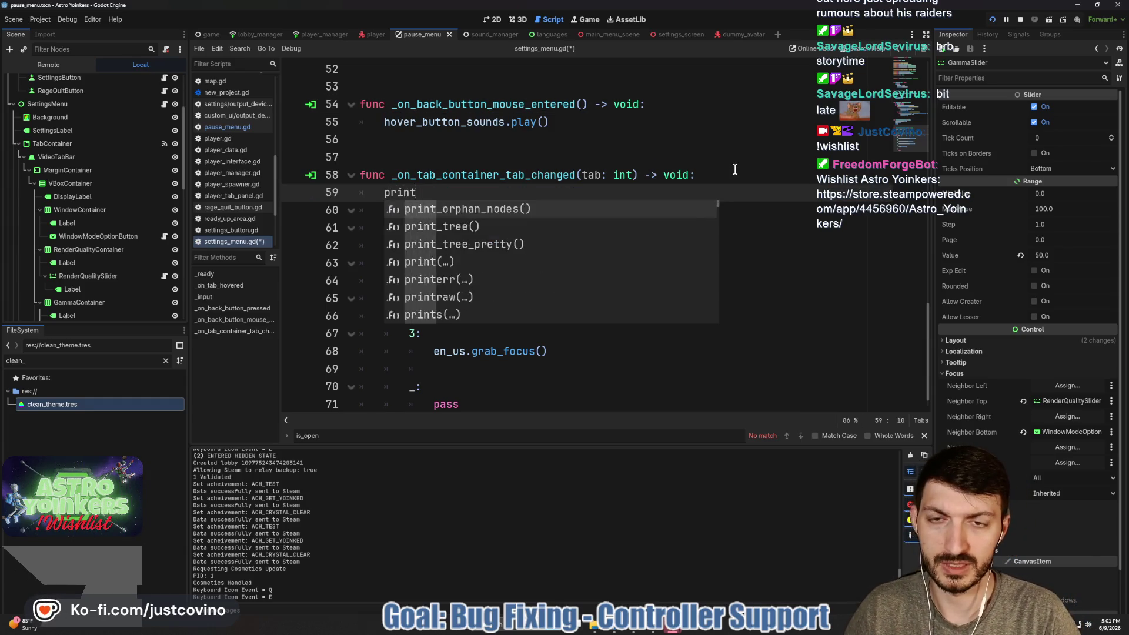
pyautogui.write('b Container Tab Changed')
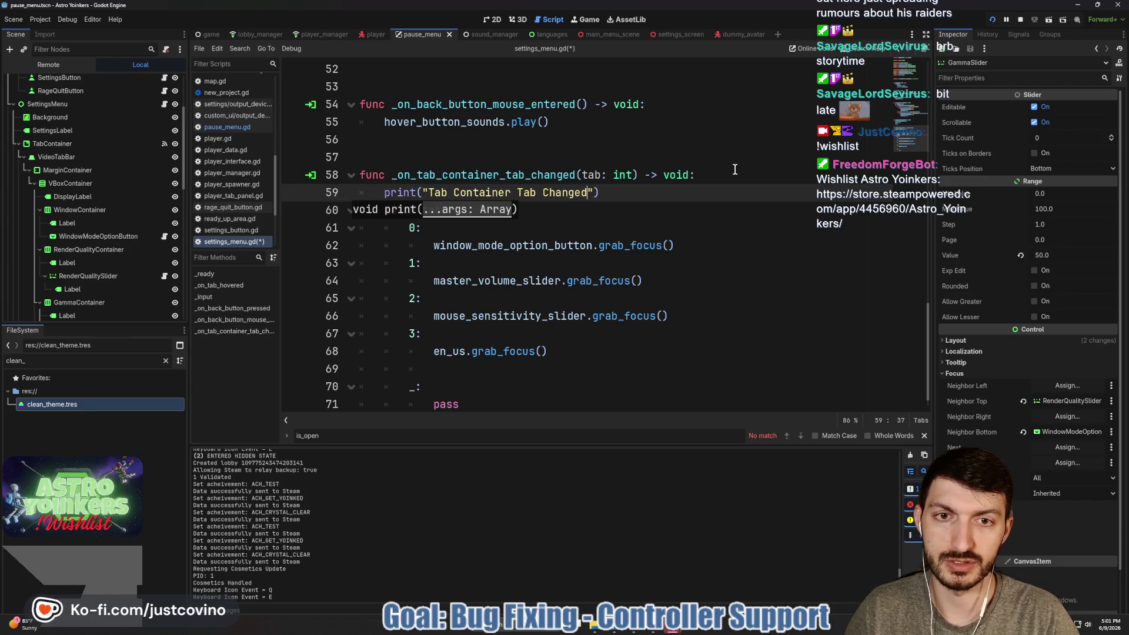
pyautogui.hotkey('ctrl', 's')
# Run the game and switch between Audio and Video pages to see the message logged
pyautogui.press('F5')
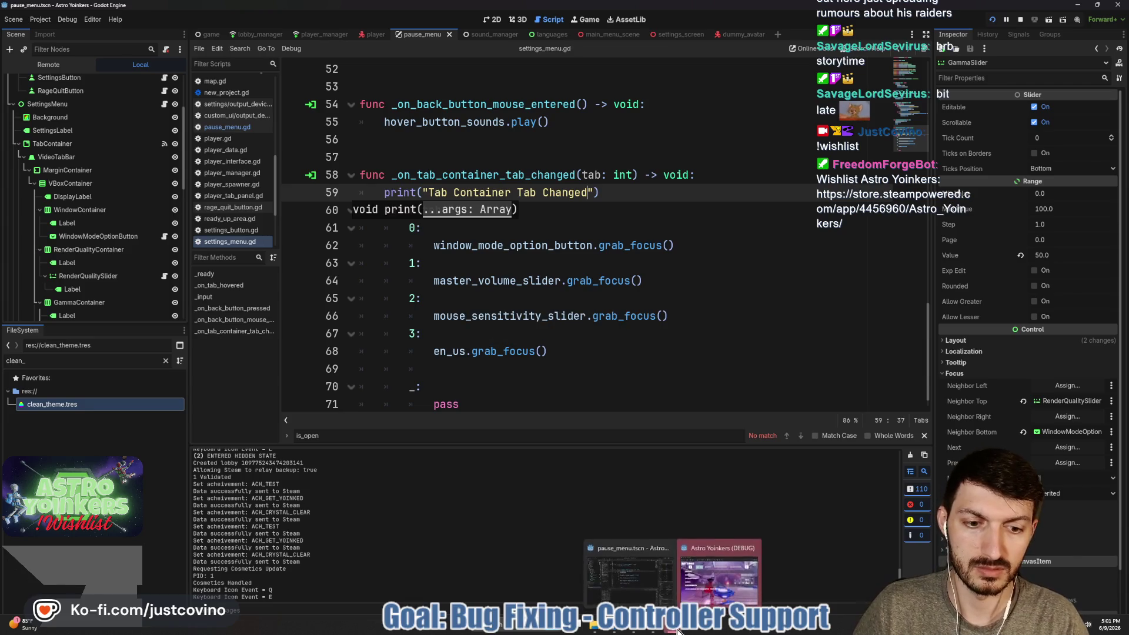
pyautogui.press('e')
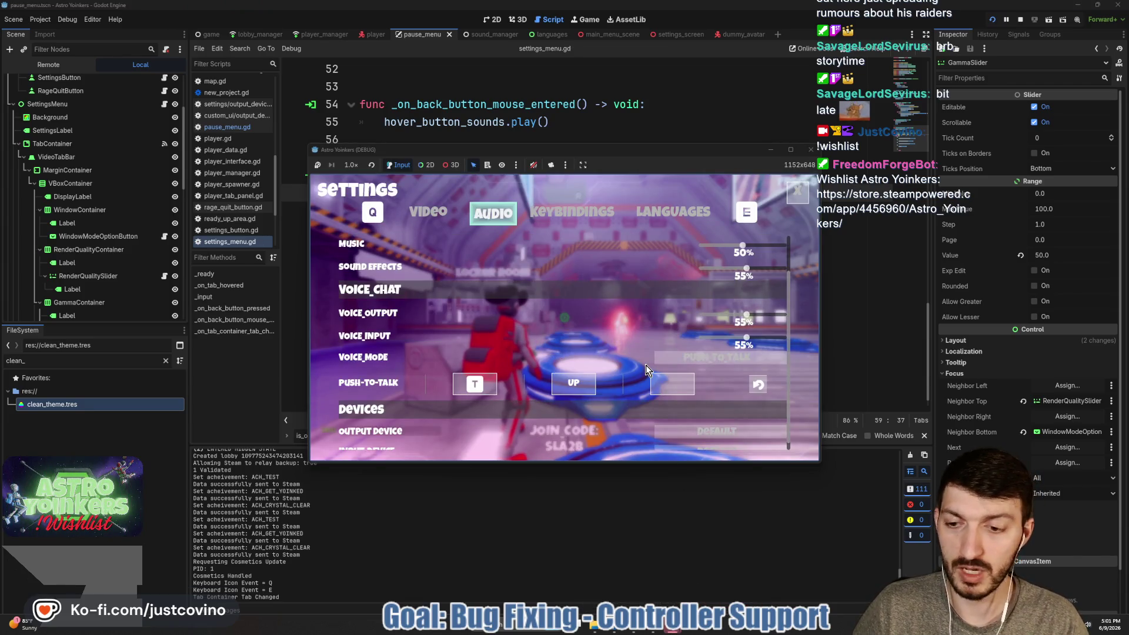
pyautogui.press('q')
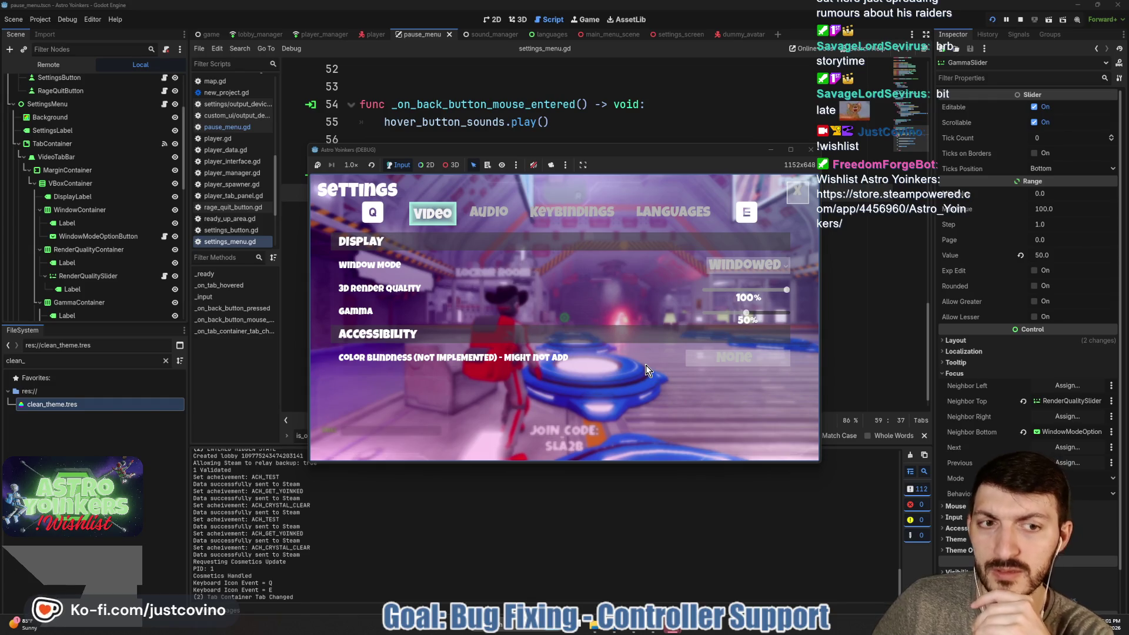
pyautogui.click(753, 263)
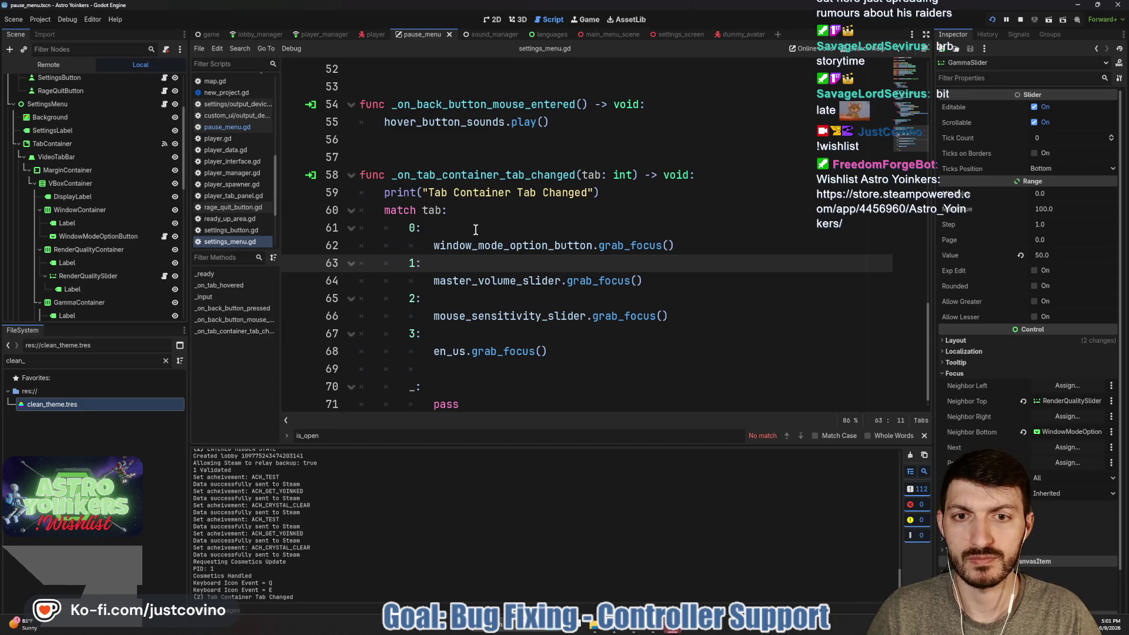
# Add a print("Focus Grabbed! ") line under the tab 0 grab_focus call and save
pyautogui.click(705, 242)
pyautogui.press('Return')
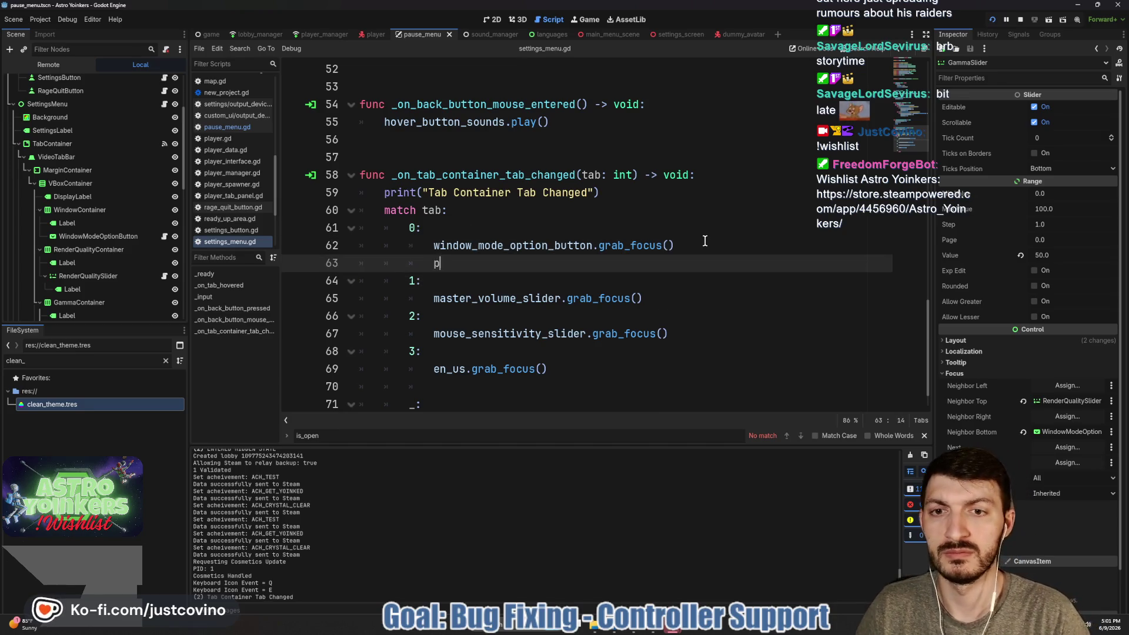
pyautogui.write('rint("Focus Grabbe')
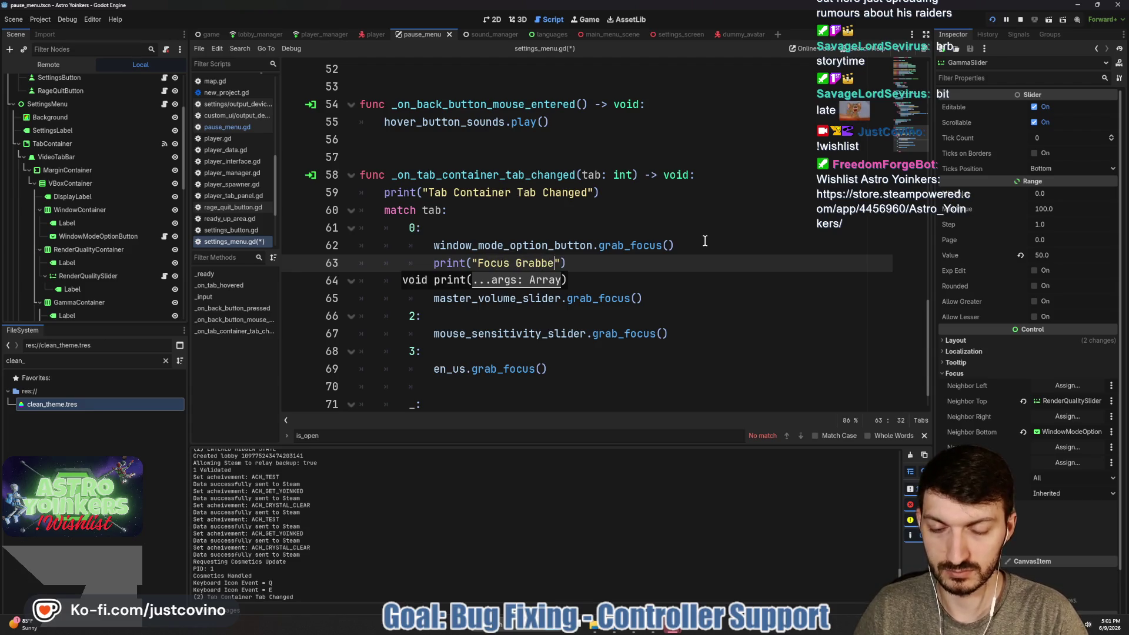
pyautogui.write('!')
pyautogui.press('End')
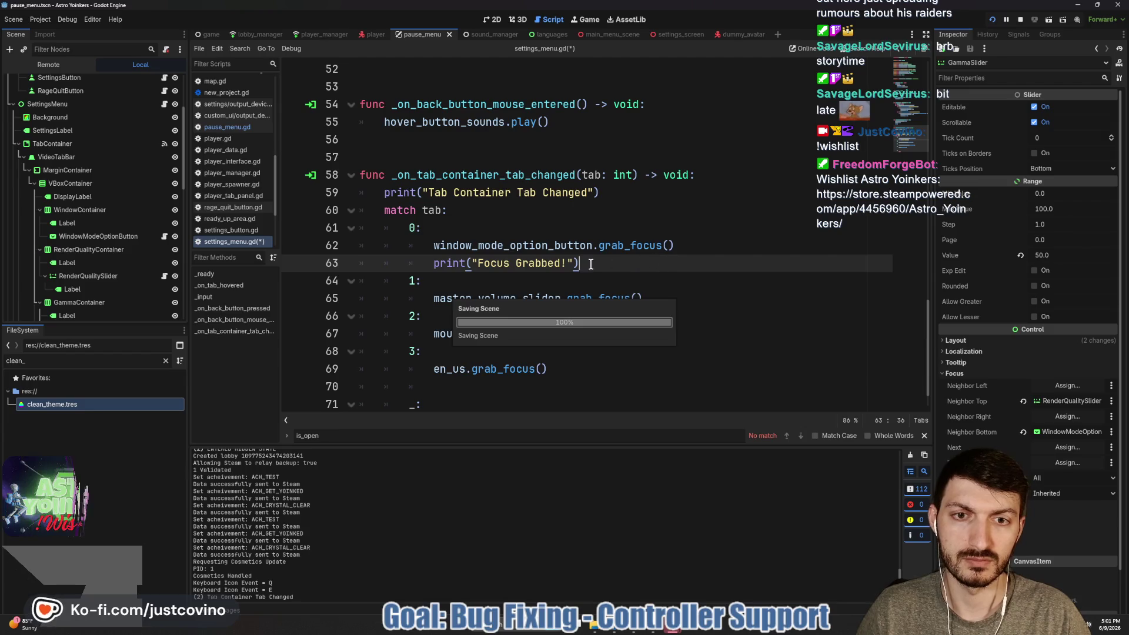
pyautogui.hotkey('ctrl', 's')
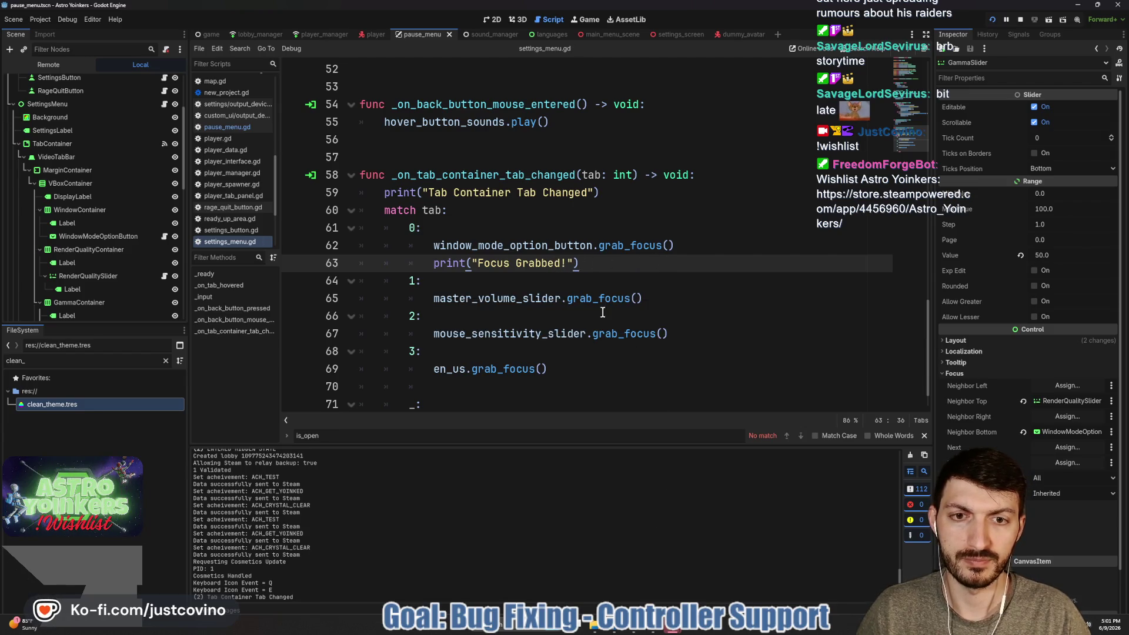
# Append window_mode_option_button.has_focus() as the print's second argument and save the script
pyautogui.write('windo')
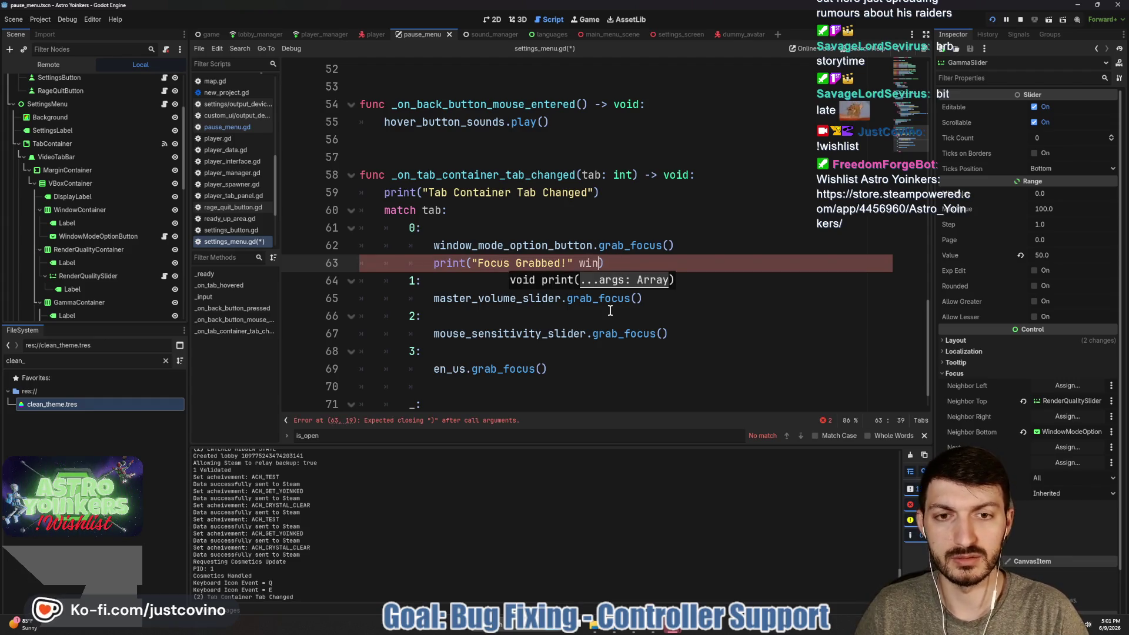
pyautogui.write('window')
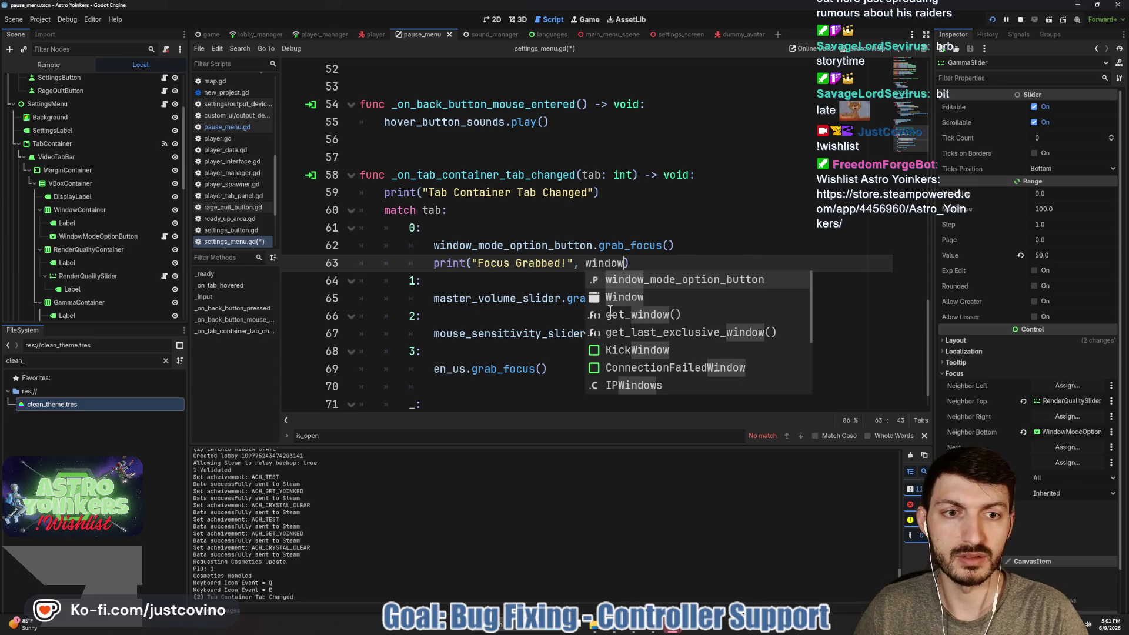
pyautogui.press('Return')
pyautogui.write('.')
pyautogui.write('has')
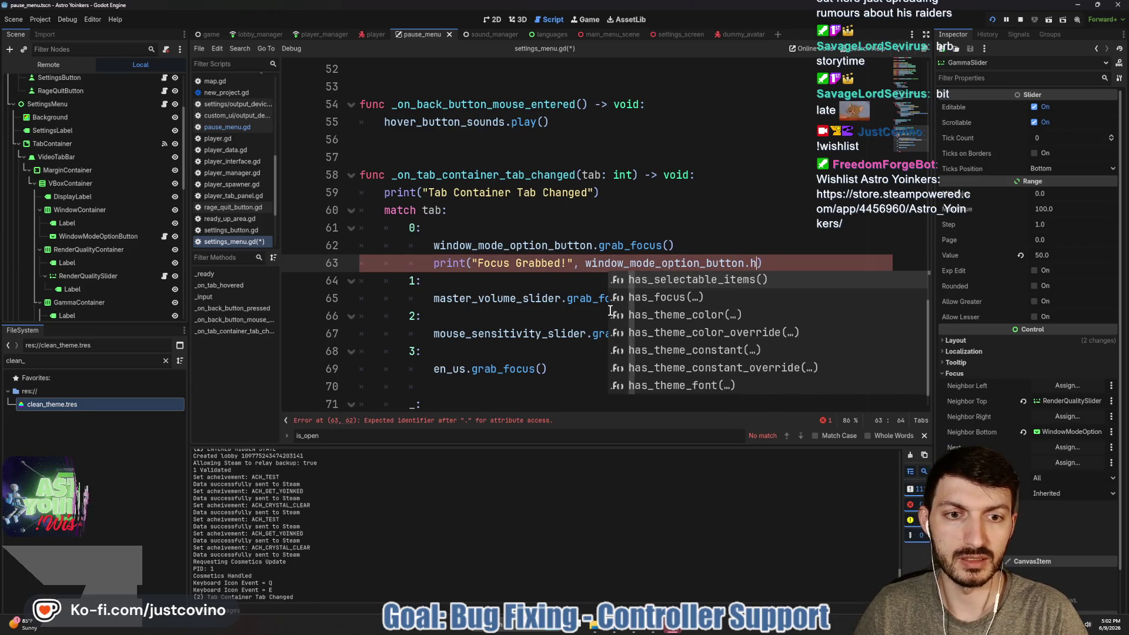
pyautogui.press('Down')
pyautogui.press('Return')
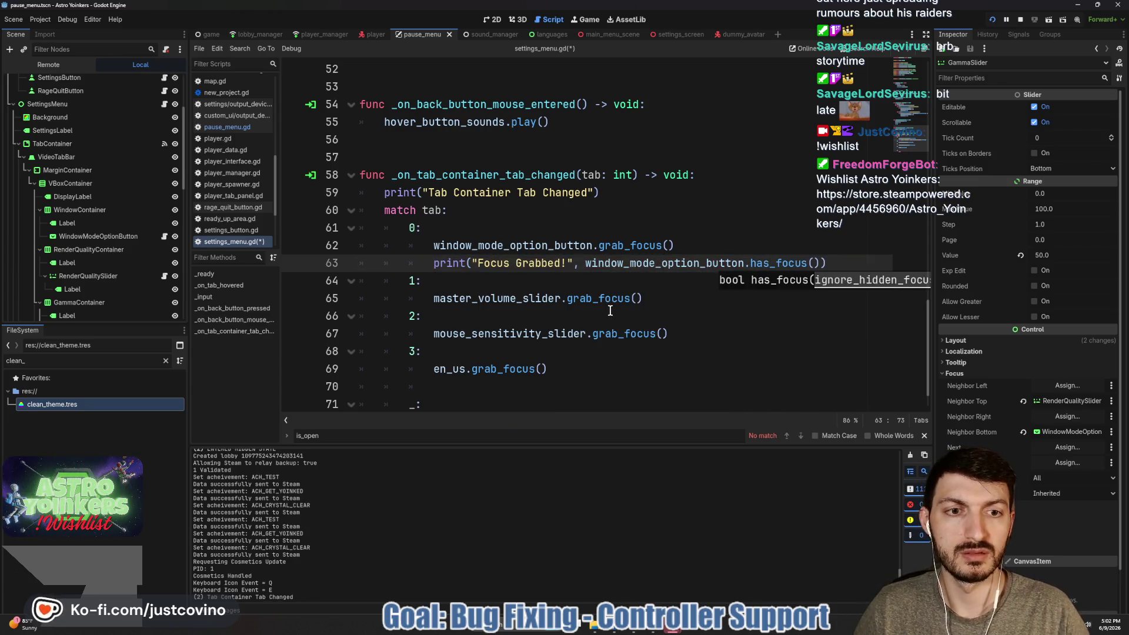
pyautogui.click(831, 263)
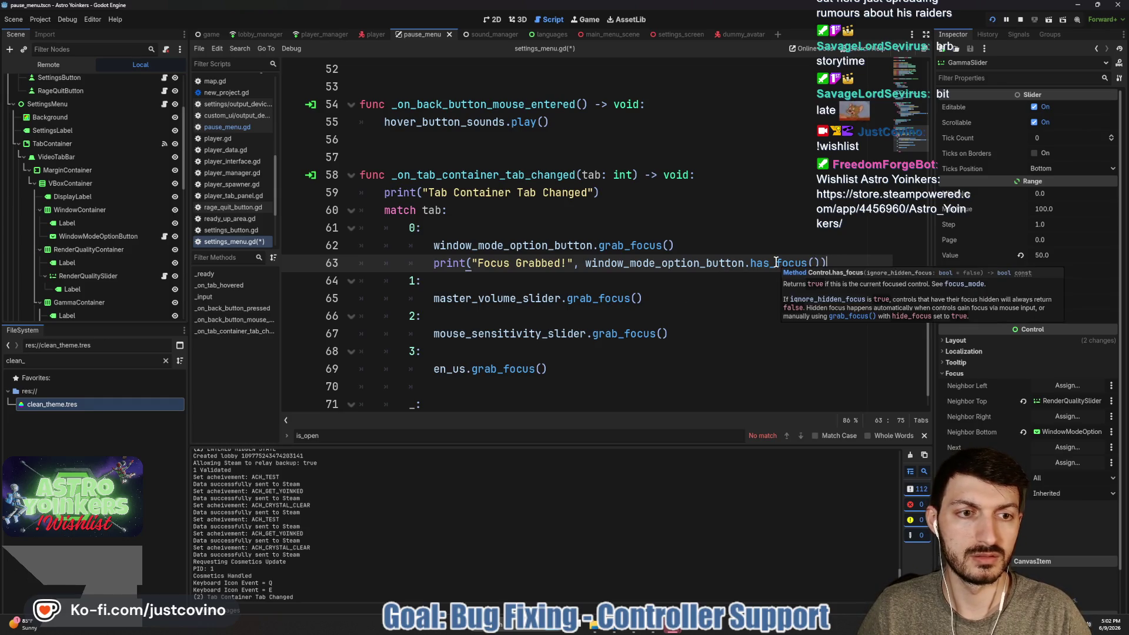
pyautogui.click(735, 250)
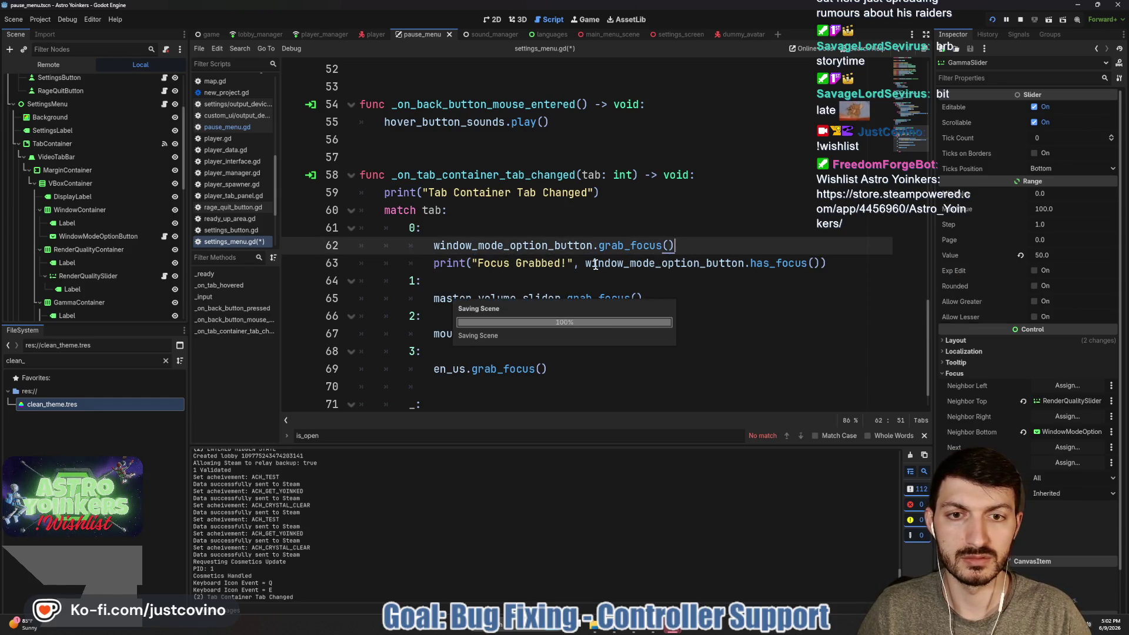
pyautogui.click(566, 263)
pyautogui.click(807, 246)
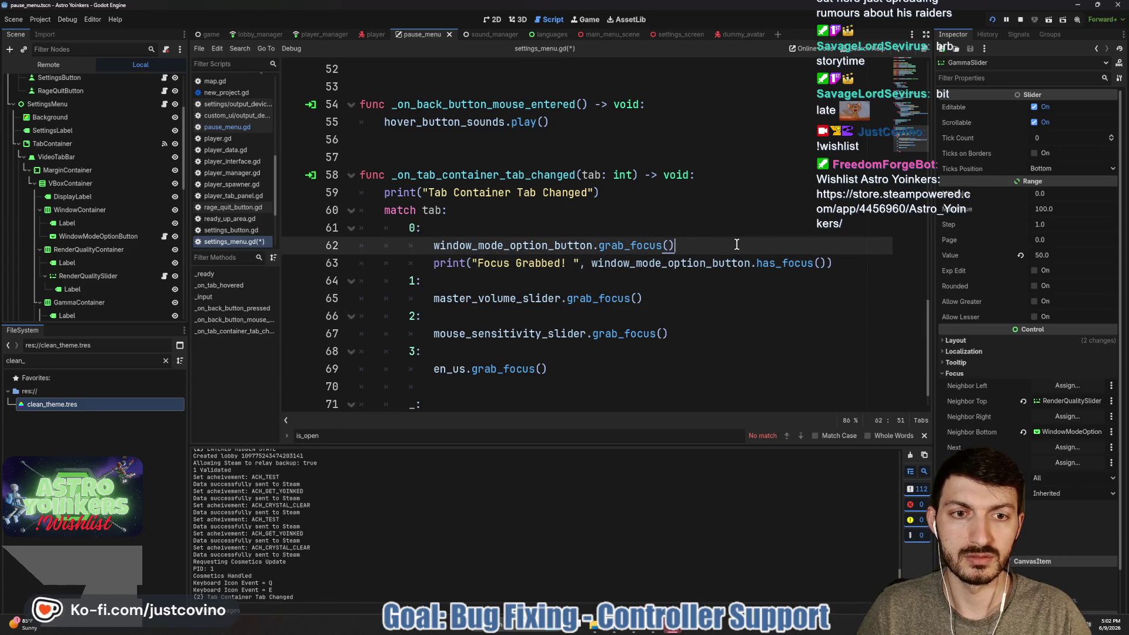
pyautogui.hotkey('ctrl', 's')
# Toggle the game's settings tabs with E and Q to see the print log true
pyautogui.click(706, 584)
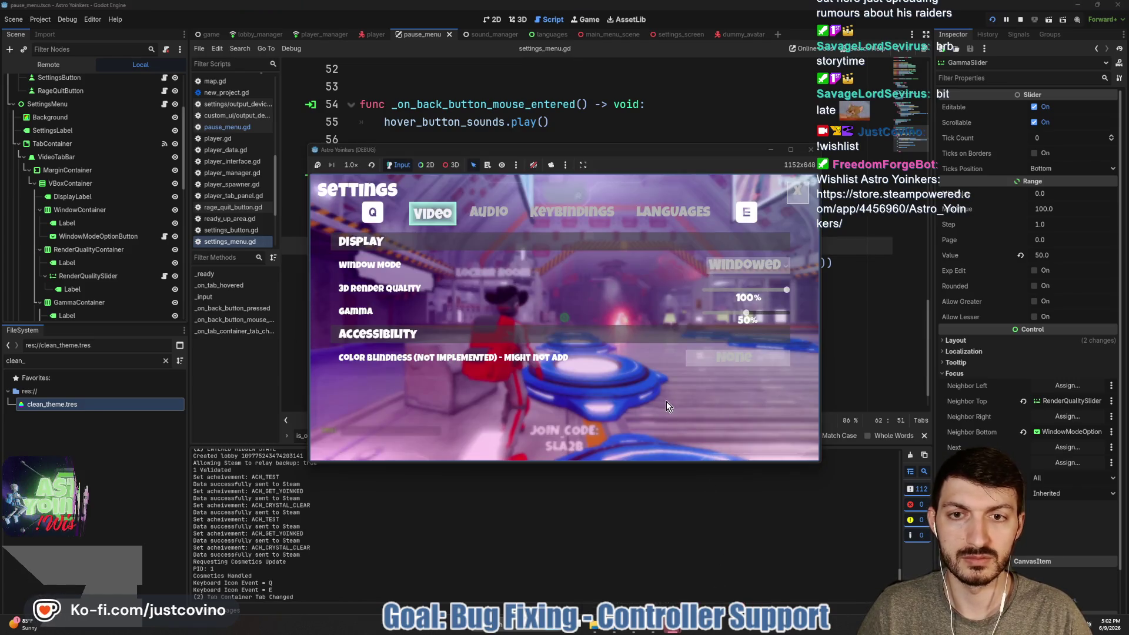
pyautogui.press('e')
pyautogui.press('q')
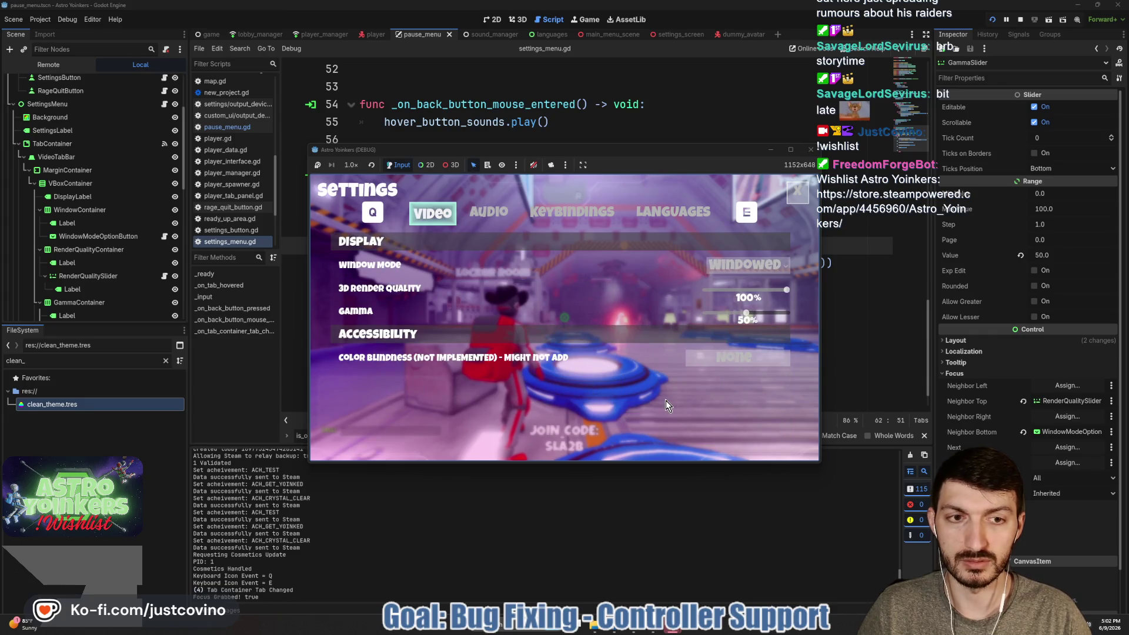